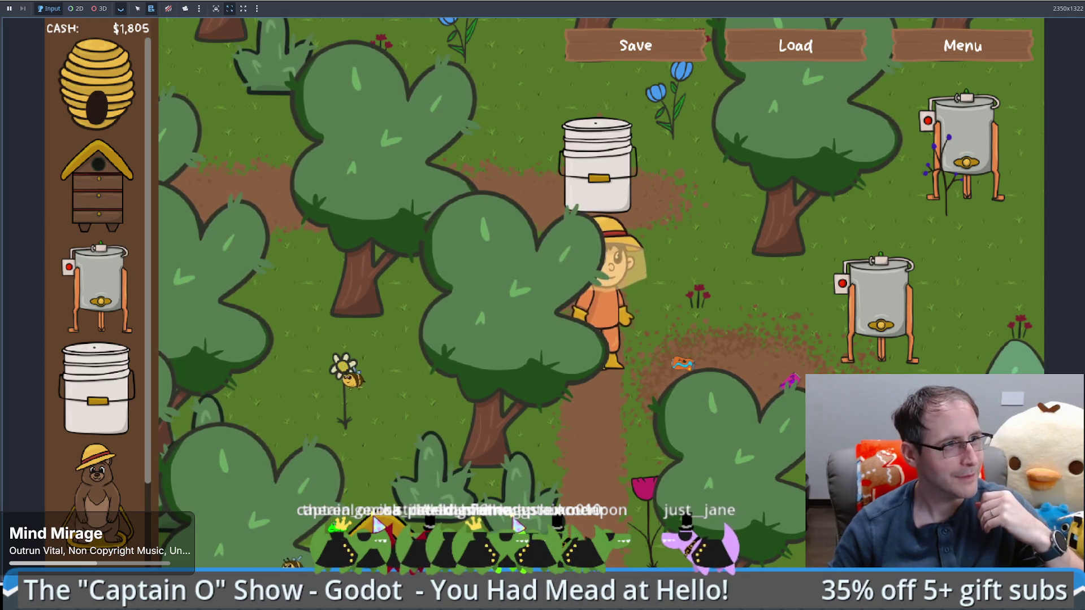
# - Walk the farmer to the food-grade bucket, start fermentation with E, then shrink the game window
pyautogui.press('w')
pyautogui.press('w')
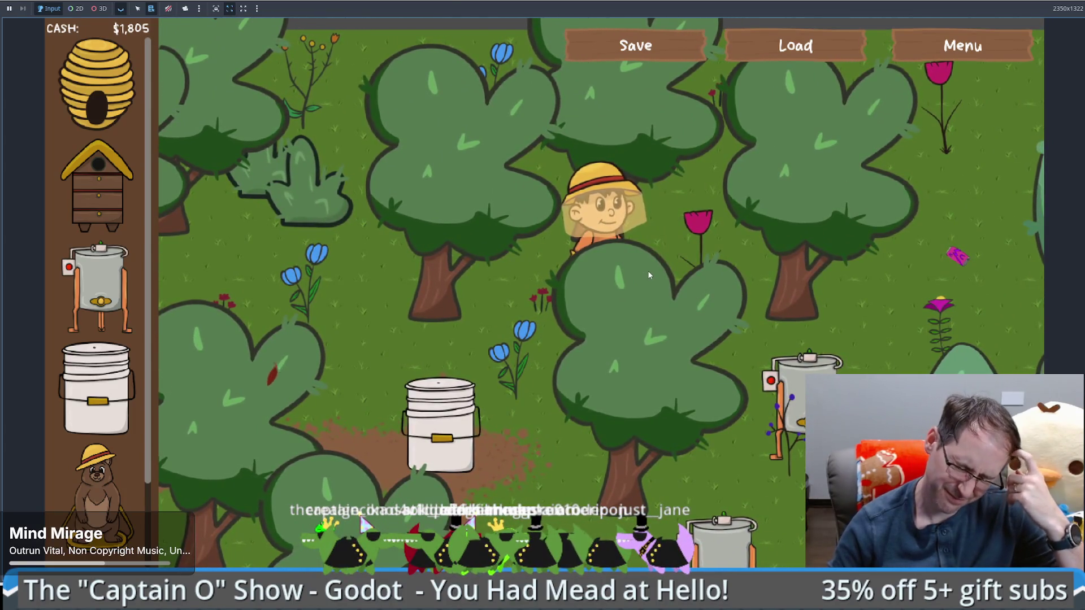
pyautogui.press('s')
pyautogui.press('s')
pyautogui.press('a')
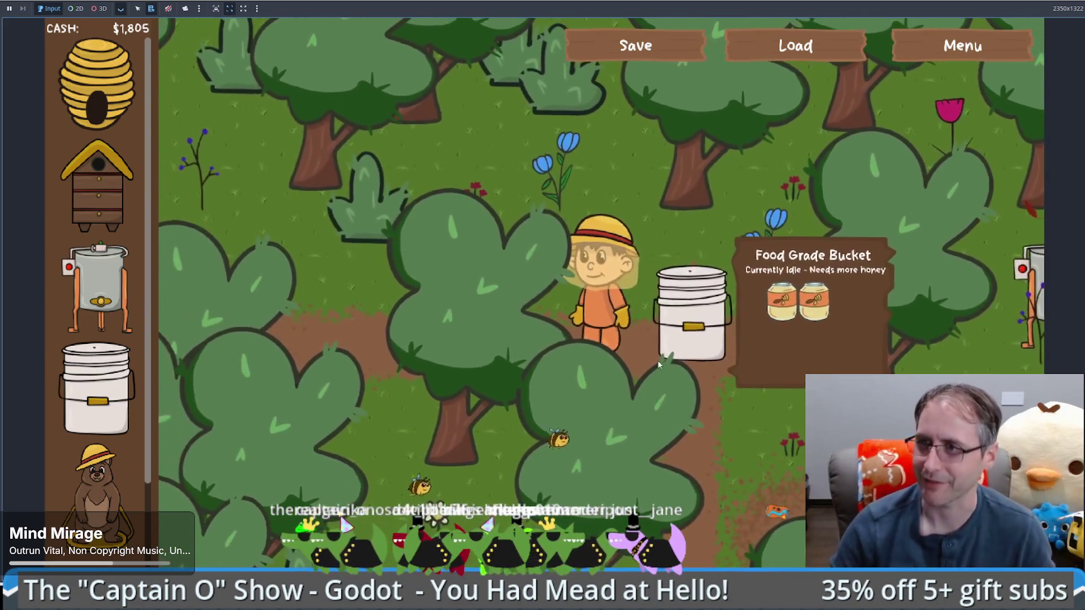
pyautogui.press('d')
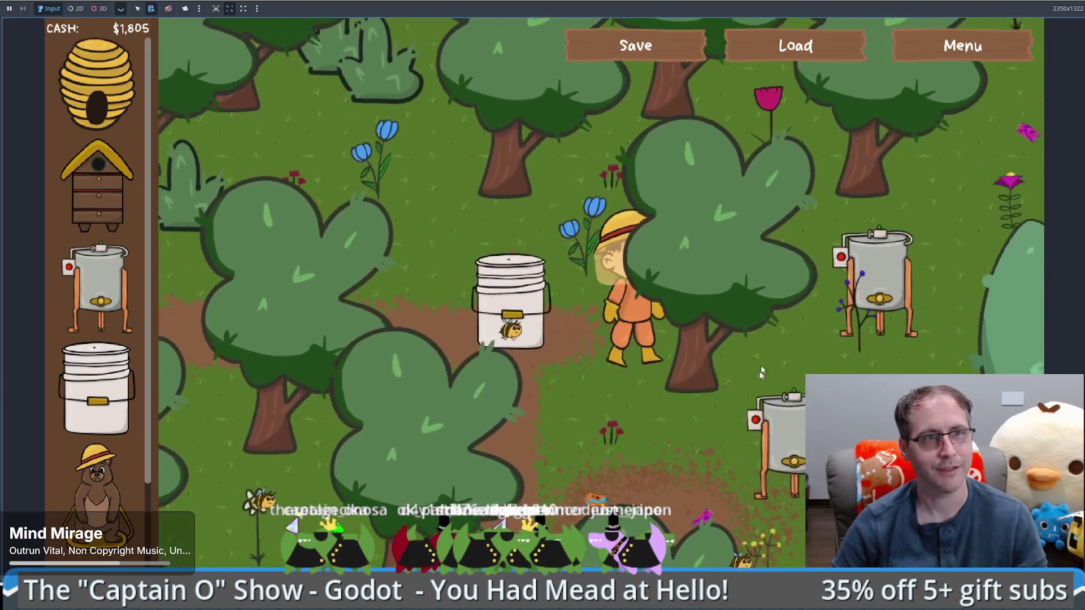
pyautogui.press('s')
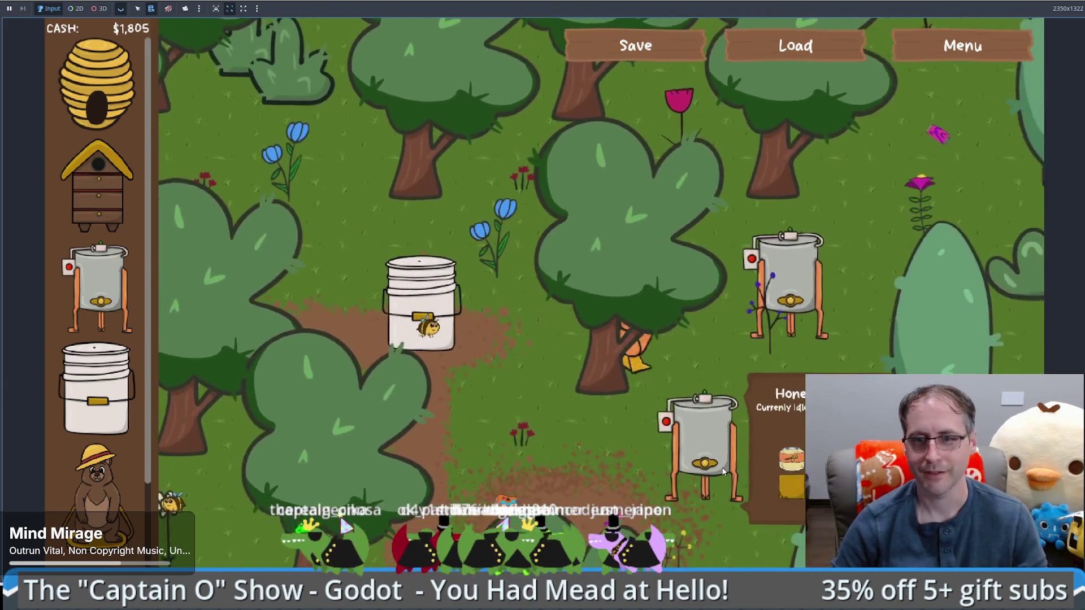
pyautogui.press('a')
pyautogui.press('w')
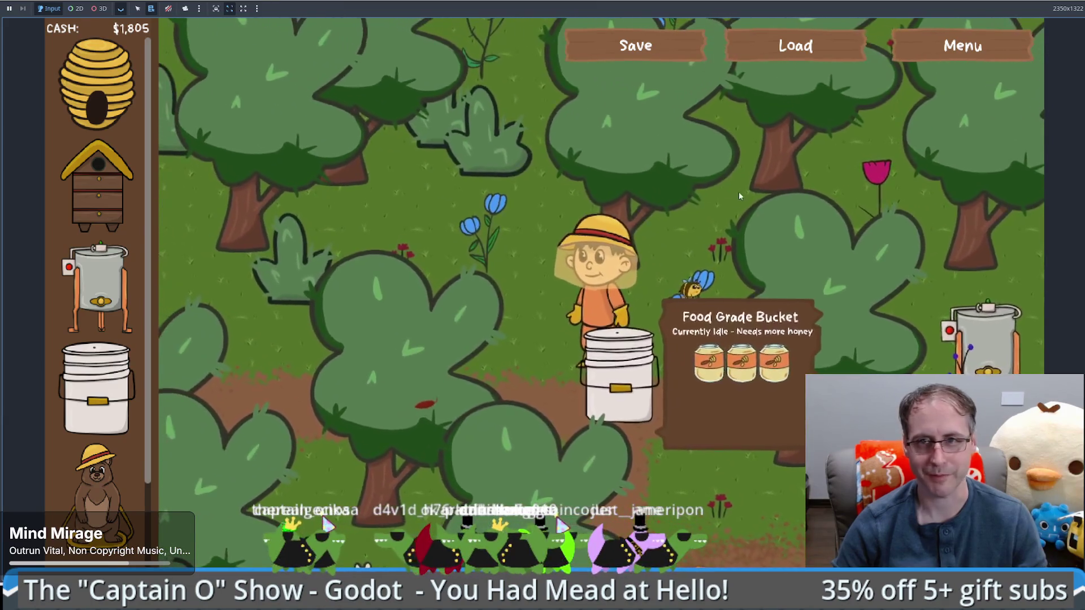
pyautogui.press('e')
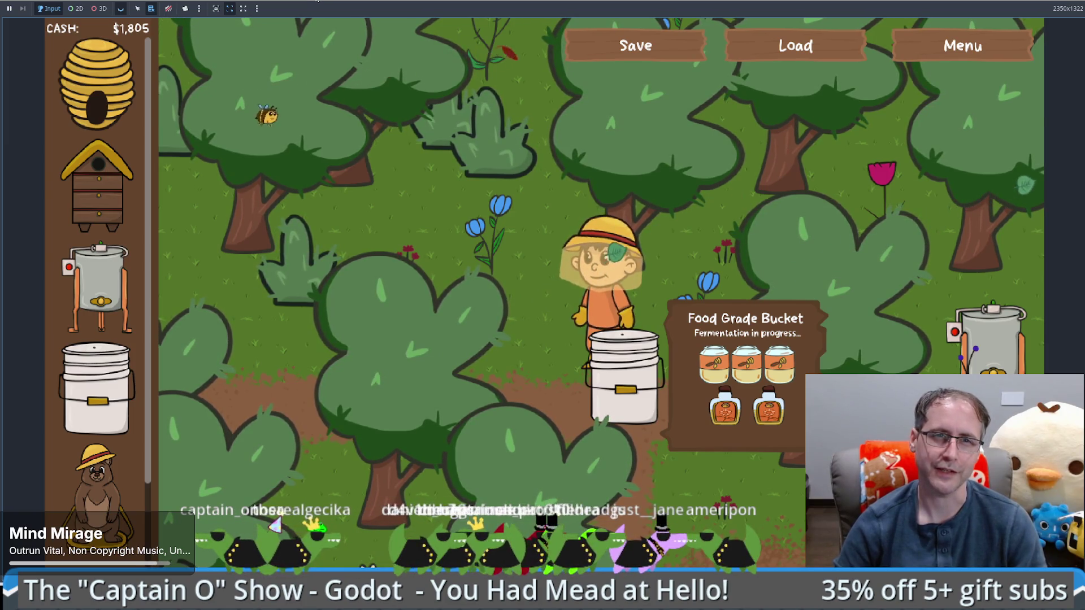
pyautogui.moveTo(317, 2)
pyautogui.mouseDown()
pyautogui.moveTo(556, 198)
pyautogui.moveTo(697, 182)
pyautogui.moveTo(1082, 182)
pyautogui.moveTo(323, 99)
pyautogui.moveTo(347, 122)
pyautogui.moveTo(238, 66)
pyautogui.moveTo(265, 82)
pyautogui.mouseUp()
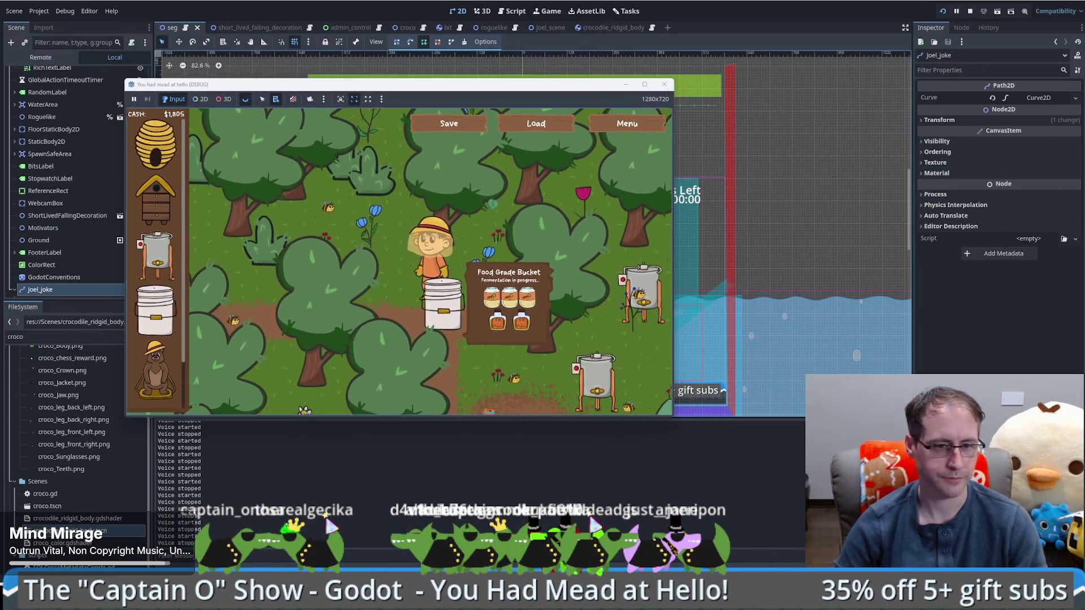
# - Wait for the bucket's mead to finish until two bottles are ready to take
pyautogui.moveTo(314, 540)
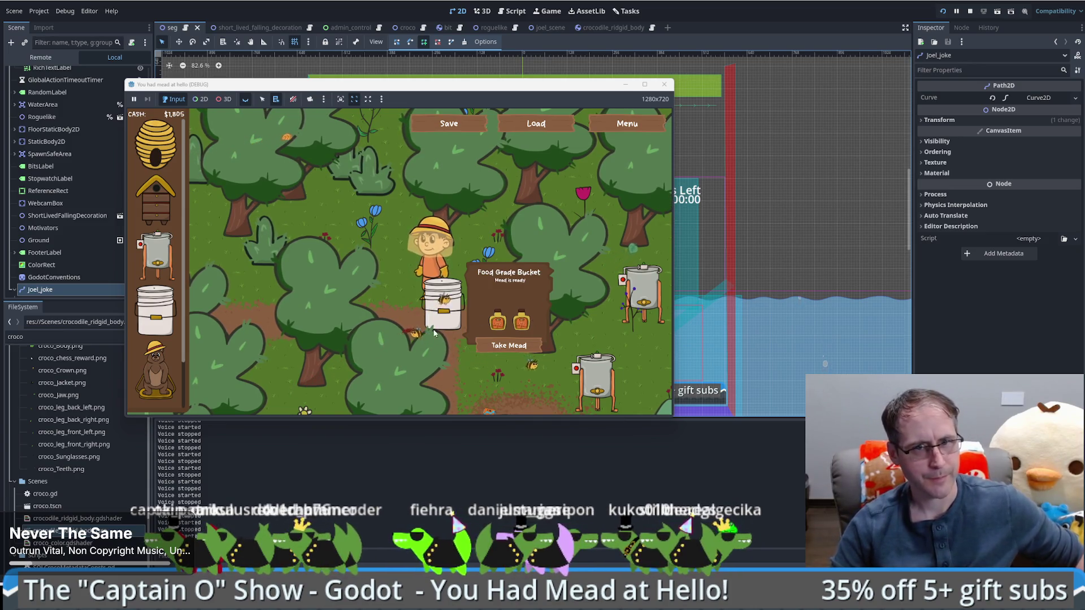
# - Walk the farmer away from the bucket to stand beside the bear
pyautogui.click(392, 305)
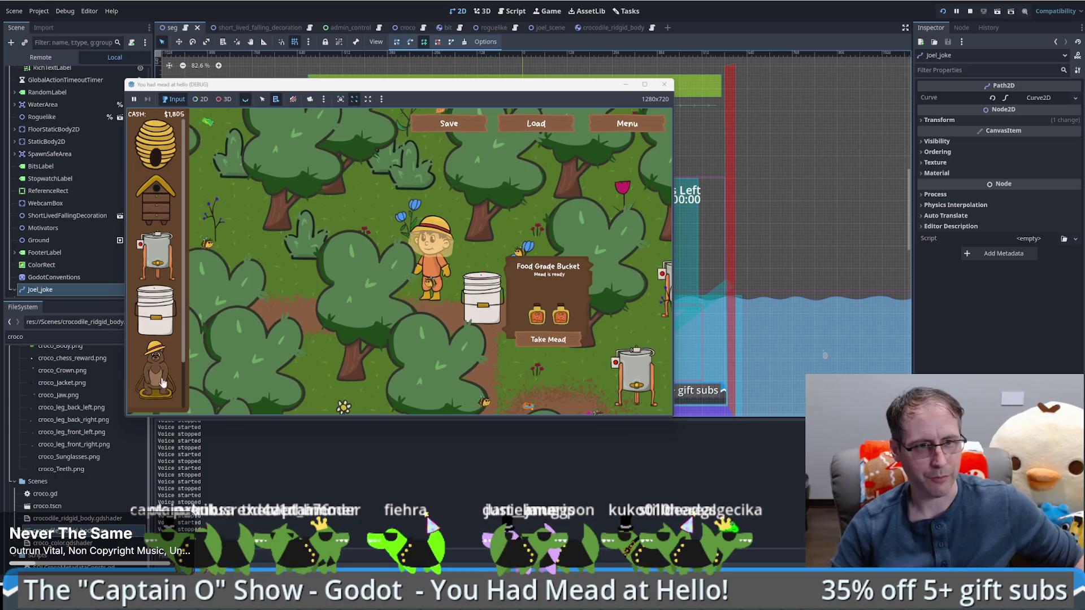
pyautogui.click(559, 377)
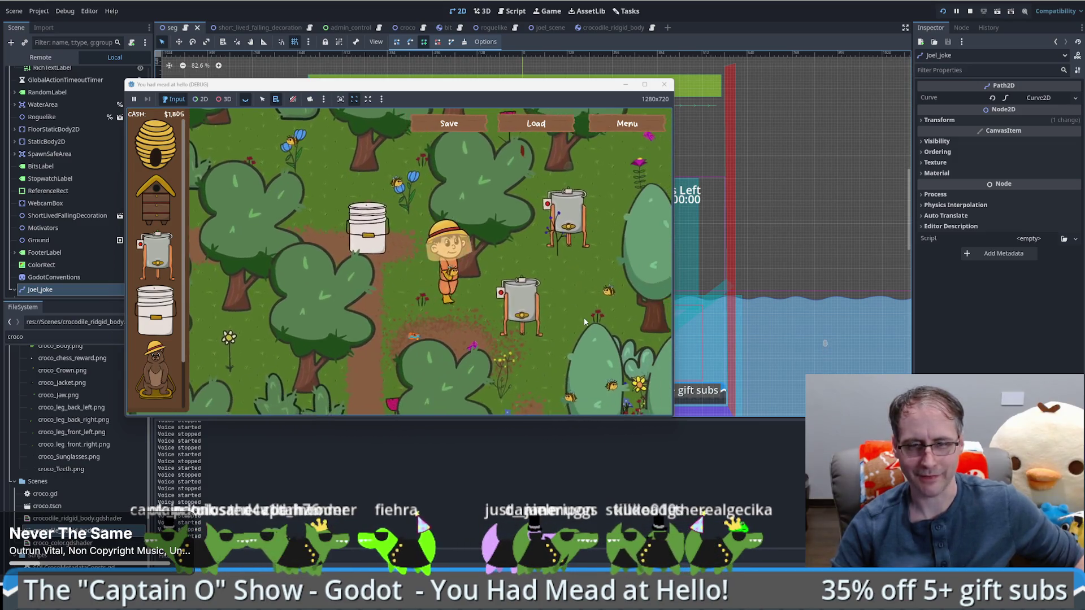
pyautogui.click(584, 320)
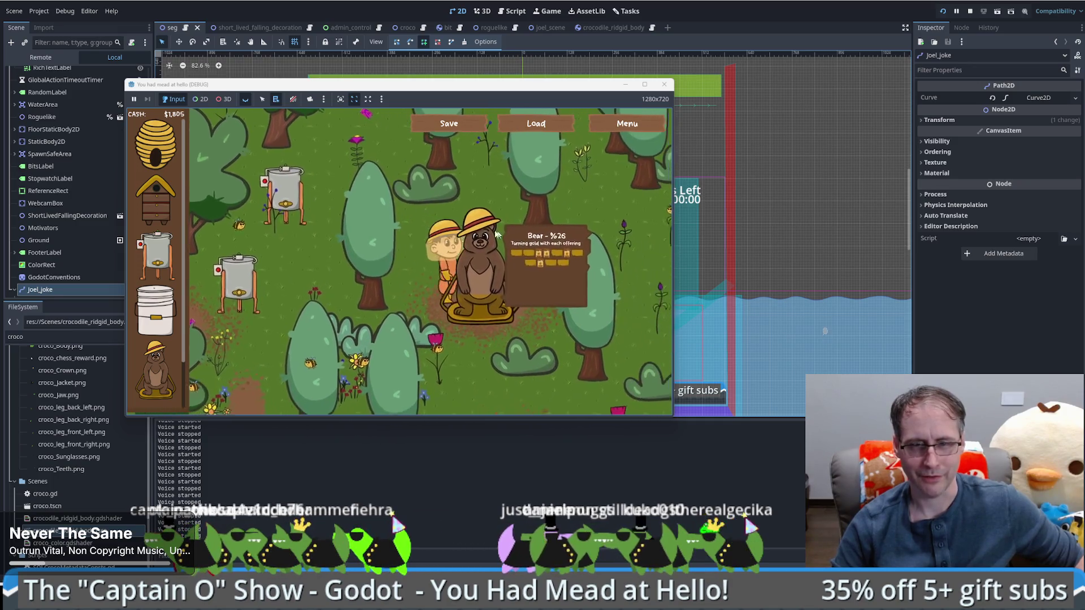
pyautogui.click(354, 301)
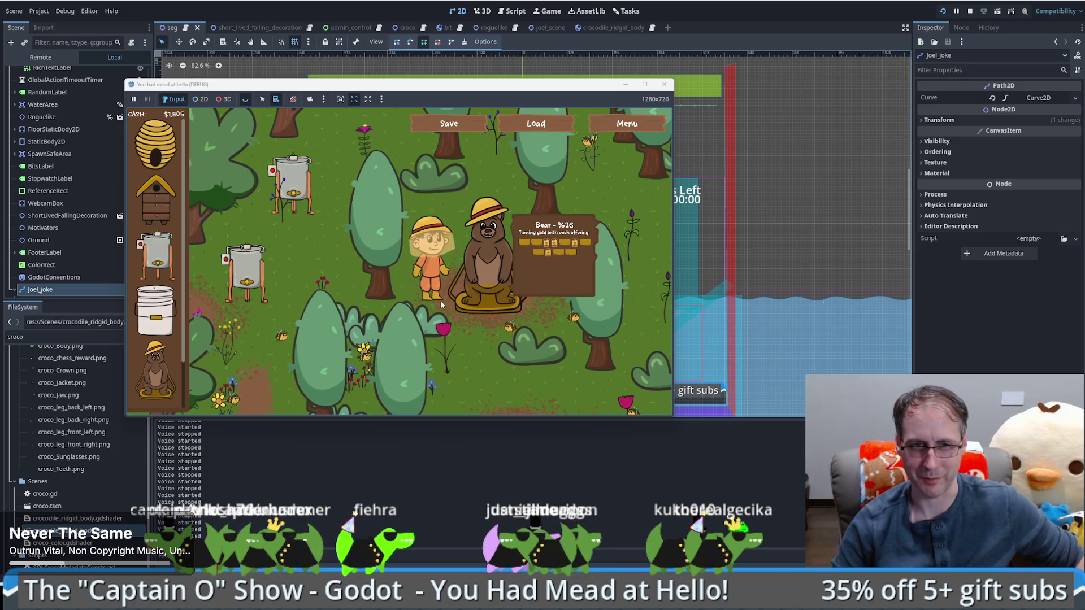
# - Move the farmer from the bear to the honey extractor and maximize the game window
pyautogui.moveTo(270, 260); pyautogui.dragTo(308, 296)
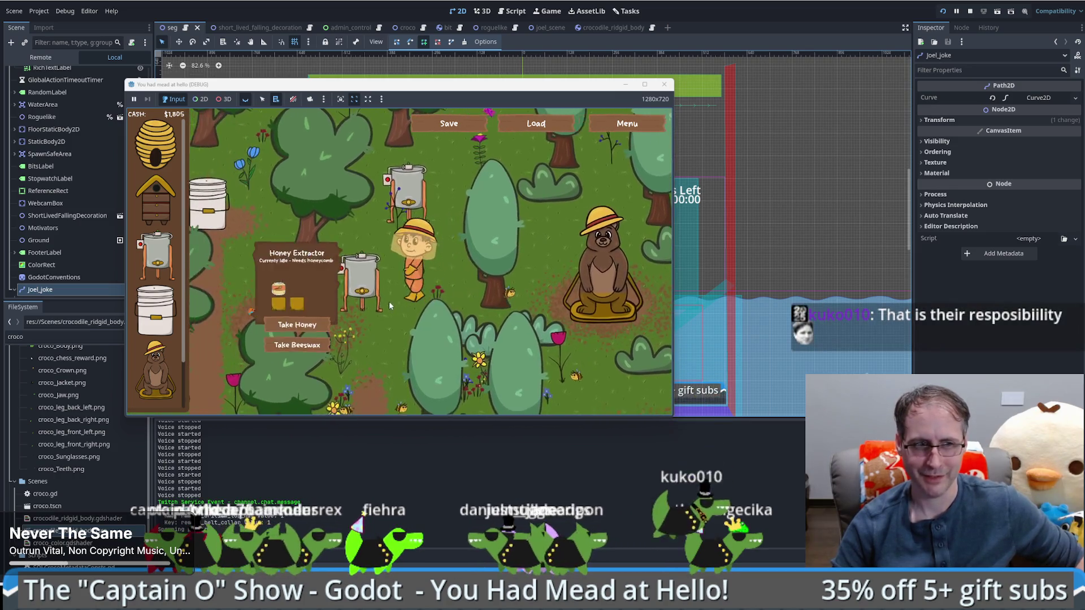
pyautogui.click(466, 293)
pyautogui.click(415, 305)
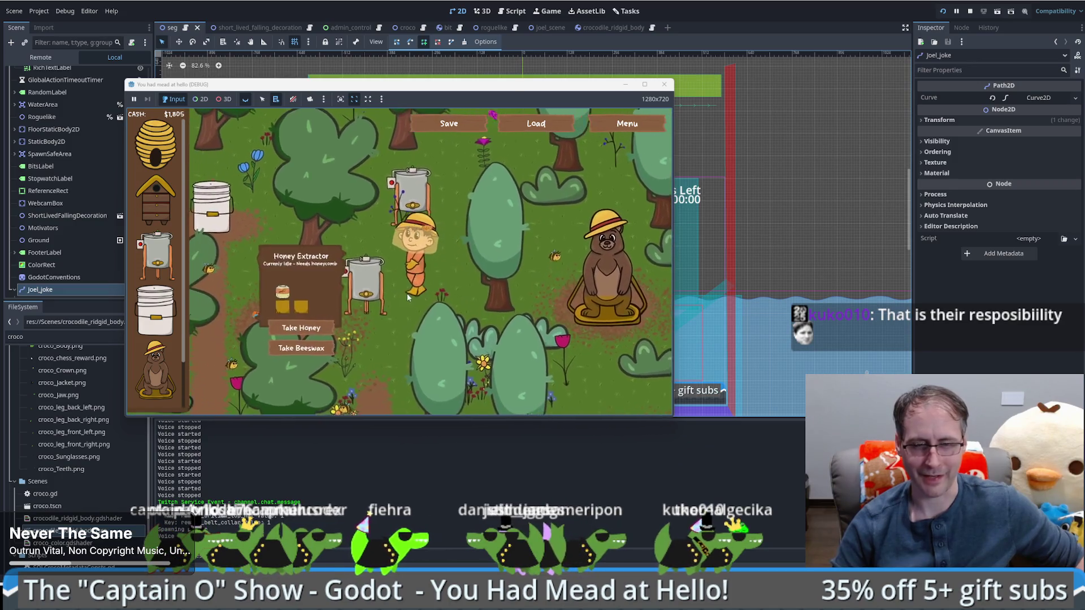
pyautogui.click(436, 311)
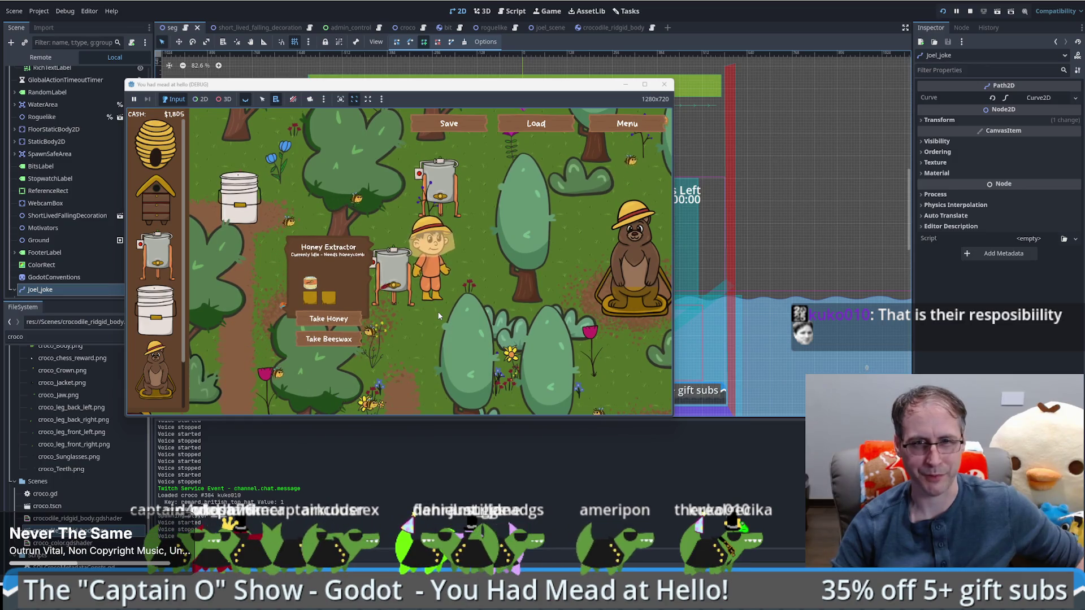
pyautogui.click(645, 84)
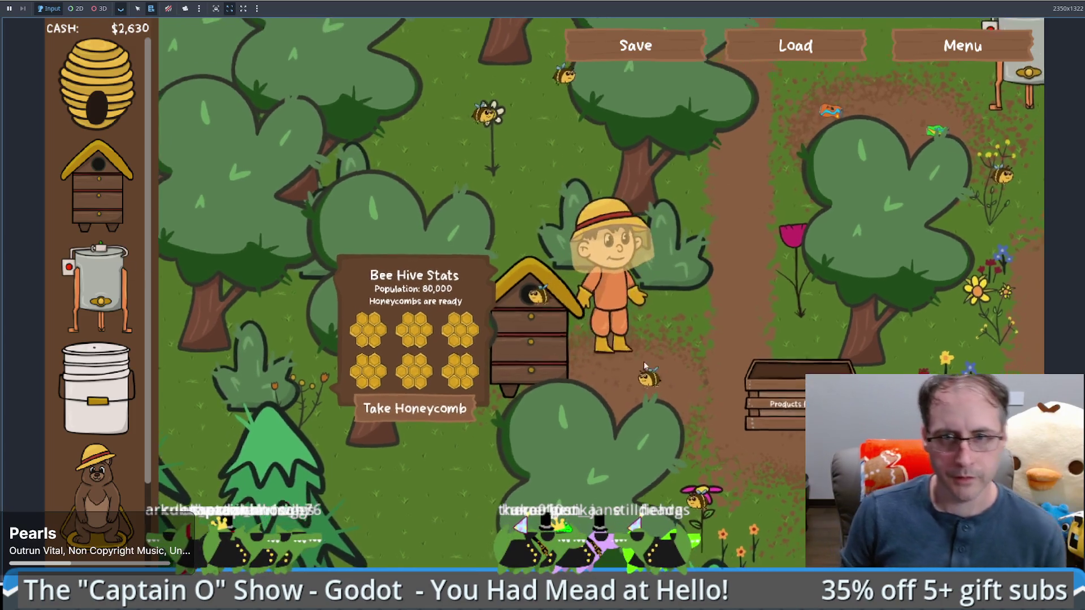
# - Walk the farmer around the beehive and the Products for Sale crate
pyautogui.press('Up')
pyautogui.press('Right')
pyautogui.press('Left')
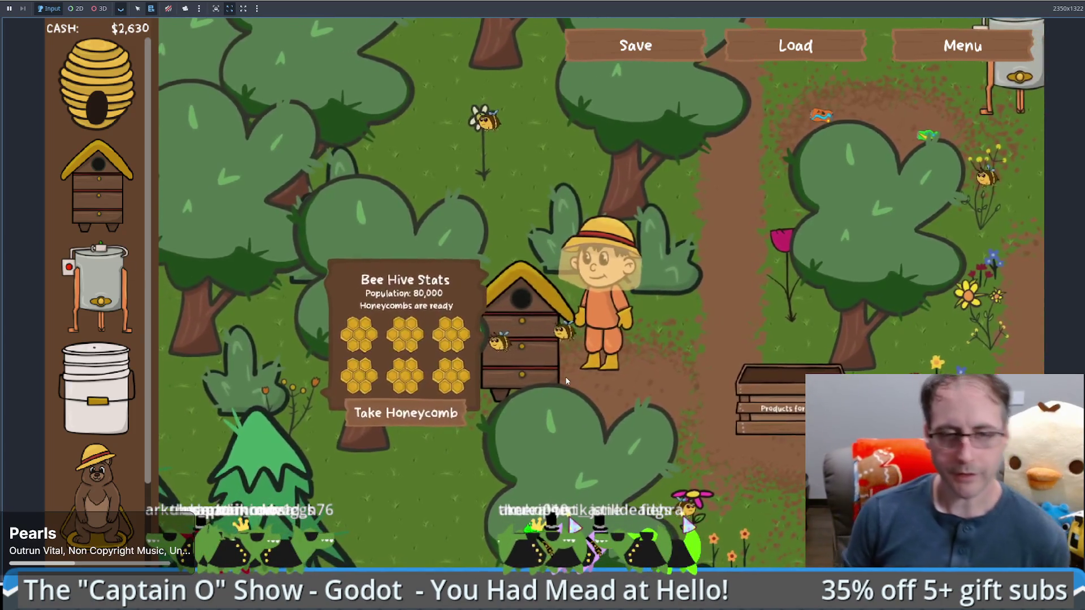
pyautogui.press('Right')
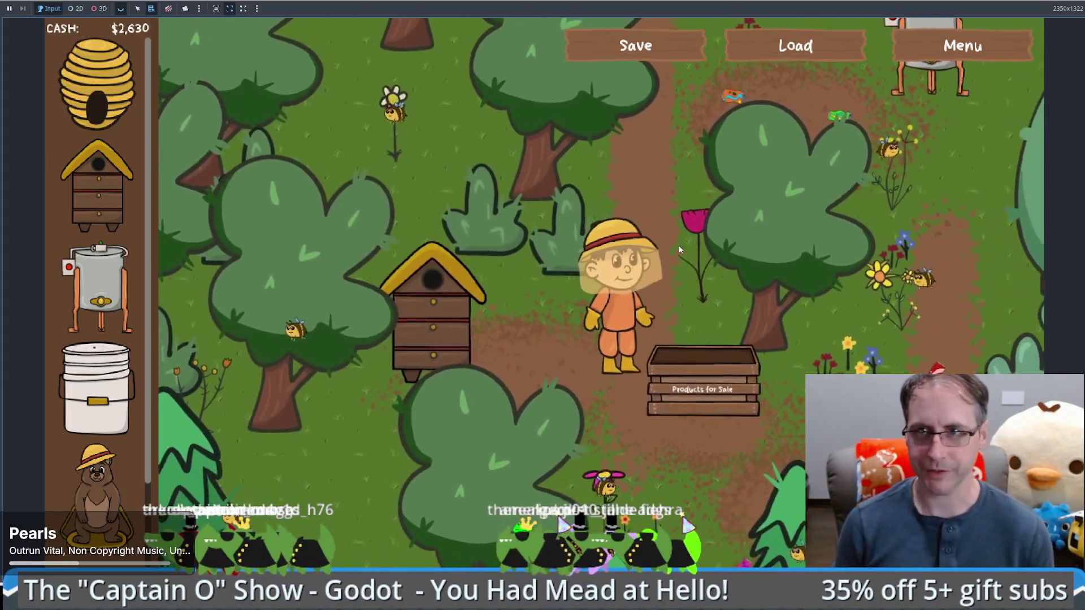
pyautogui.press('Down')
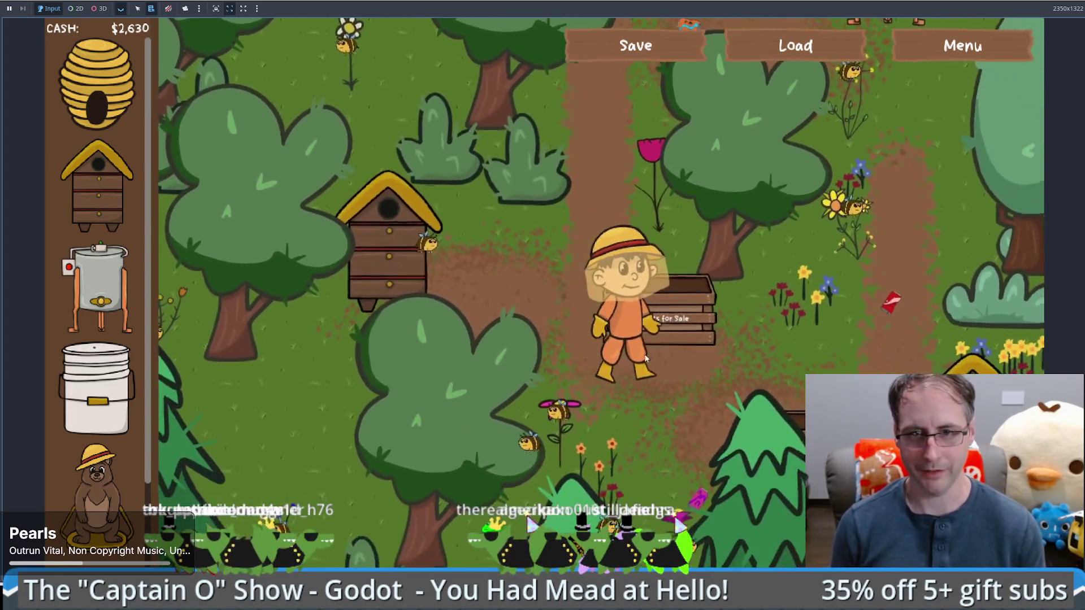
pyautogui.press('Up')
pyautogui.press('Right')
pyautogui.press('Left')
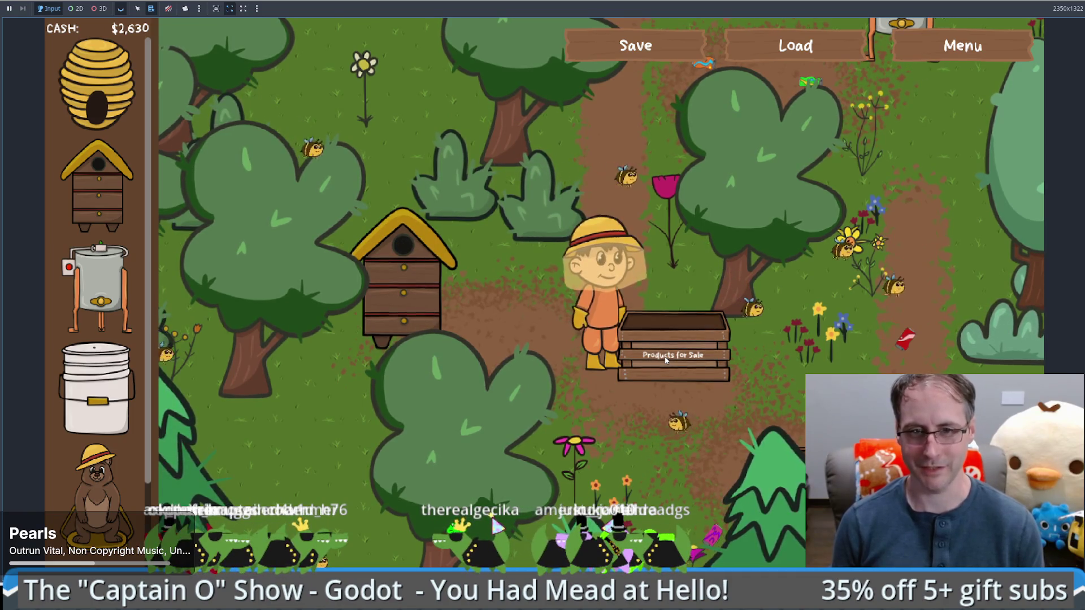
pyautogui.press('Left')
pyautogui.press('Left')
pyautogui.press('Right')
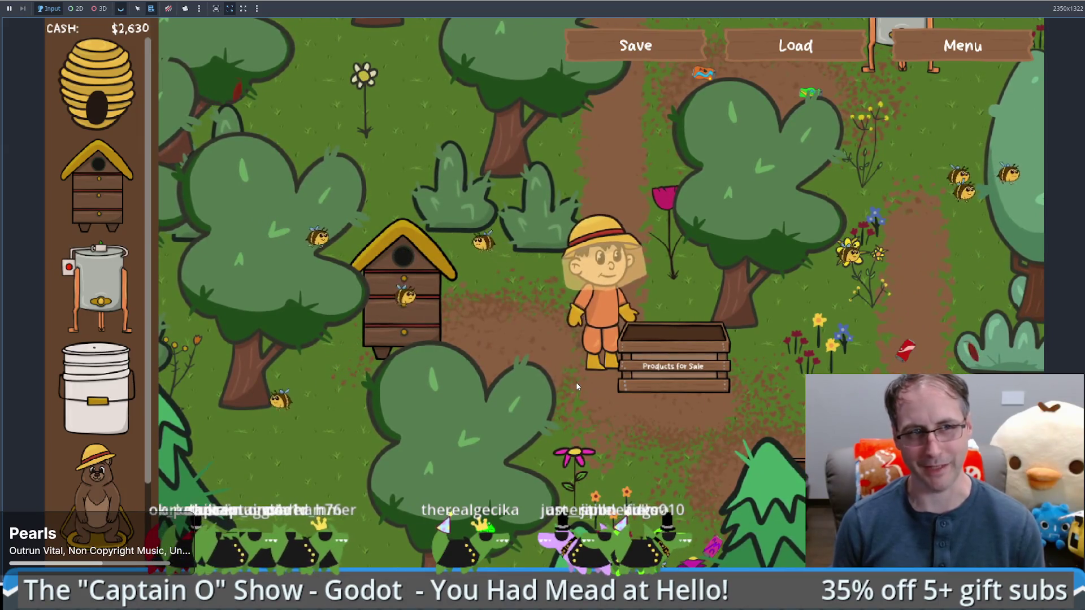
# - Walk the beekeeper back up to the hive to show its stats, then step away
pyautogui.press('Down')
pyautogui.press('Down')
pyautogui.press('Right')
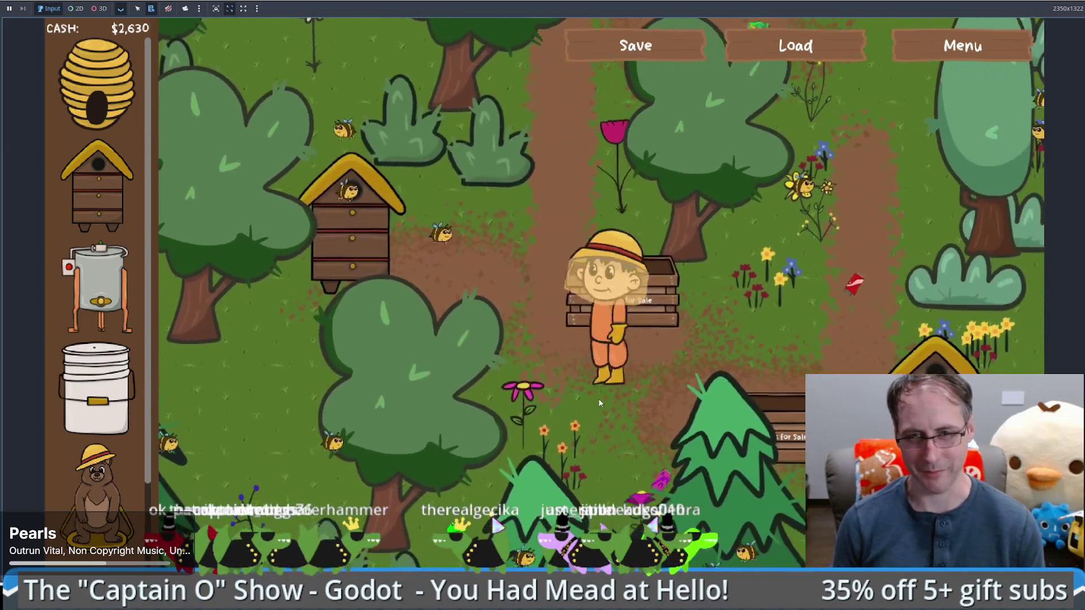
pyautogui.press('Left')
pyautogui.press('Up')
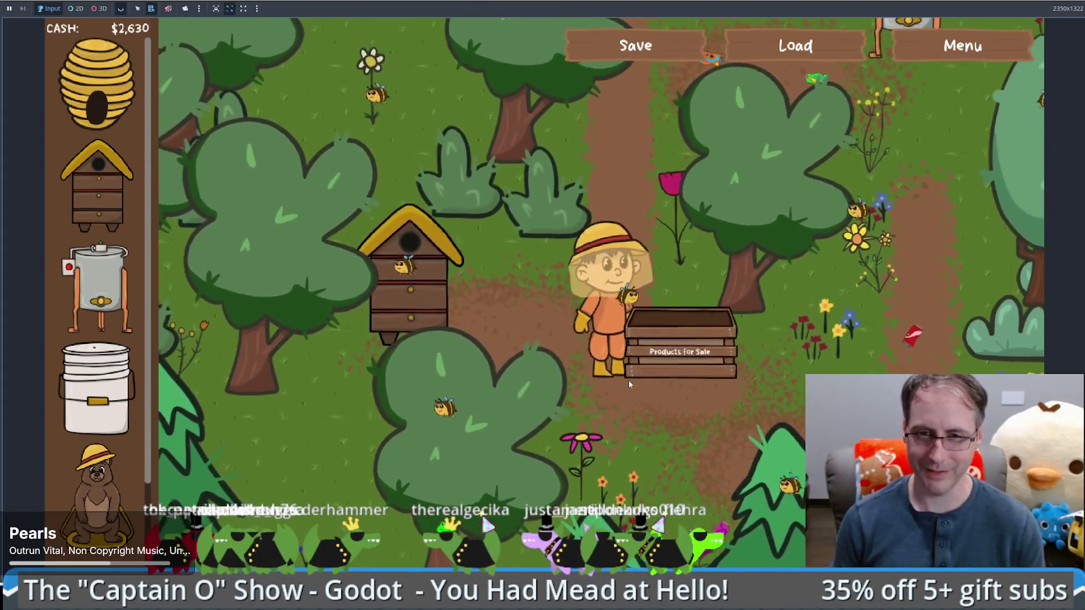
pyautogui.press('Left')
pyautogui.press('Right')
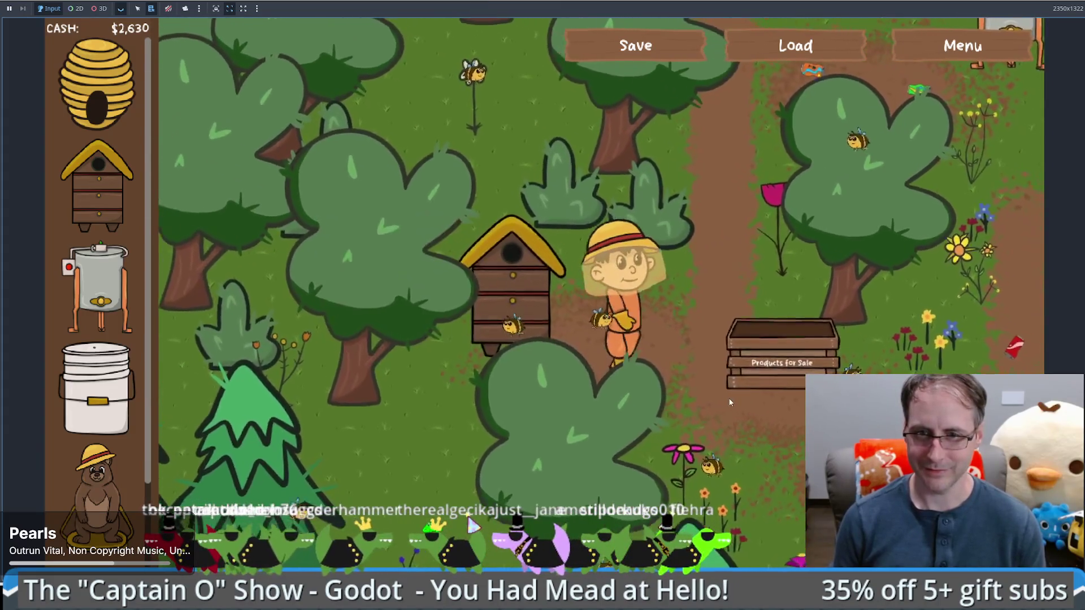
pyautogui.press('Up')
pyautogui.press('Left')
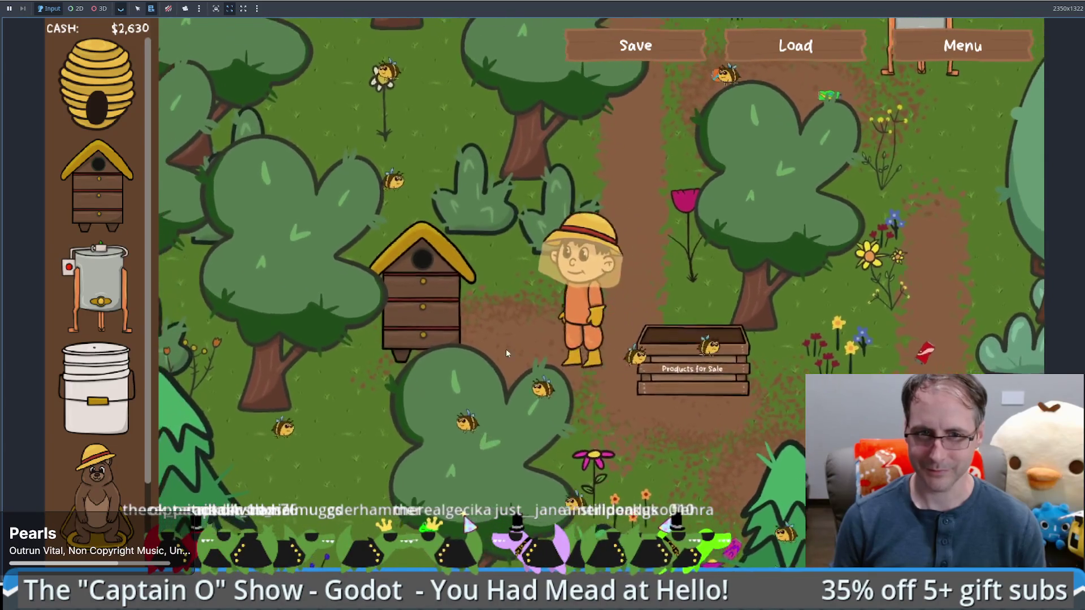
pyautogui.press('Right')
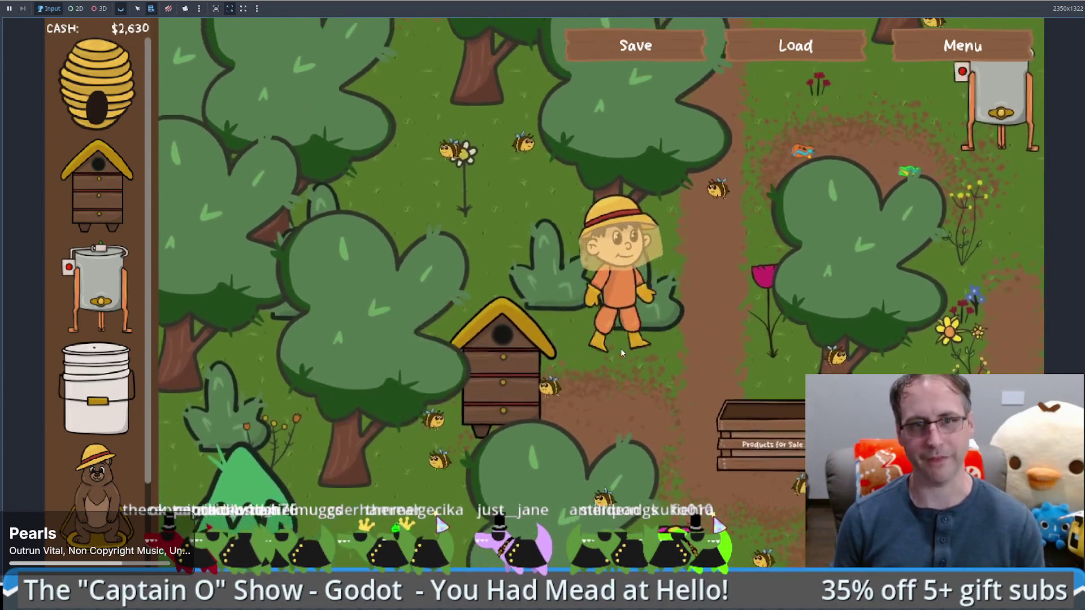
pyautogui.press('Down')
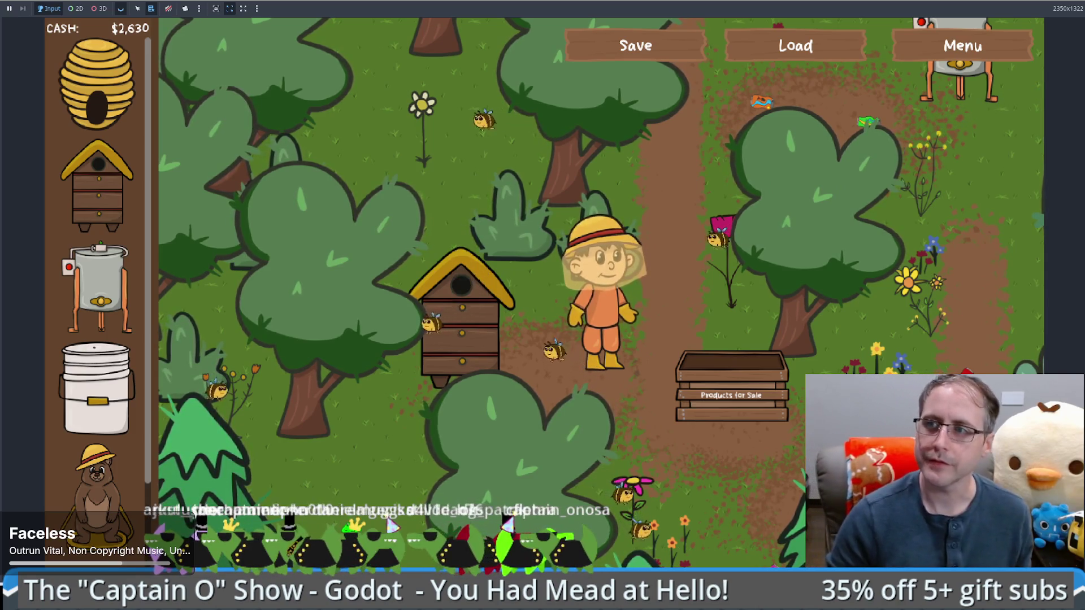
# - Walk the beekeeper up and right onto the path between the hive and the crate
pyautogui.press('Up')
pyautogui.press('Right')
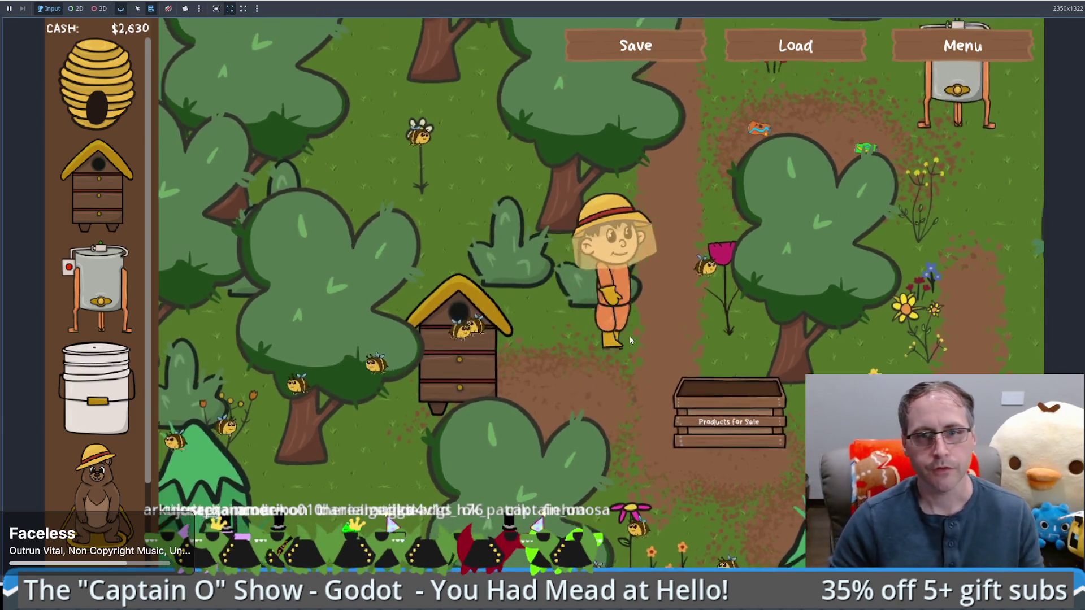
# - Walk past the hive stats, drop a food grade bucket from the shop into the forest, and save
pyautogui.press('Down')
pyautogui.press('Left')
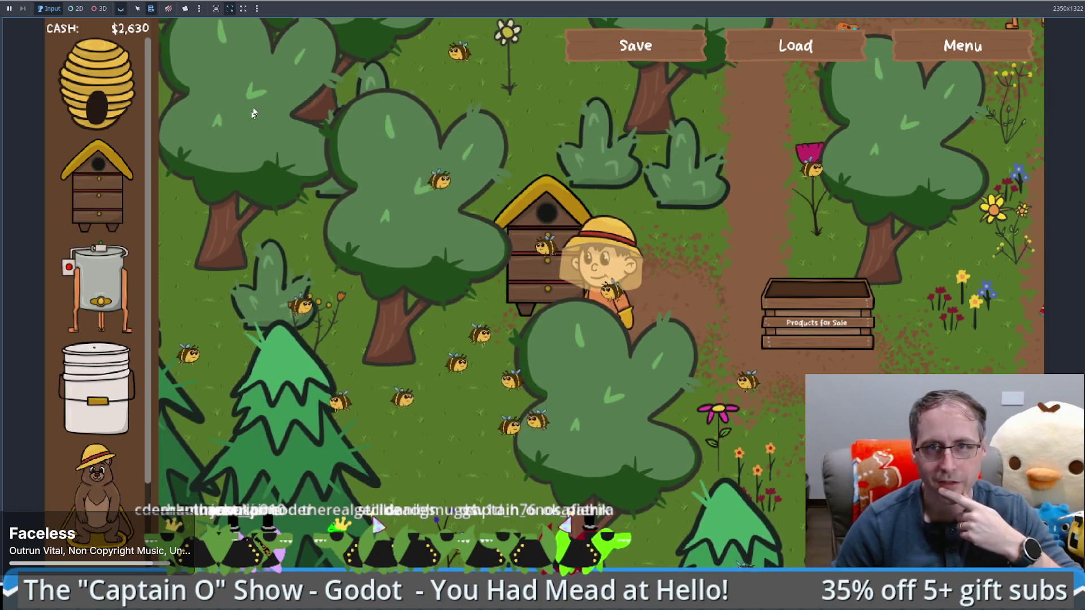
pyautogui.moveTo(598, 315)
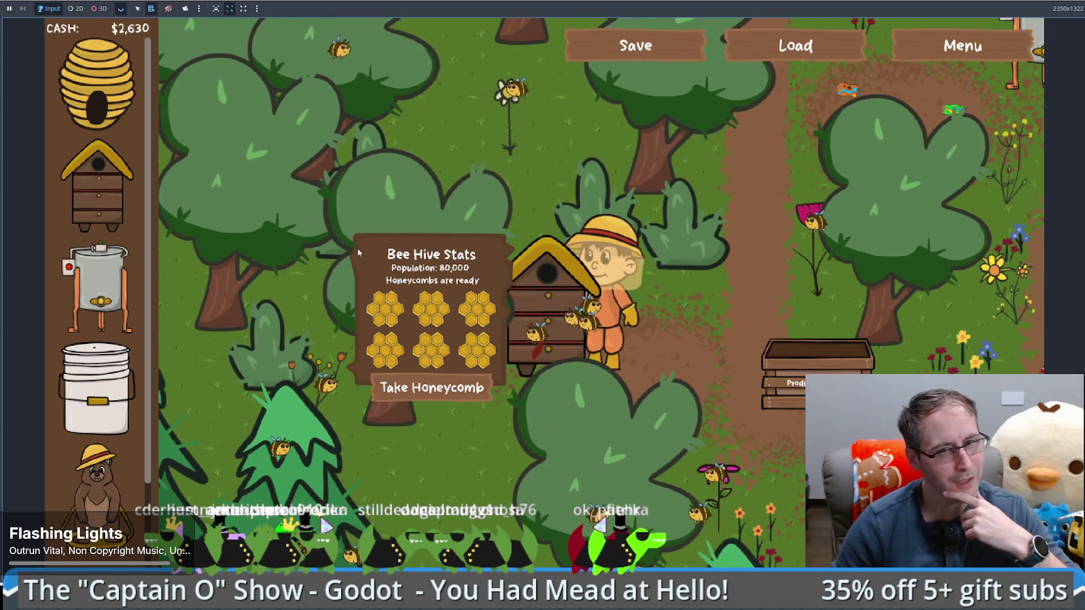
pyautogui.click(731, 379)
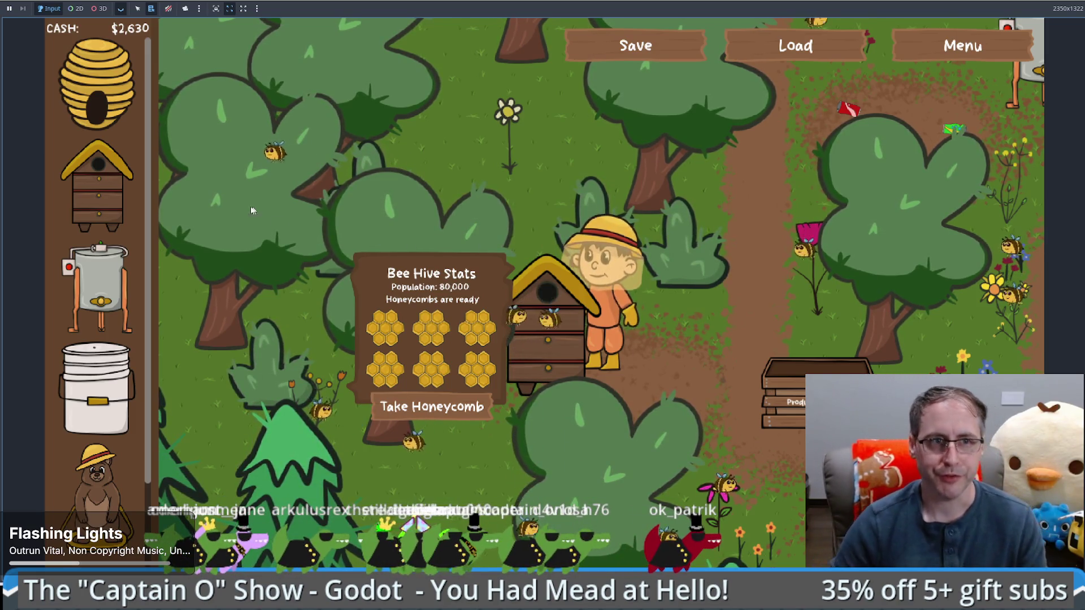
pyautogui.moveTo(96, 390); pyautogui.dragTo(765, 258)
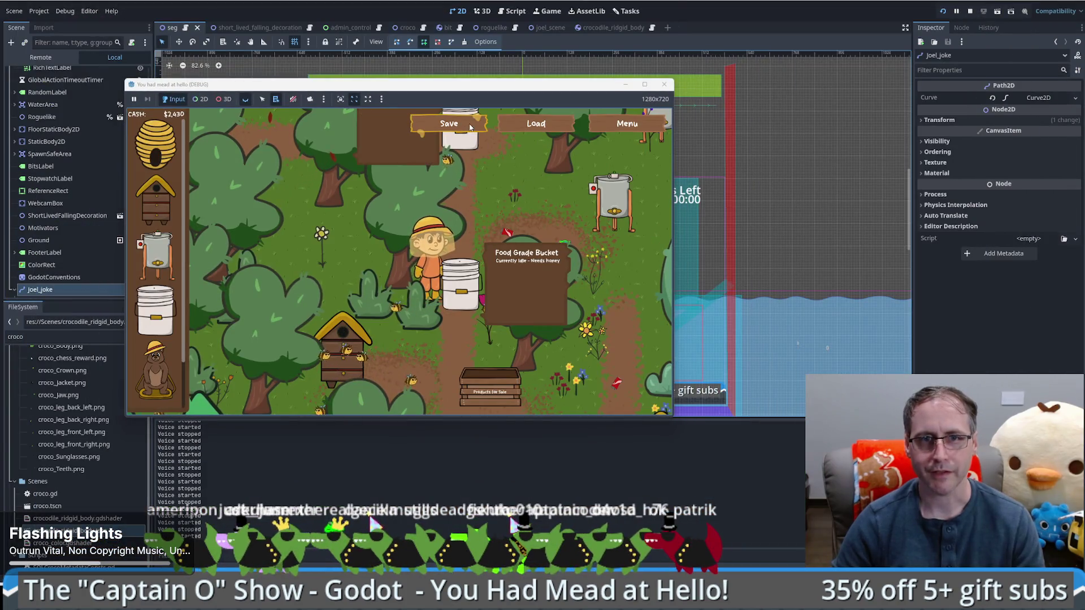
pyautogui.click(470, 125)
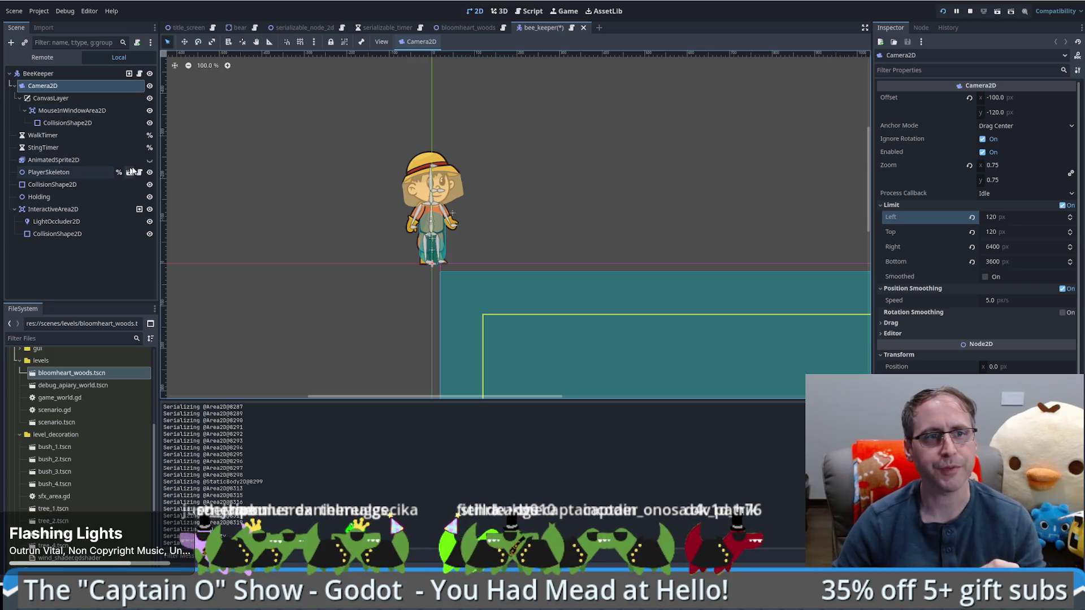
# - Toggle the AnimatedSprite2D's visibility on and then off again
pyautogui.click(149, 162)
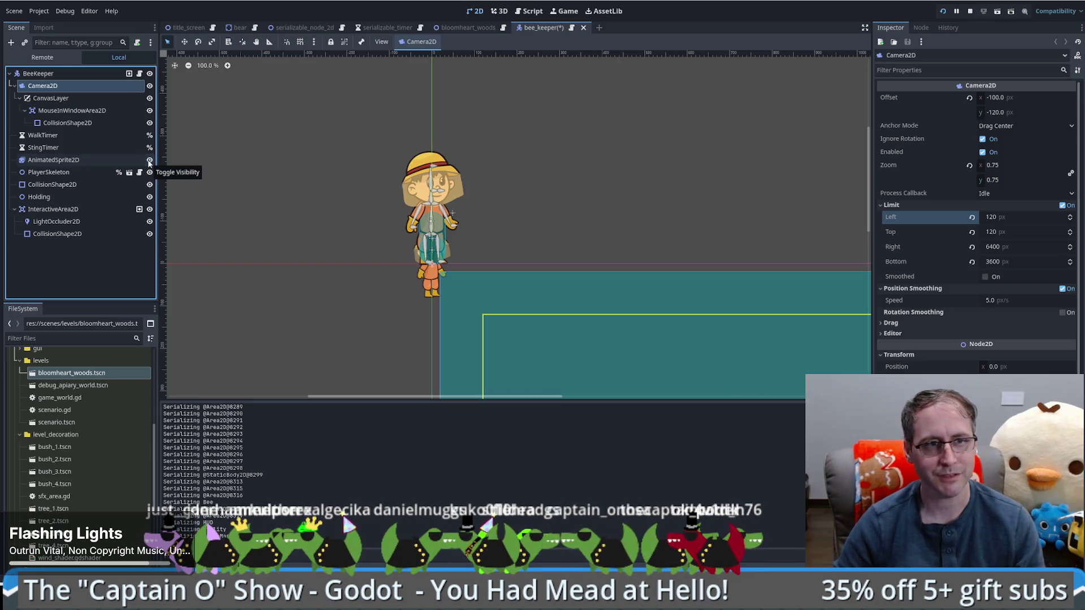
pyautogui.click(149, 161)
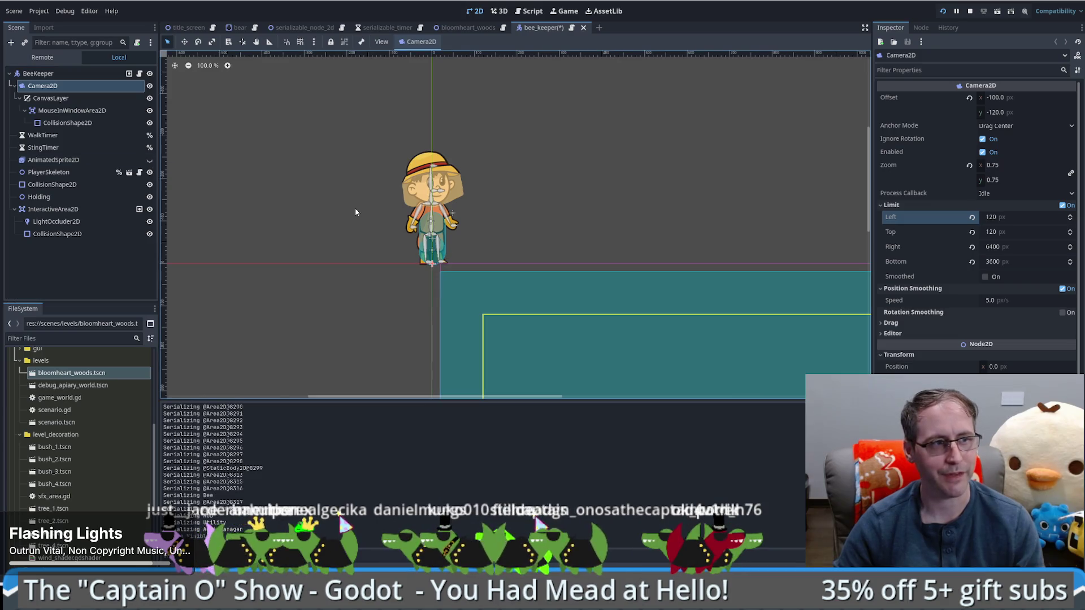
pyautogui.moveTo(238, 28)
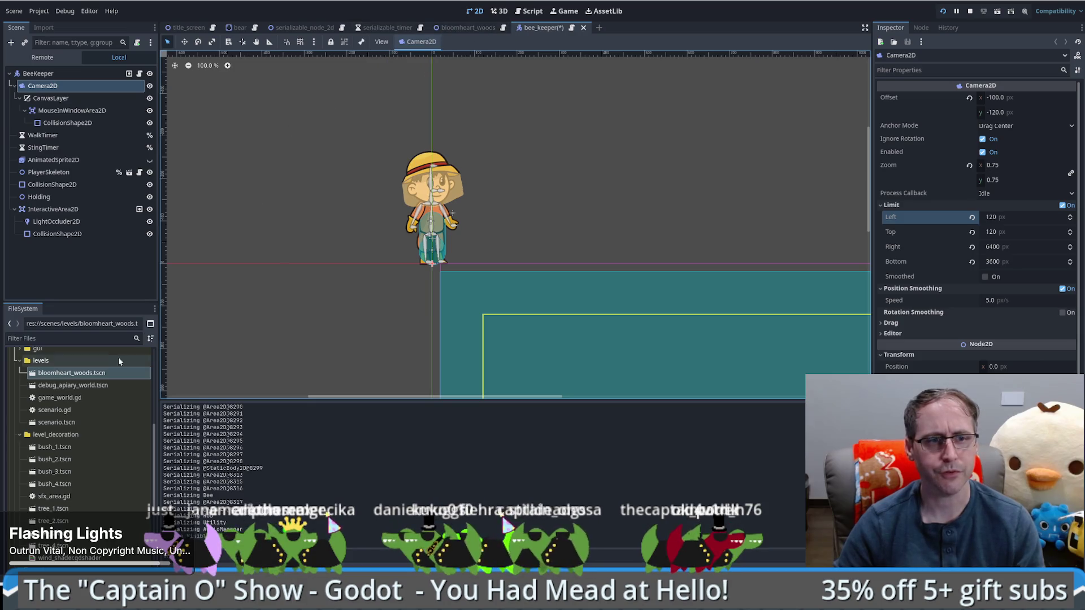
pyautogui.scroll(2, 25, 399)
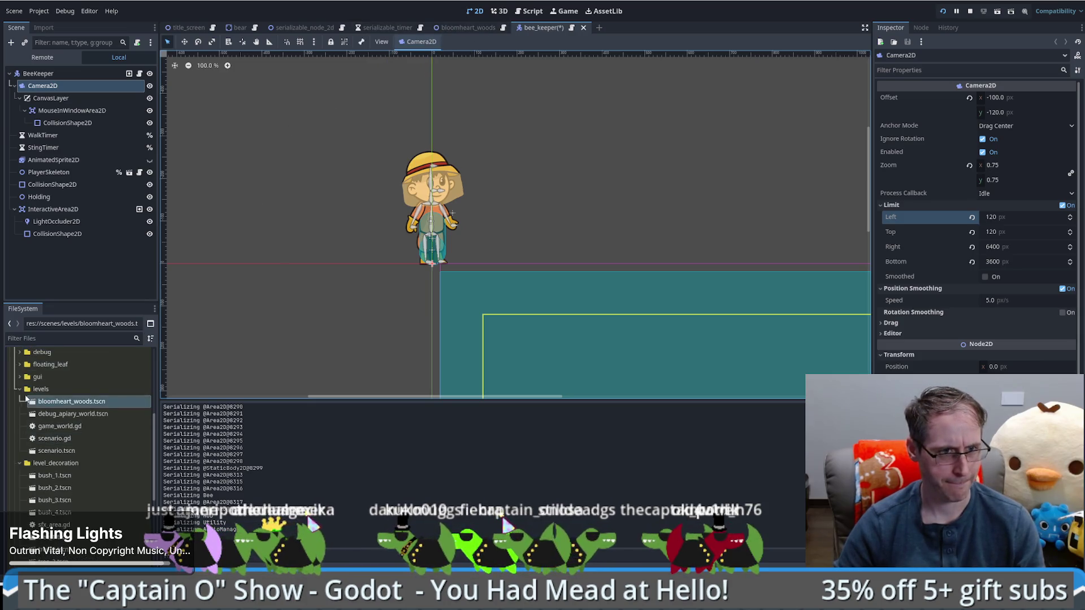
# - Collapse levels, expand structures in FileSystem, and open bucket.tscn centred in the view
pyautogui.click(19, 389)
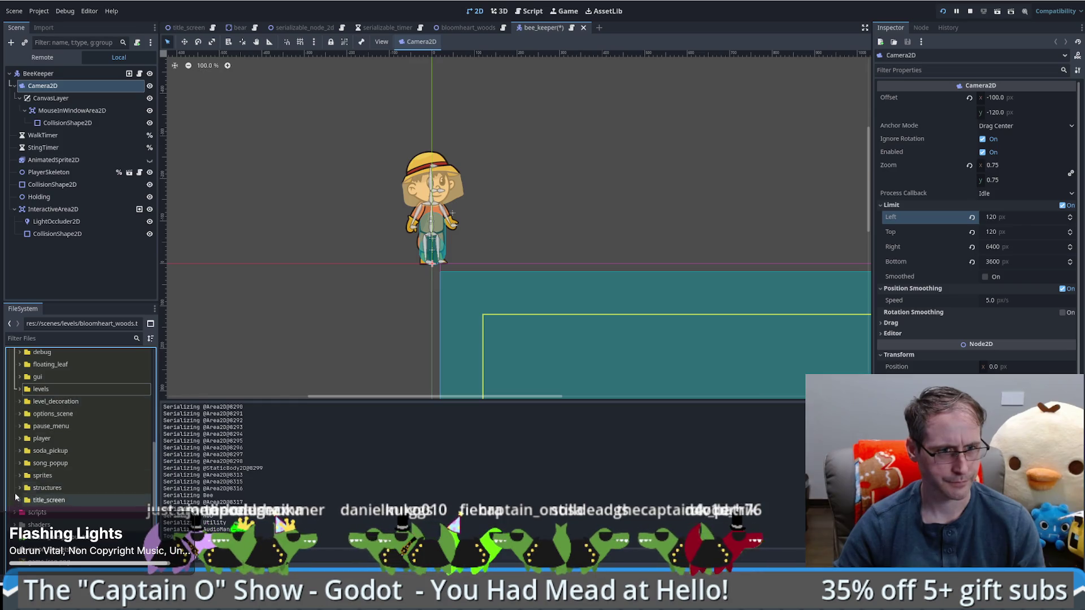
pyautogui.click(21, 488)
pyautogui.scroll(-4, 57, 478)
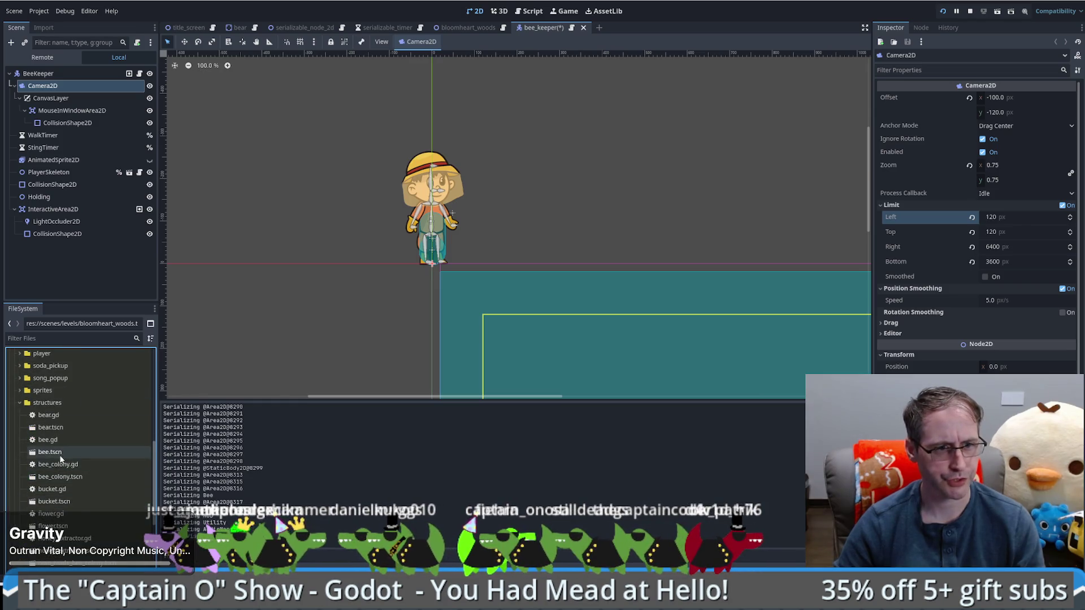
pyautogui.scroll(-1, 68, 470)
pyautogui.doubleClick(56, 473)
pyautogui.moveTo(339, 203); pyautogui.dragTo(554, 339)
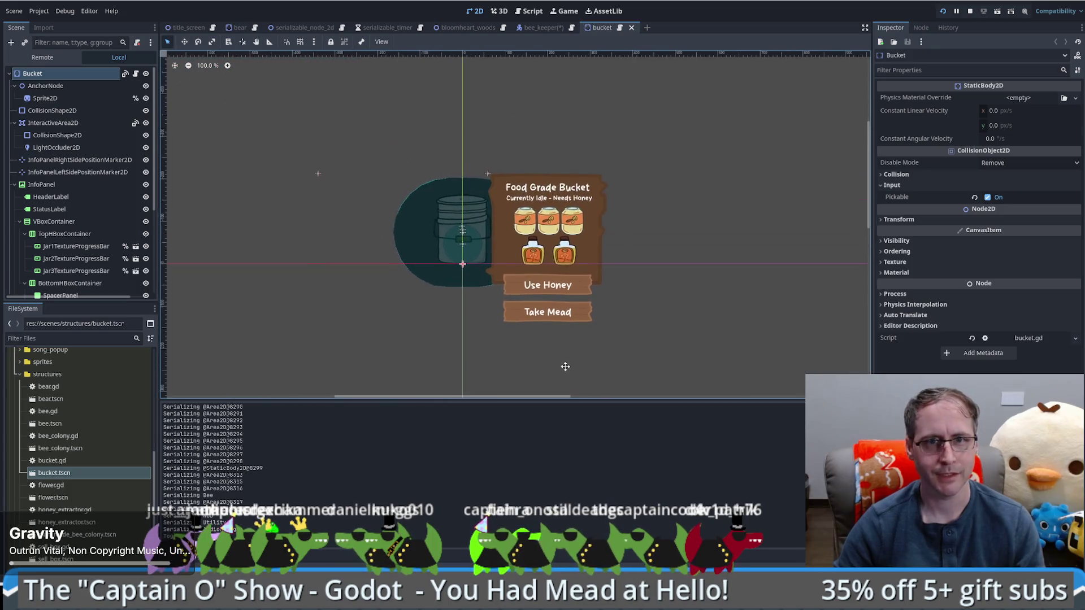
# - Select the info panel's VBoxContainer in the Scene dock to show its properties
pyautogui.scroll(5, 454, 232)
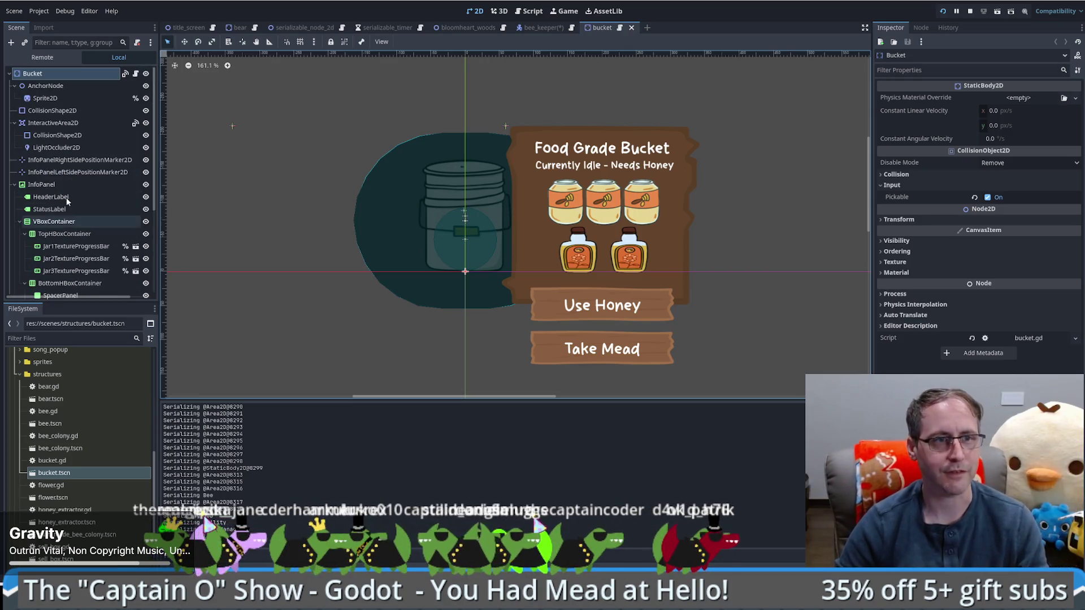
pyautogui.click(53, 221)
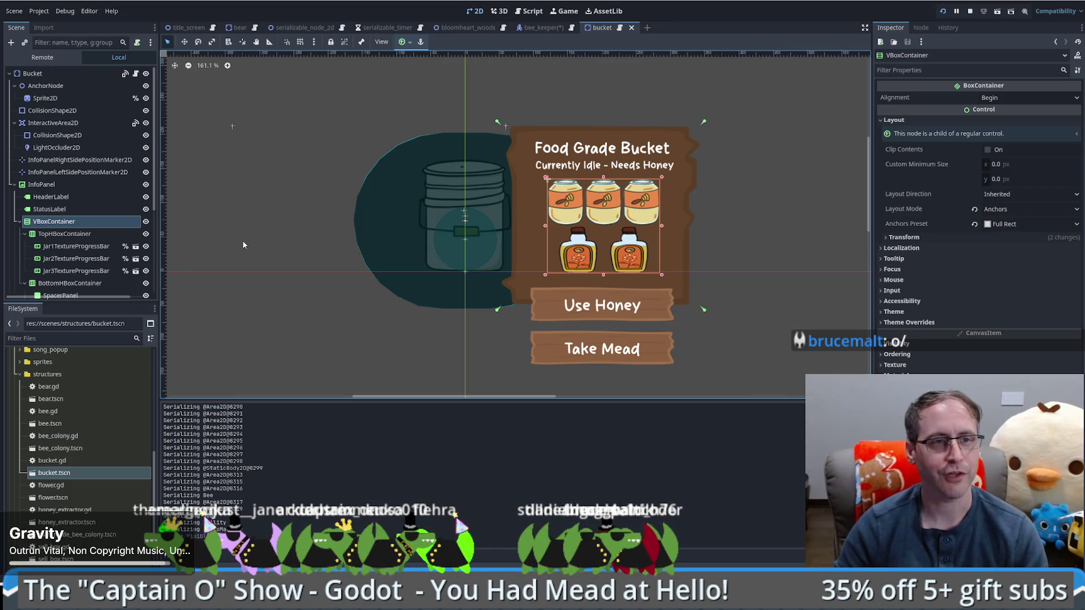
pyautogui.scroll(-1, 93, 244)
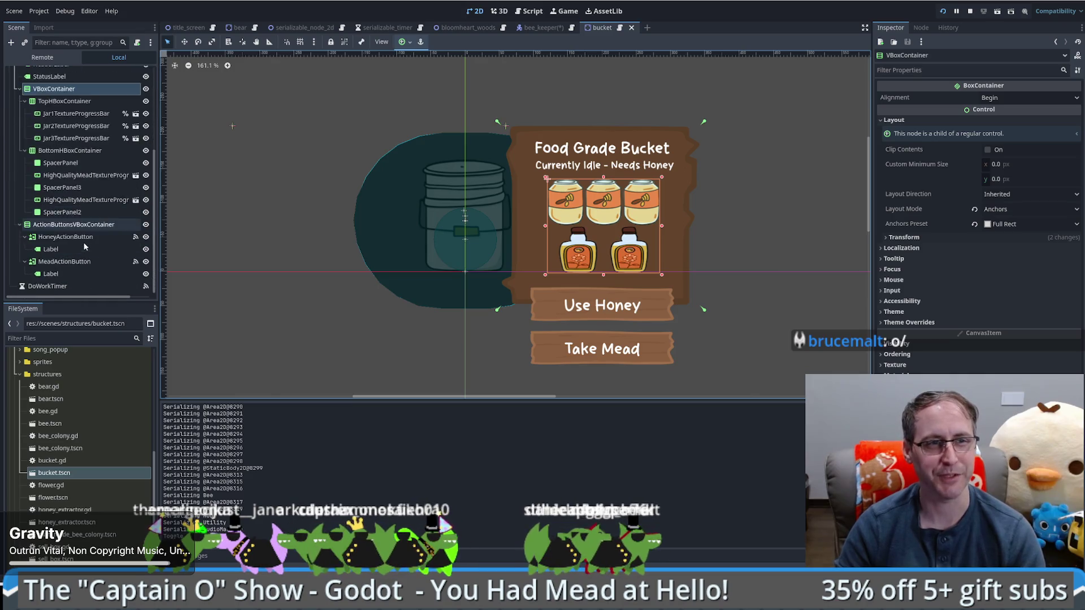
pyautogui.scroll(-5, 85, 247)
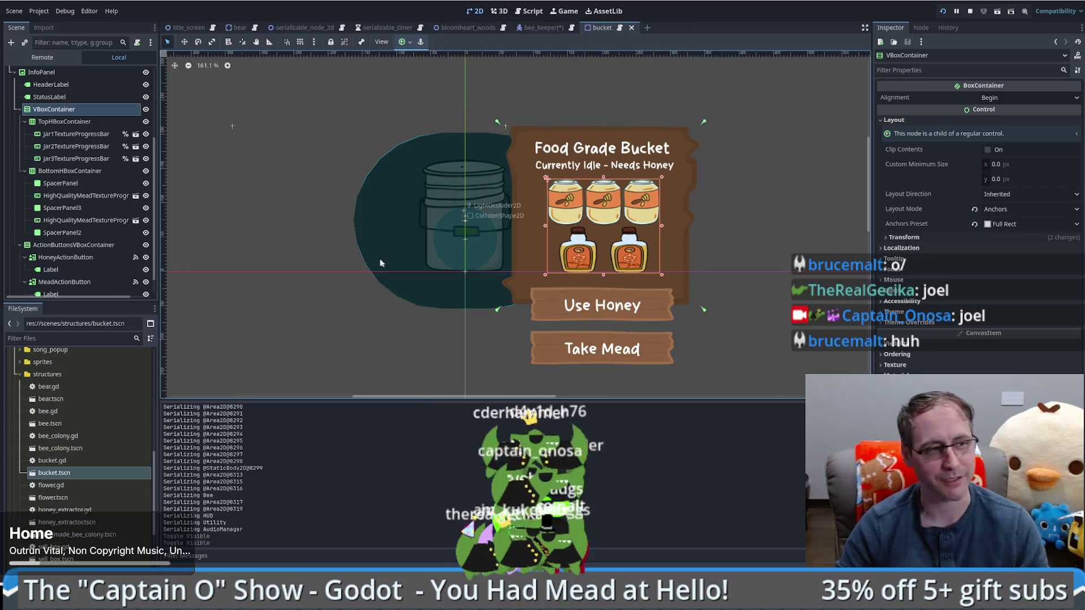
pyautogui.scroll(3, 79, 251)
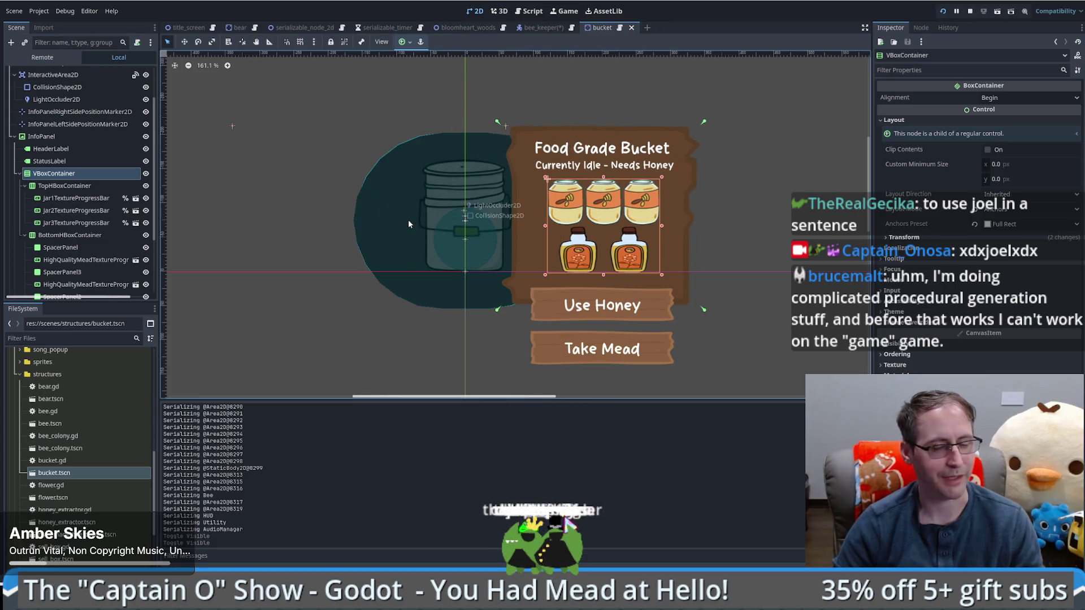
pyautogui.scroll(4, 656, 227)
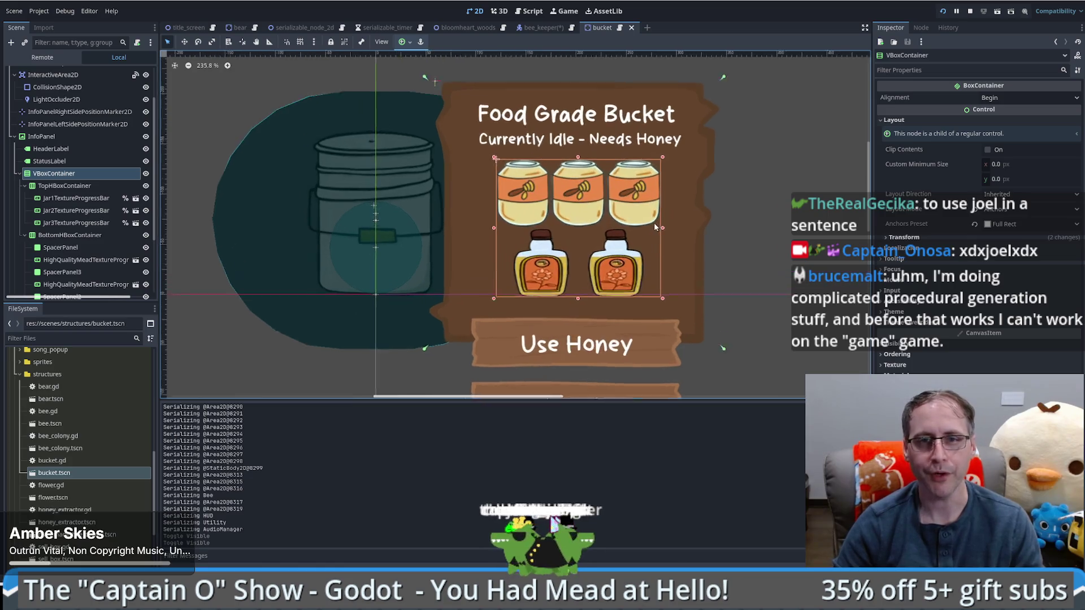
pyautogui.scroll(-1, 655, 226)
pyautogui.click(78, 170)
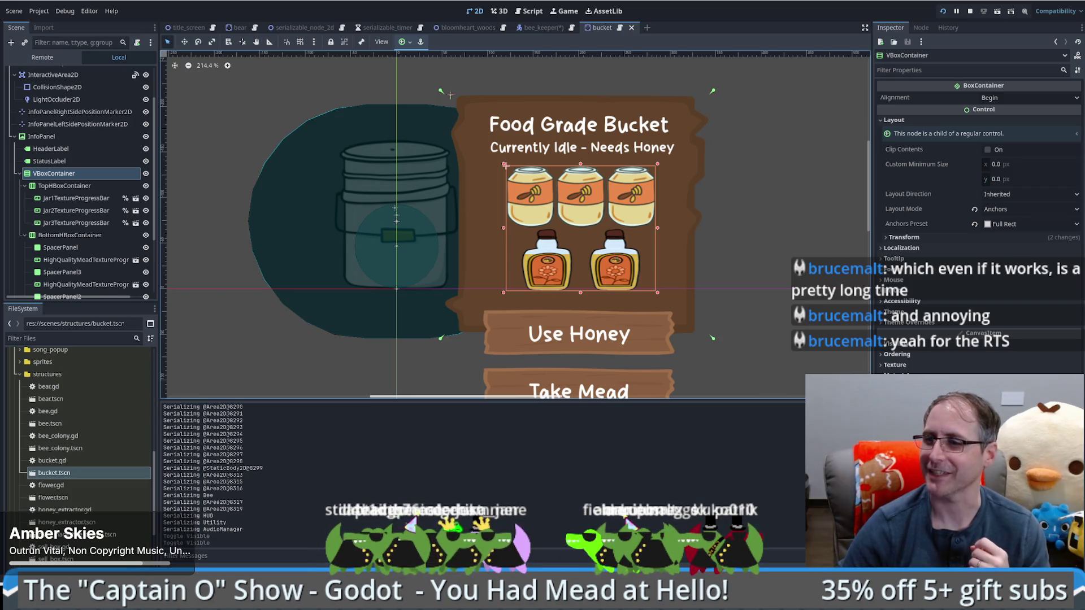
pyautogui.scroll(-3, 79, 181)
pyautogui.click(63, 225)
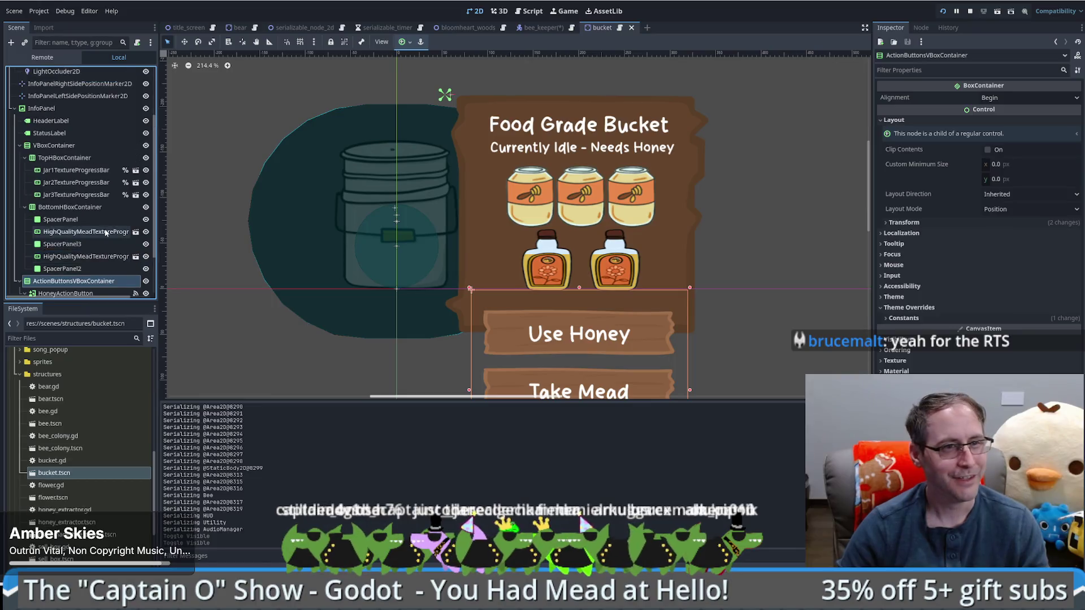
# - Duplicate HoneyActionButton with Ctrl+D, creating HoneyActionButton2
pyautogui.click(59, 236)
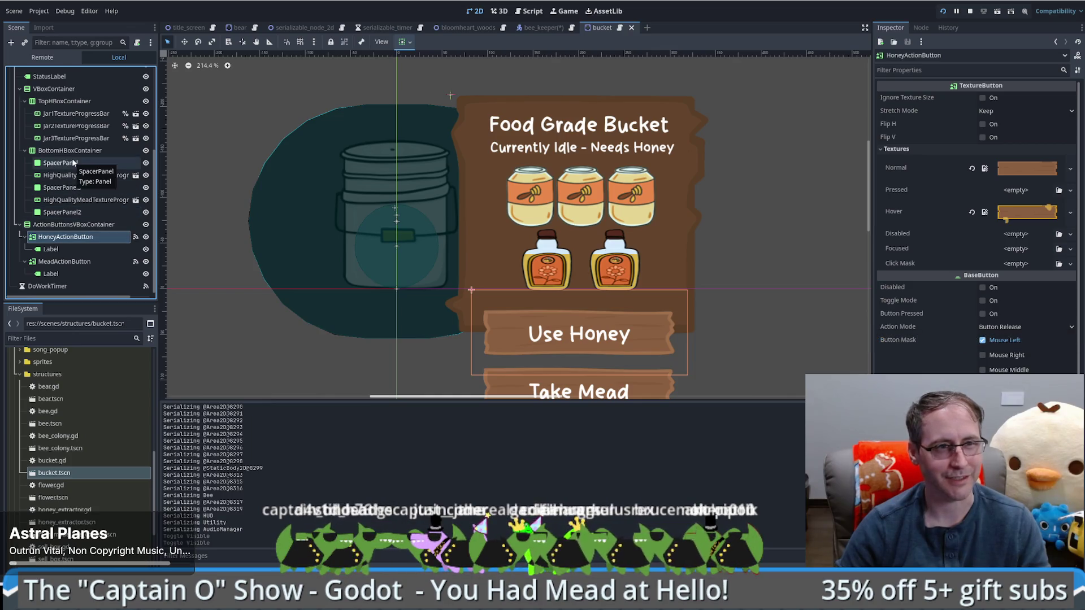
pyautogui.hotkey('ctrl', 'd')
pyautogui.click(51, 274)
pyautogui.click(67, 261)
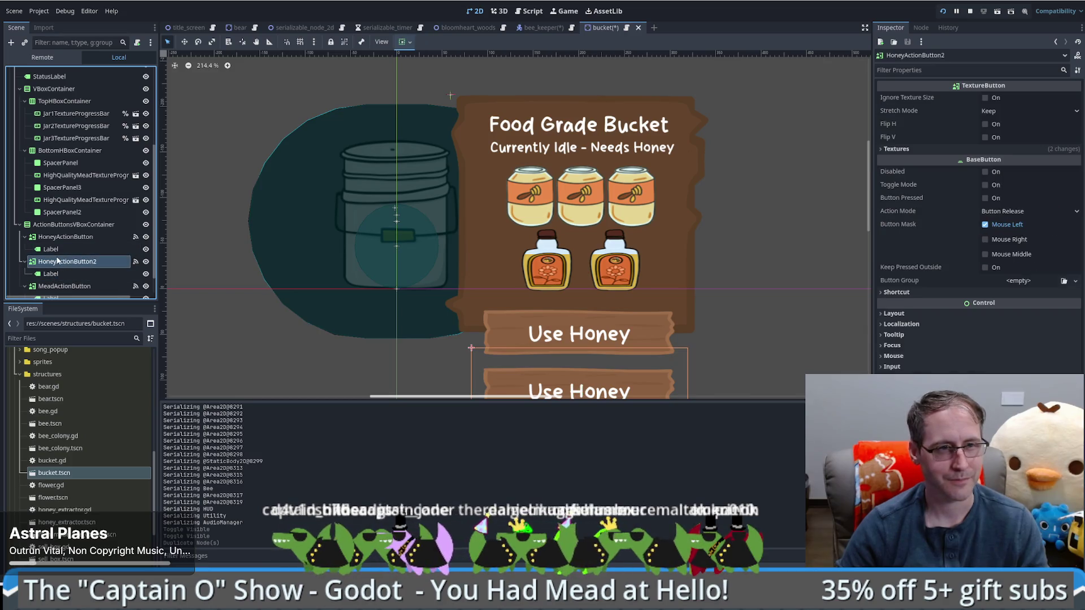
pyautogui.click(57, 250)
pyautogui.click(58, 262)
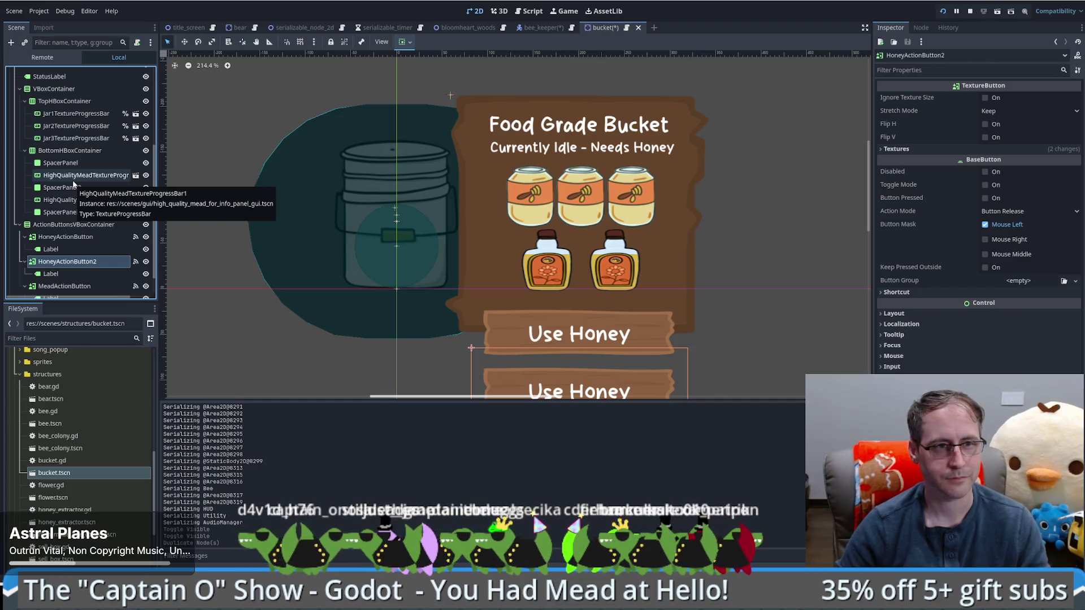
# - Move HoneyActionButton2 up in the Scene dock to sit directly under InfoPanel
pyautogui.moveTo(67, 261); pyautogui.dragTo(73, 101)
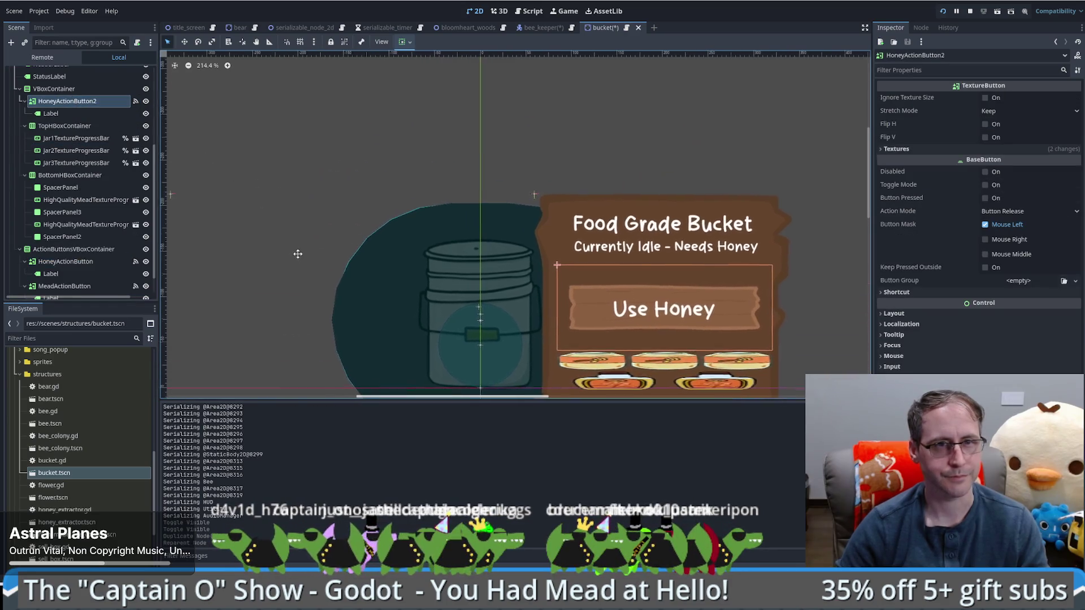
pyautogui.moveTo(66, 101); pyautogui.dragTo(65, 85)
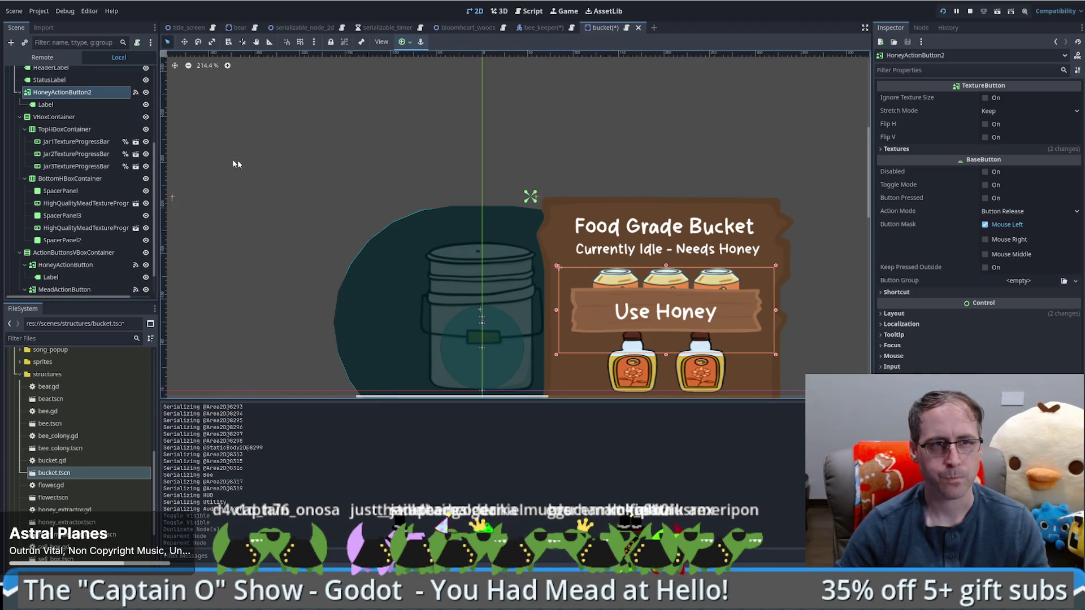
pyautogui.scroll(3, 102, 140)
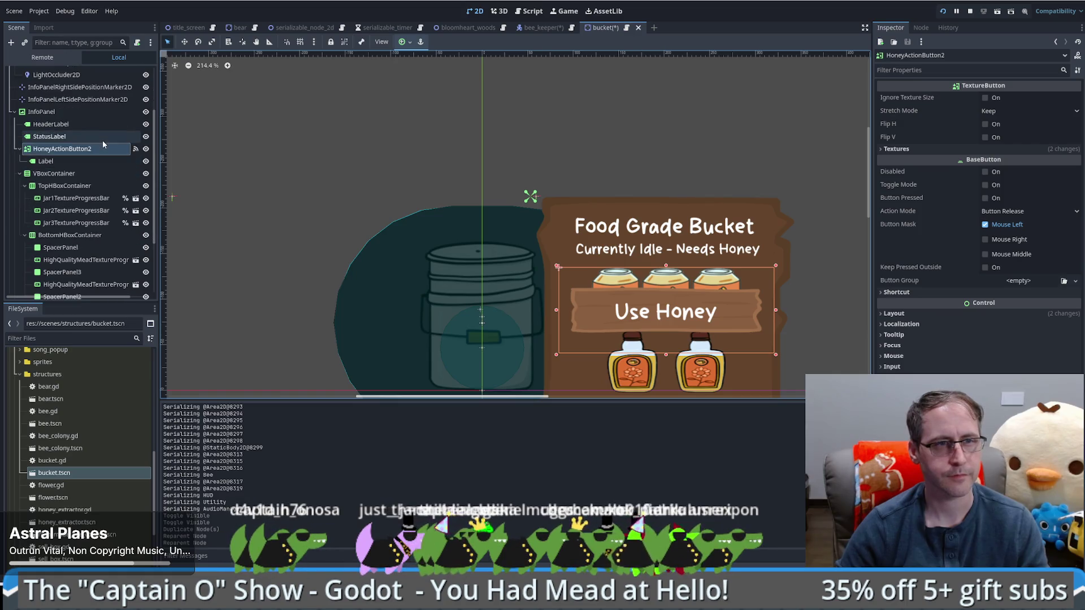
pyautogui.scroll(-1, 102, 140)
pyautogui.moveTo(51, 150); pyautogui.dragTo(59, 122)
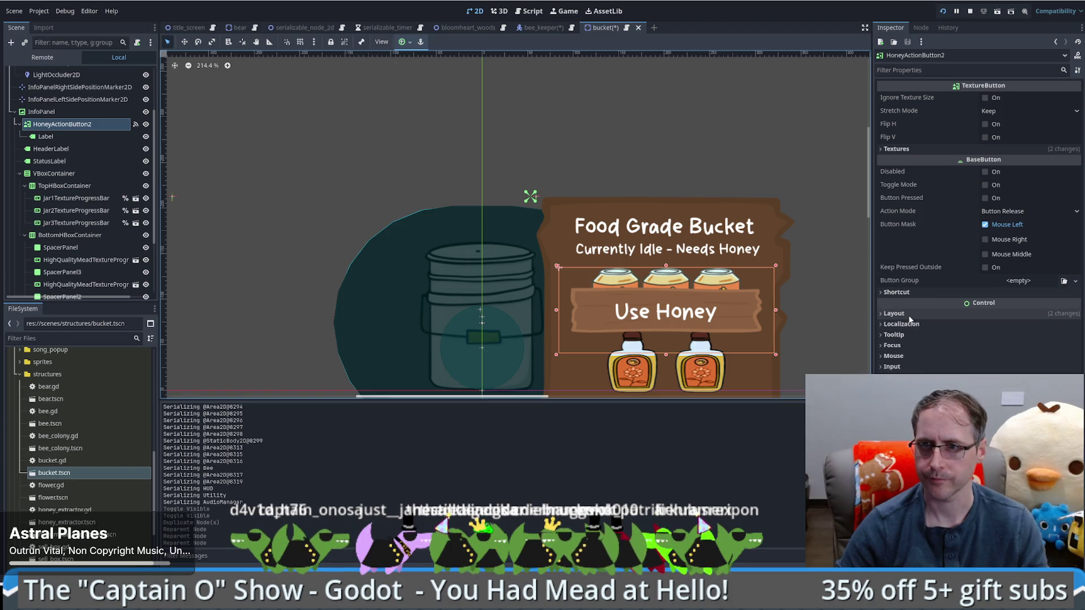
pyautogui.click(907, 314)
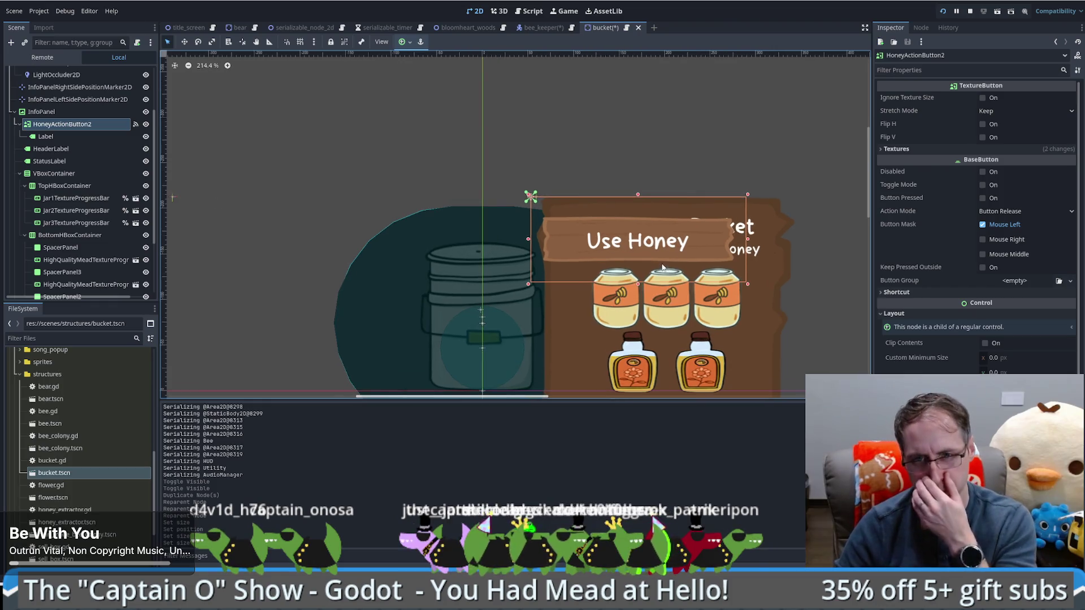
# - Clear HoneyActionButton2's label text 'Use Honey' and insert the trash-can emoji from the emoji picker
pyautogui.scroll(-3, 667, 271)
pyautogui.scroll(3, 641, 291)
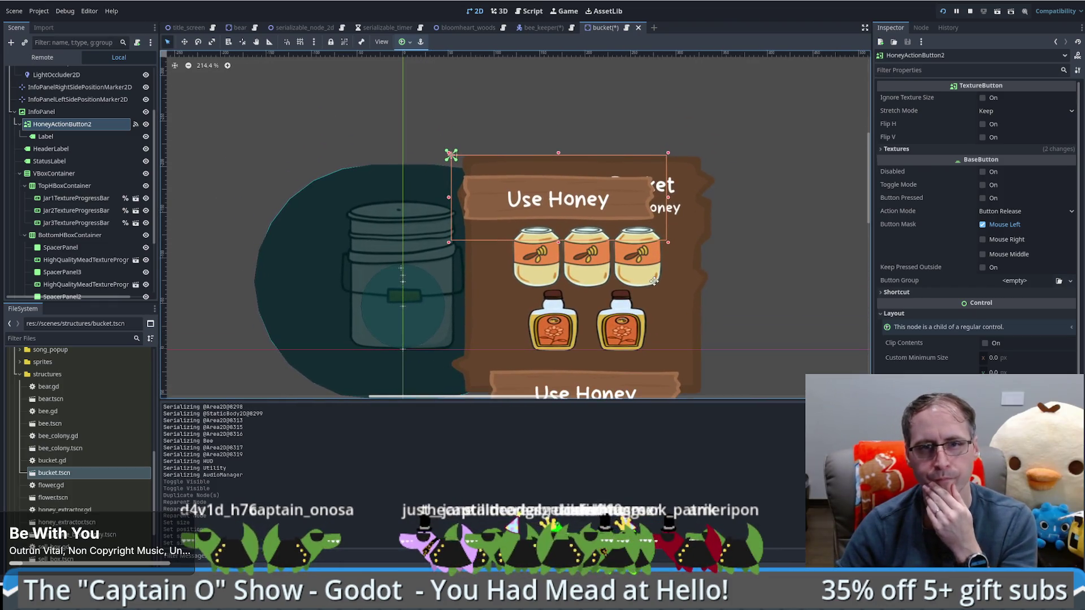
pyautogui.click(70, 137)
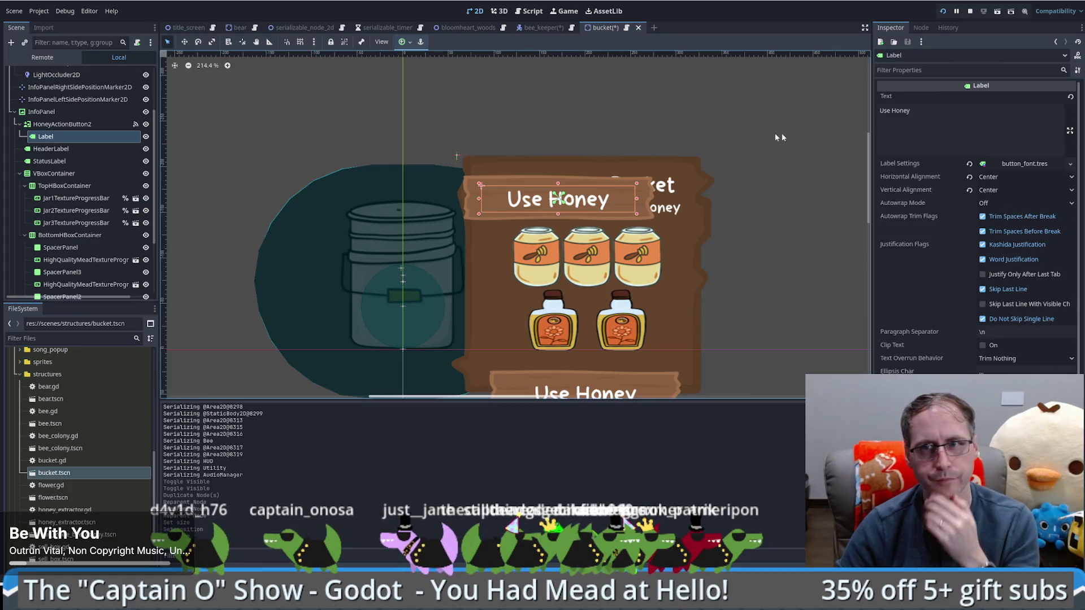
pyautogui.press('BackSpace')
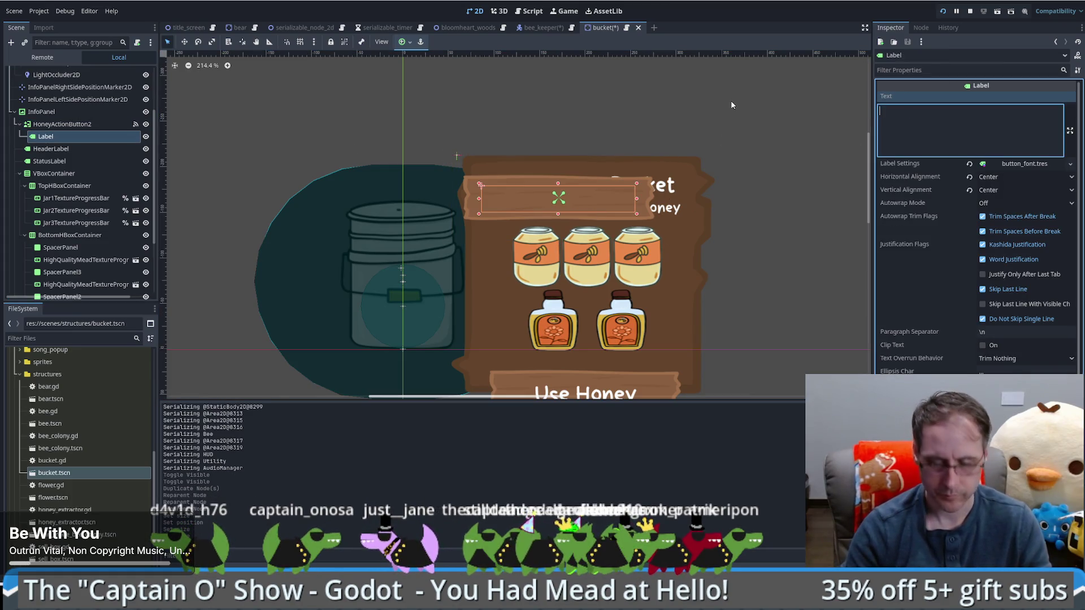
pyautogui.press('super+period')
pyautogui.write('trash')
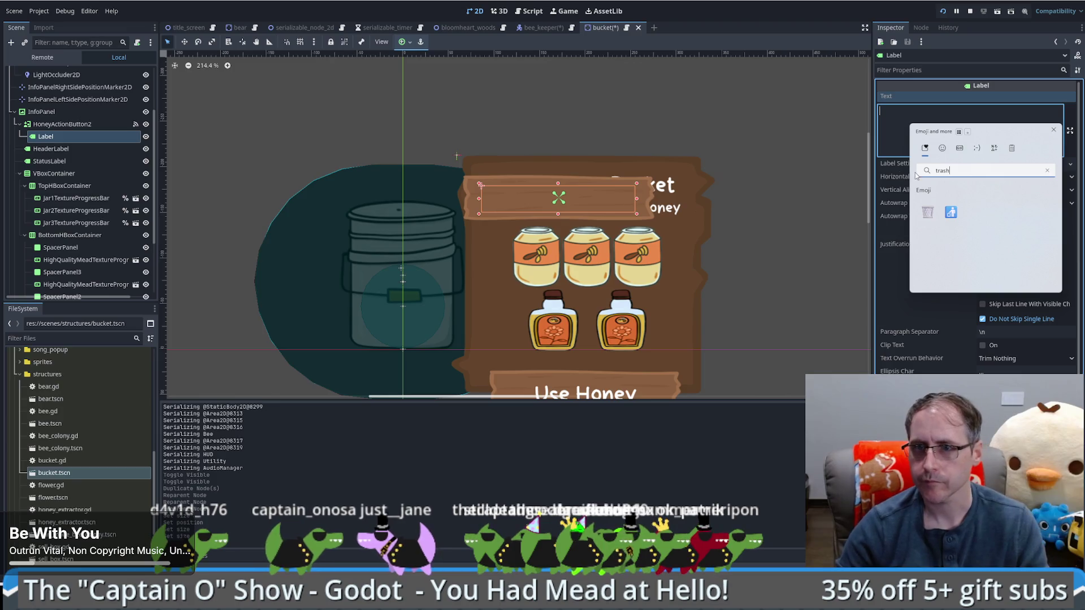
pyautogui.click(927, 212)
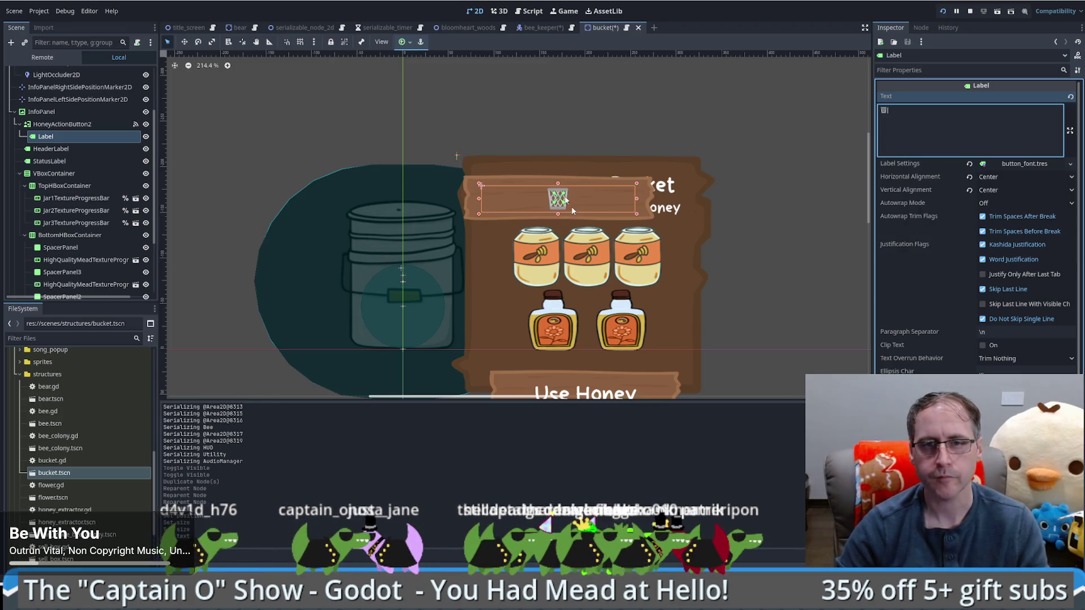
pyautogui.click(71, 124)
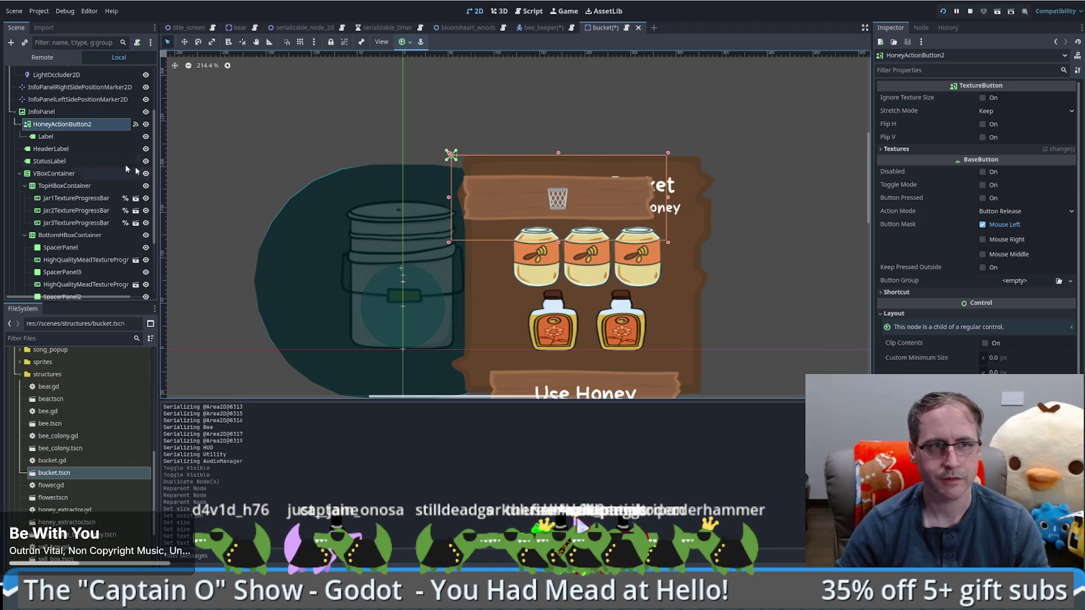
# - Drag the shrunken wastebasket button to -40, -84, at the bucket panel's top-left corner
pyautogui.click(57, 125)
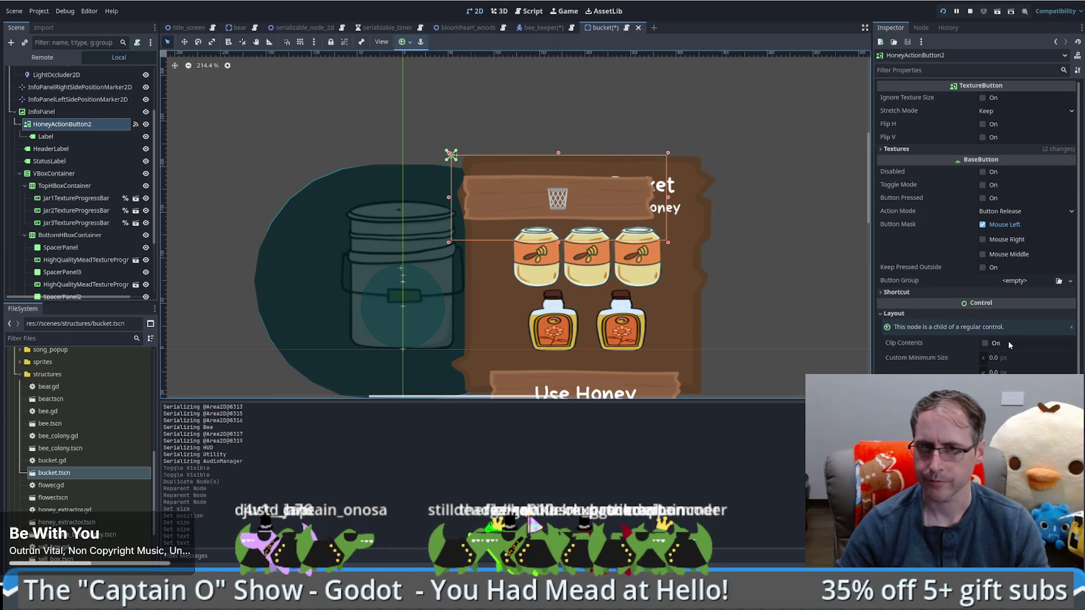
pyautogui.scroll(-4, 977, 226)
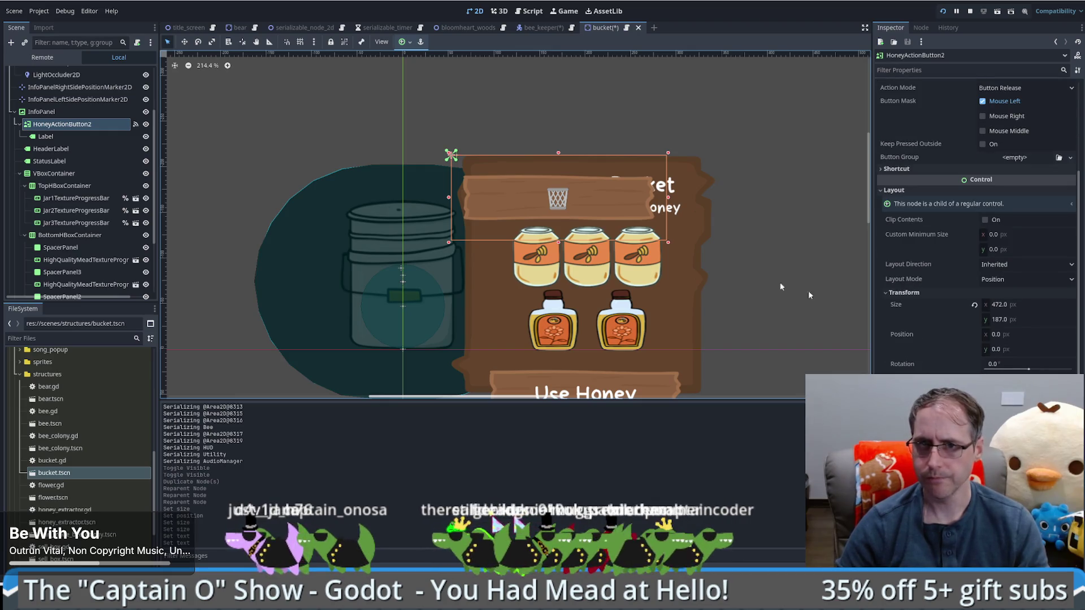
pyautogui.moveTo(575, 208)
pyautogui.mouseDown()
pyautogui.moveTo(491, 167)
pyautogui.moveTo(505, 168)
pyautogui.mouseUp()
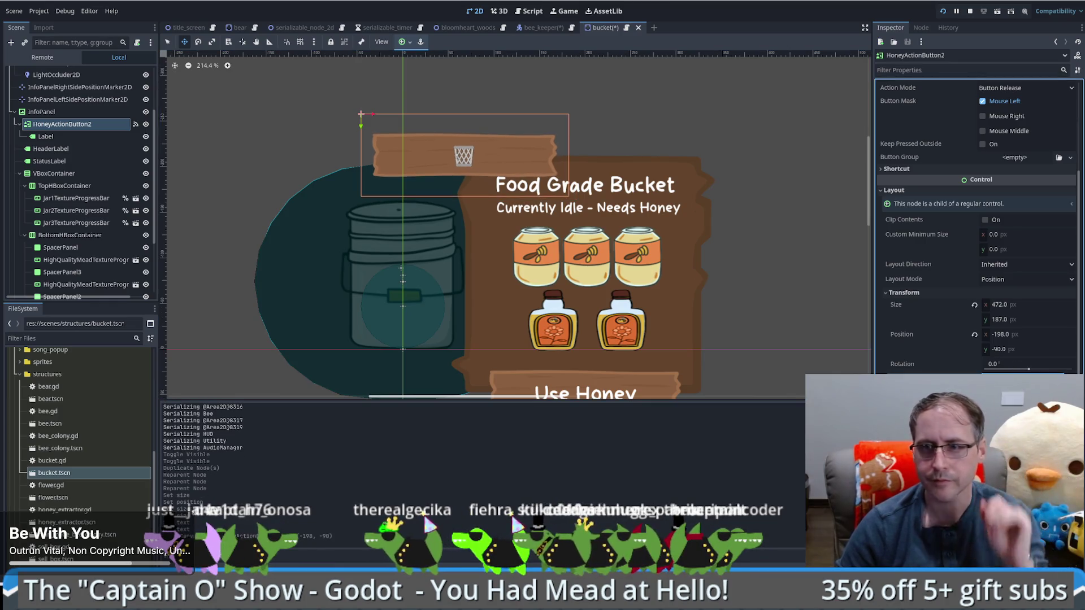
pyautogui.click(618, 299)
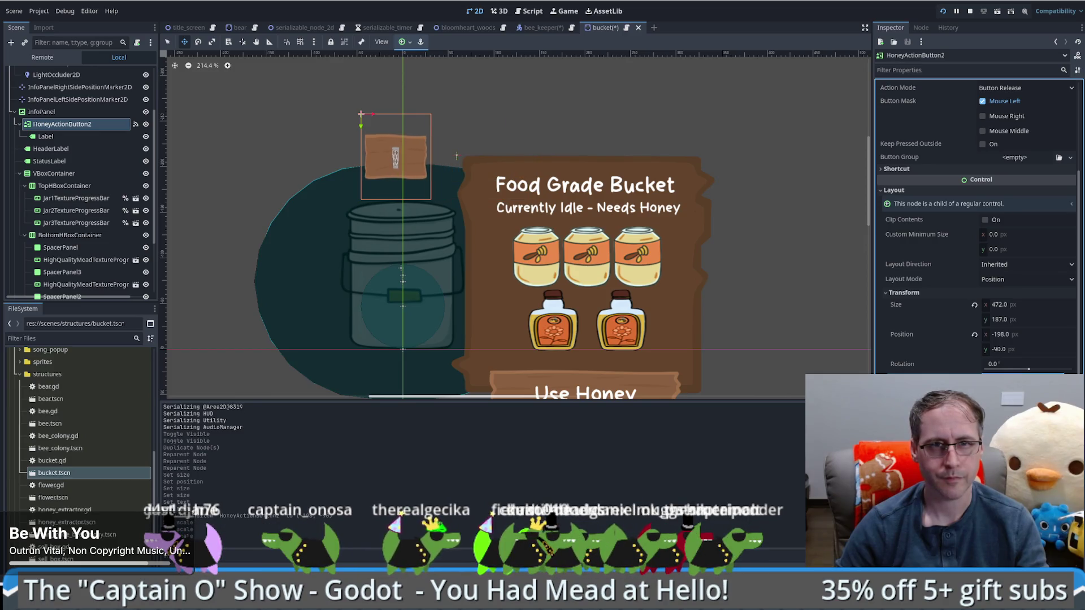
pyautogui.moveTo(392, 164); pyautogui.dragTo(464, 167)
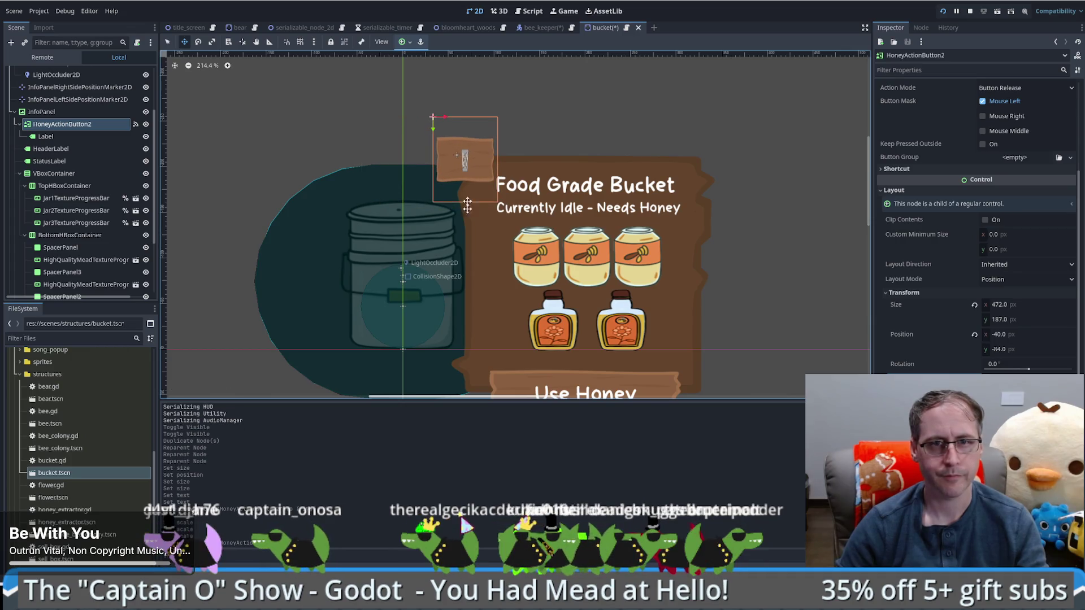
pyautogui.click(63, 136)
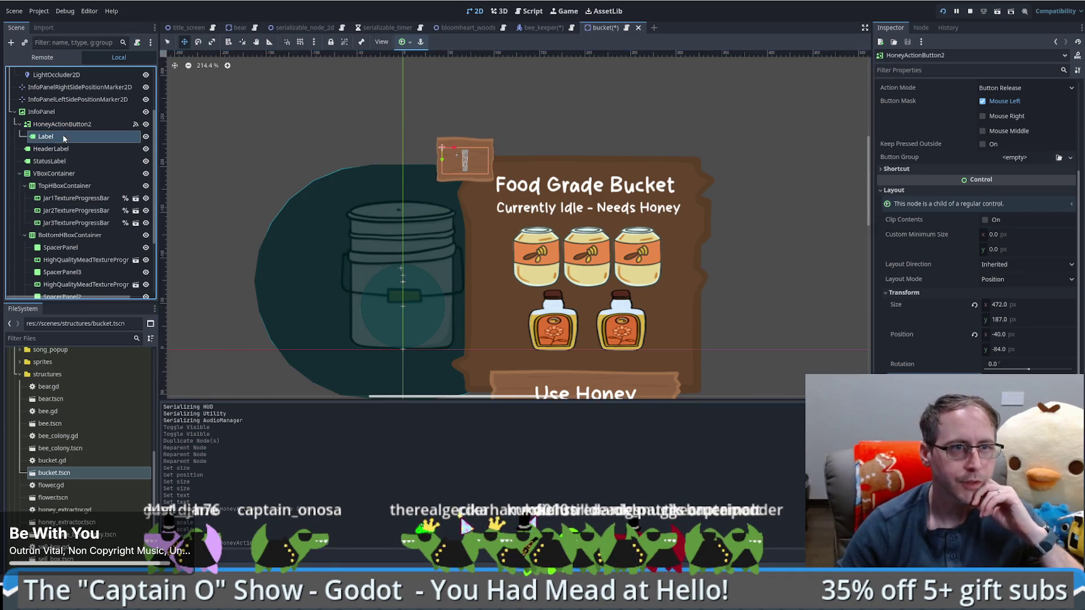
# - Make the button's label read 'Trash' without the stray space, then save the bucket scene
pyautogui.click(904, 119)
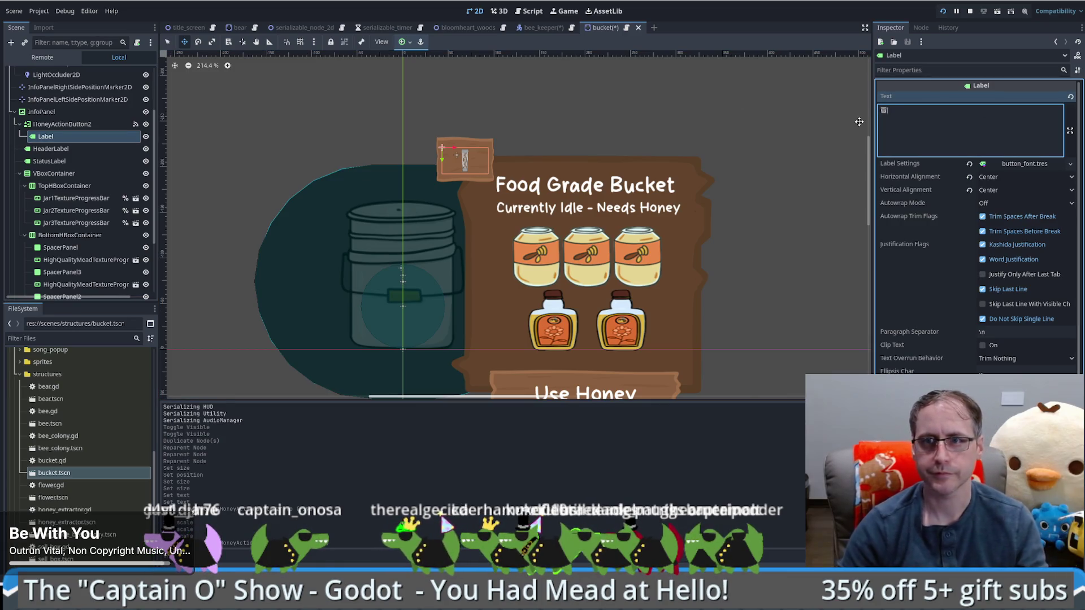
pyautogui.write('Trash')
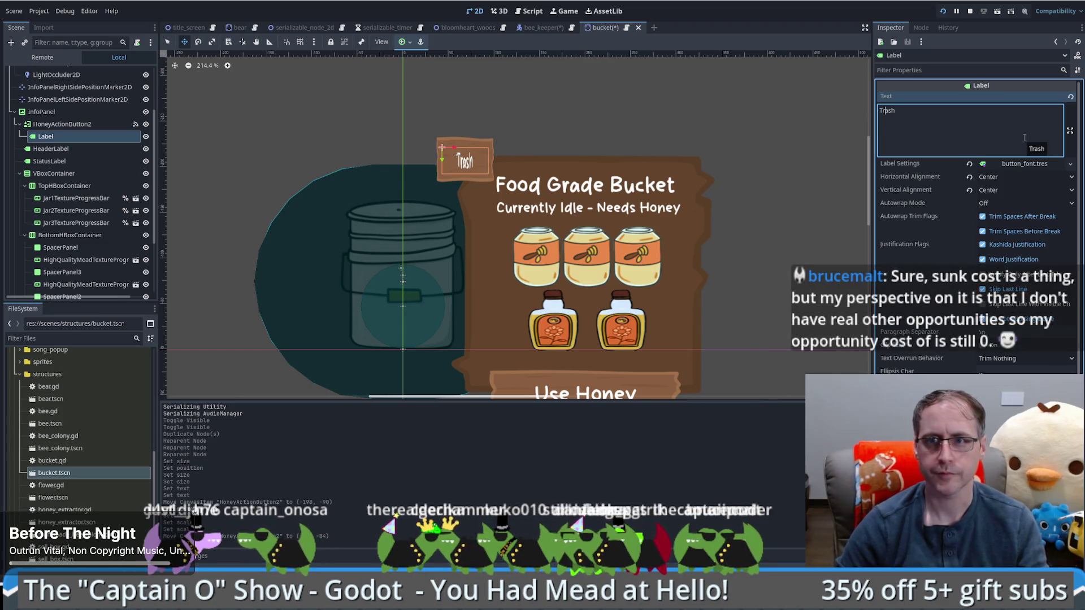
pyautogui.hotkey('ctrl', 'a')
pyautogui.write('Trash')
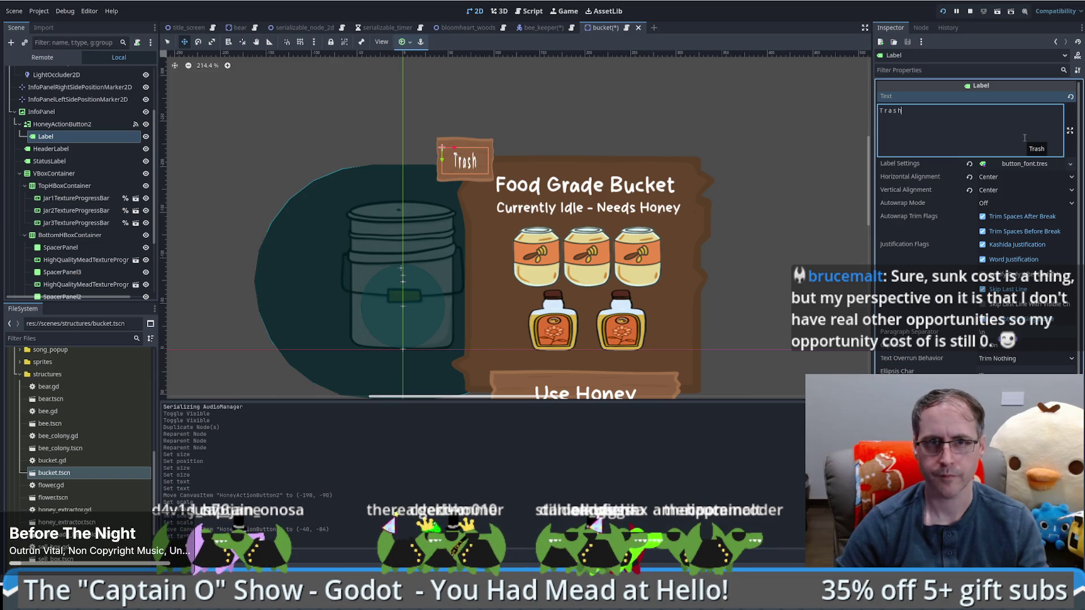
pyautogui.press('Left')
pyautogui.press('Left')
pyautogui.press('Left')
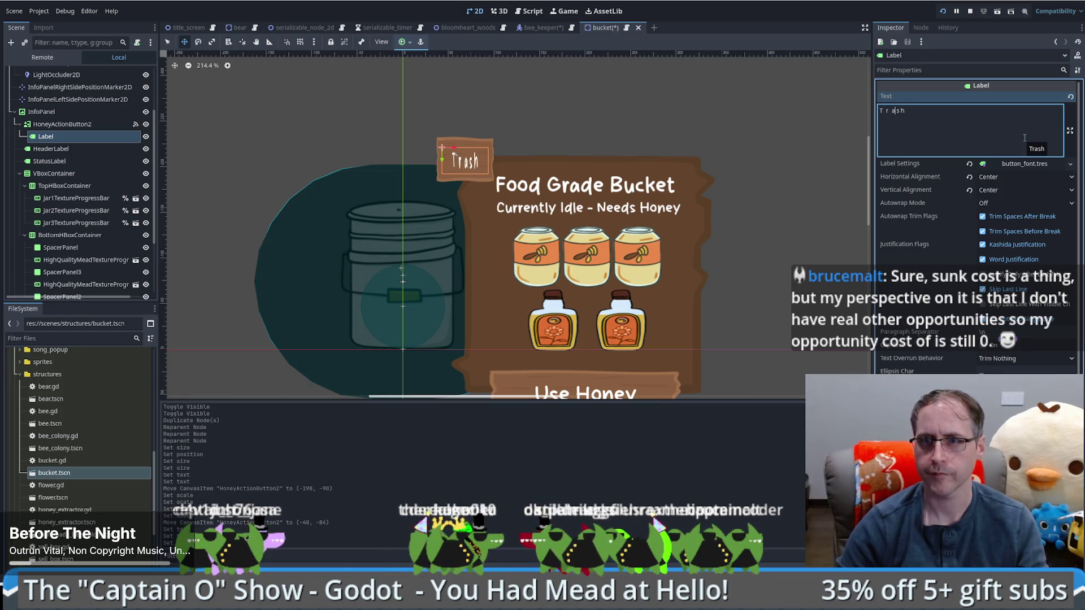
pyautogui.press('BackSpace')
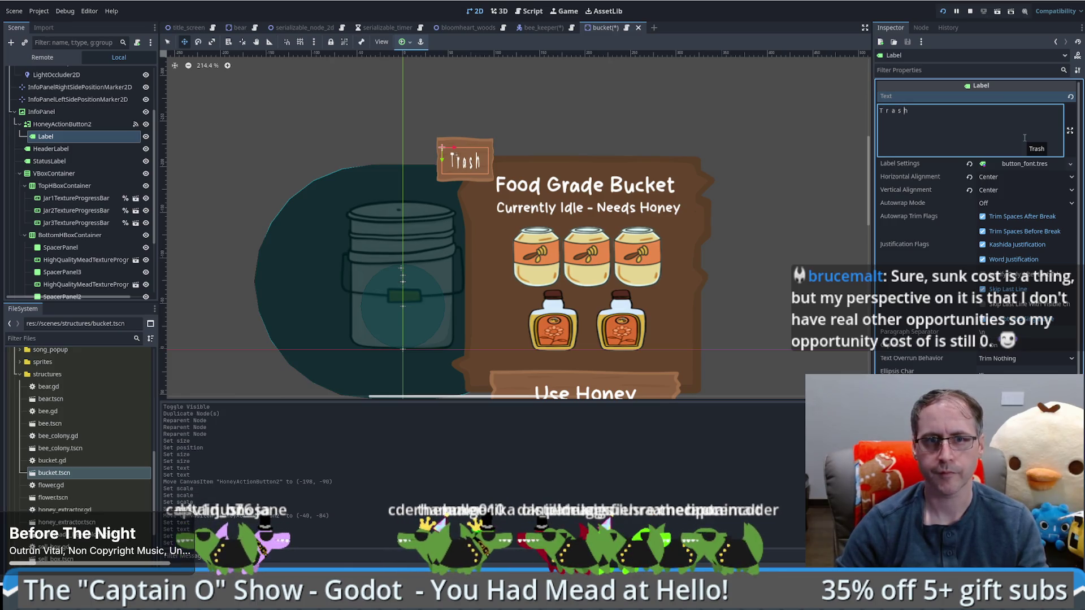
pyautogui.press('End')
pyautogui.hotkey('ctrl', 's')
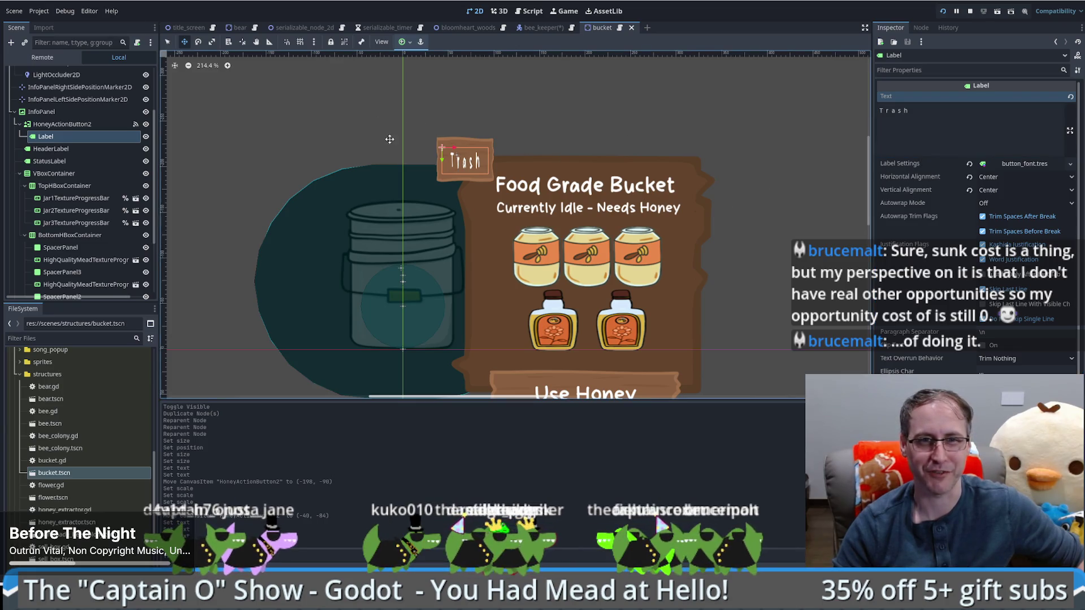
pyautogui.click(85, 149)
pyautogui.click(59, 124)
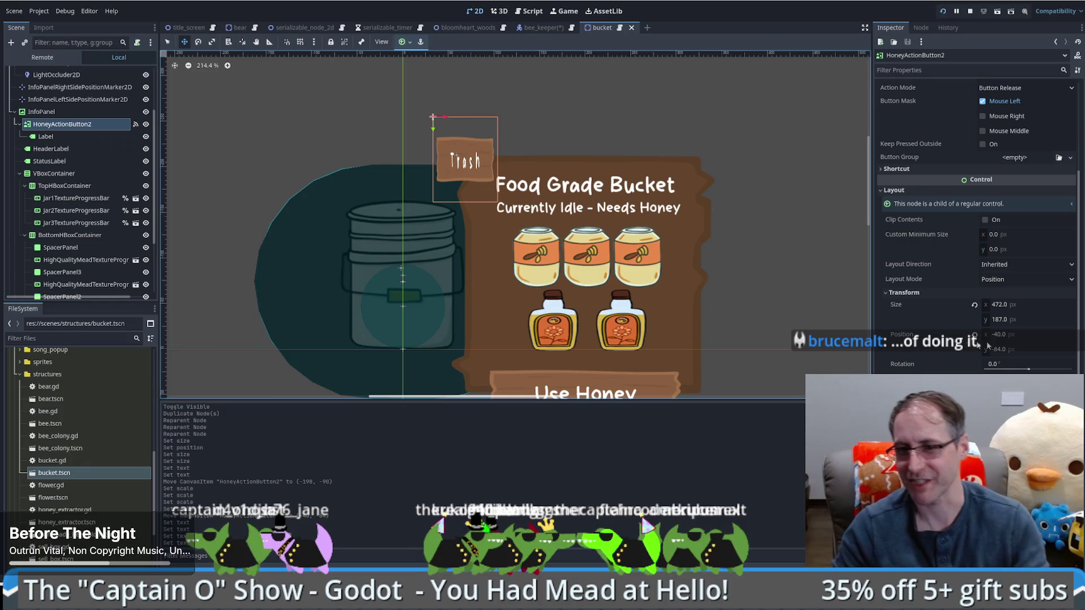
# - Undo the vertical stretch and lower the Trash button to position -40, -38
pyautogui.hotkey('ctrl', 'z')
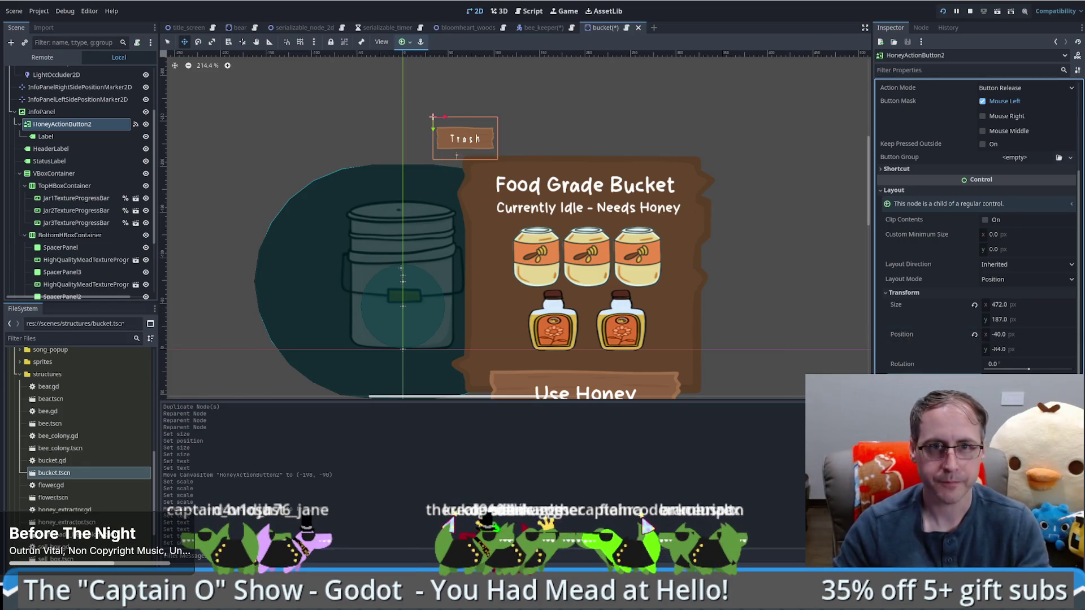
pyautogui.moveTo(486, 138); pyautogui.dragTo(486, 159)
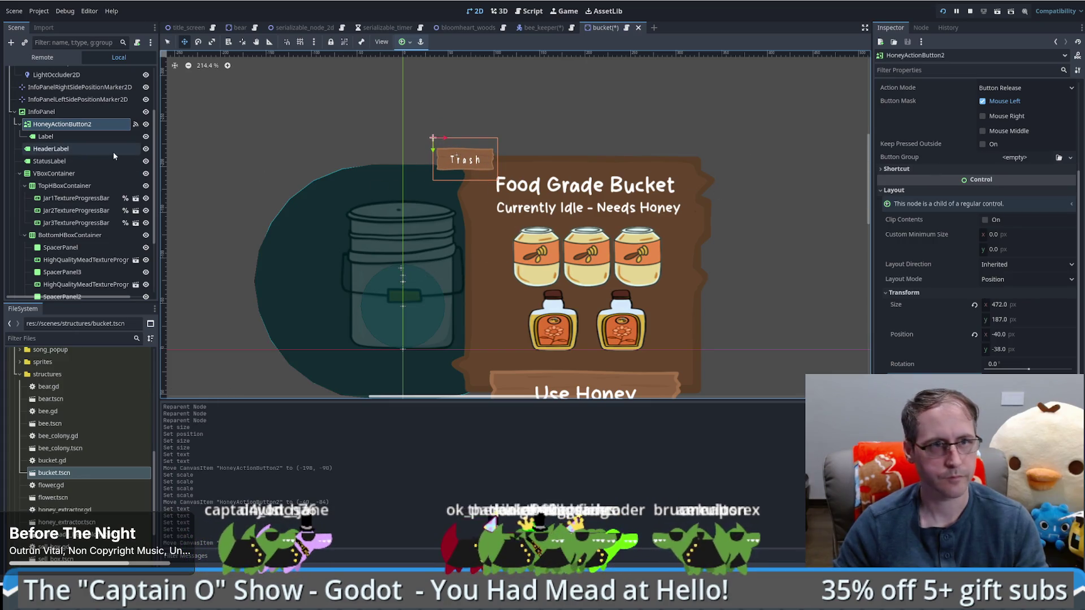
pyautogui.click(76, 124)
pyautogui.click(46, 136)
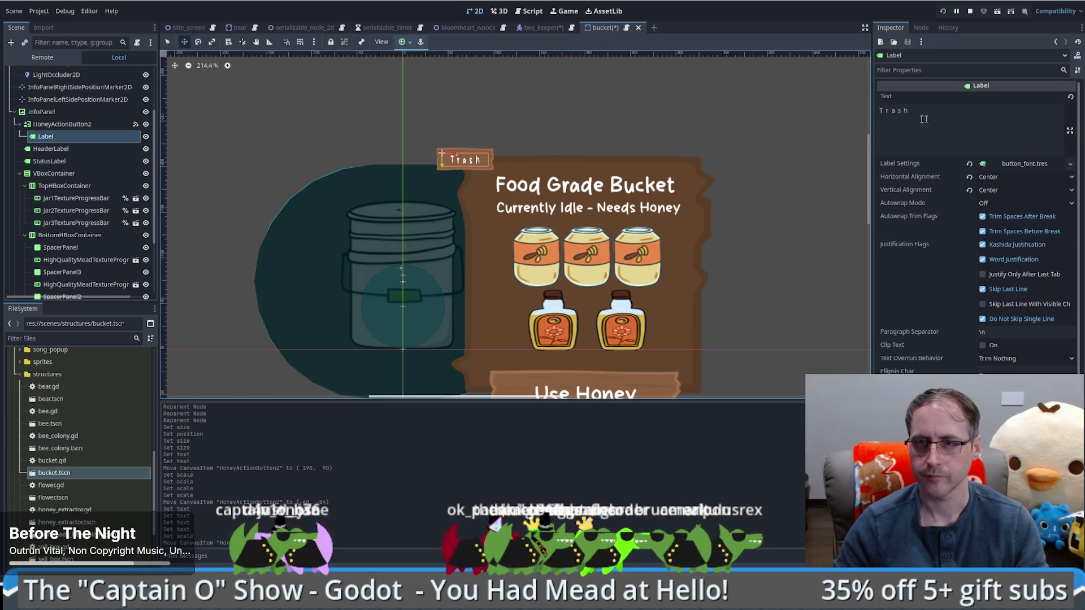
# - Replace the Label text 'Trash' with 'DESTROY' and save the bucket scene
pyautogui.click(997, 123)
pyautogui.hotkey('ctrl', 'a')
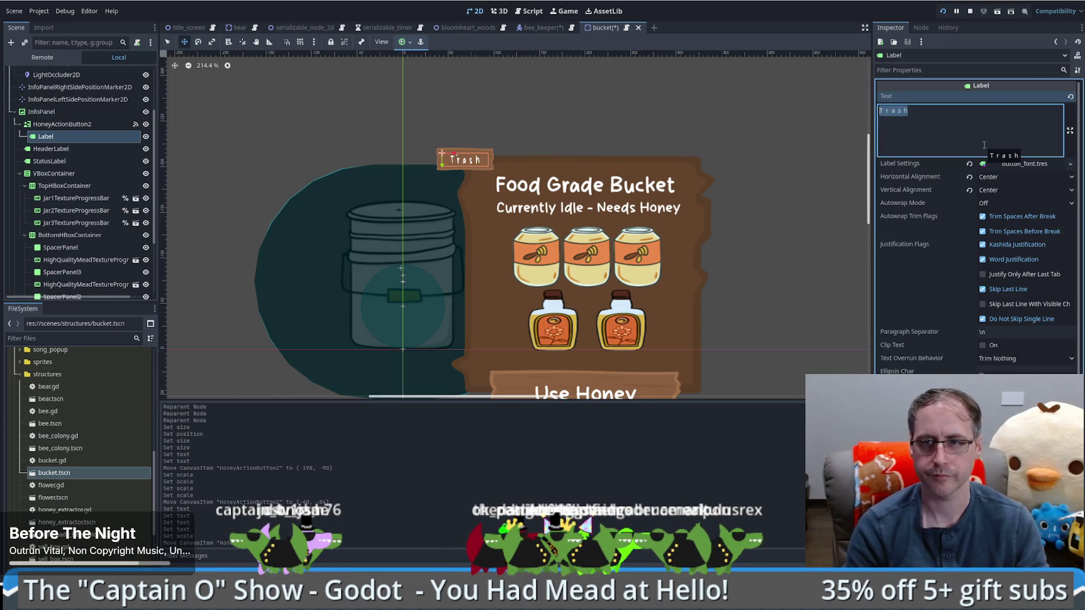
pyautogui.write('REMOVE')
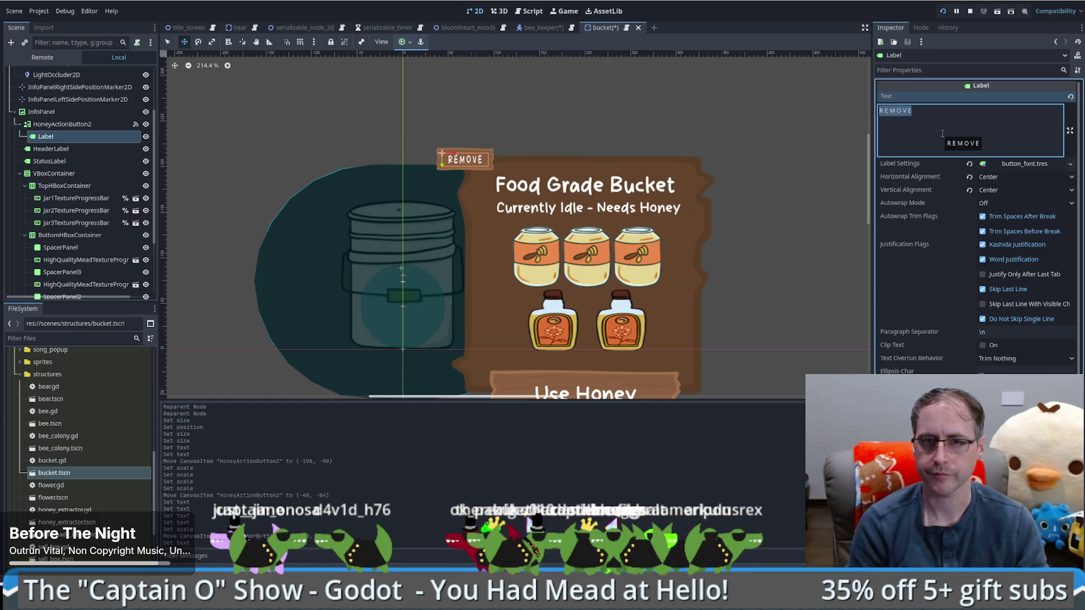
pyautogui.write('S')
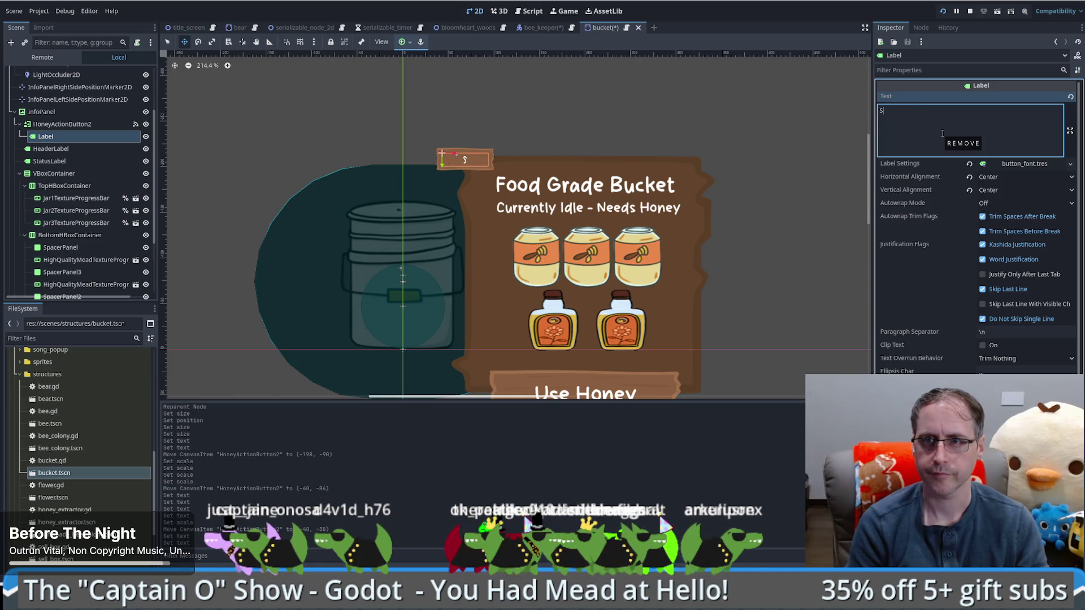
pyautogui.press('BackSpace')
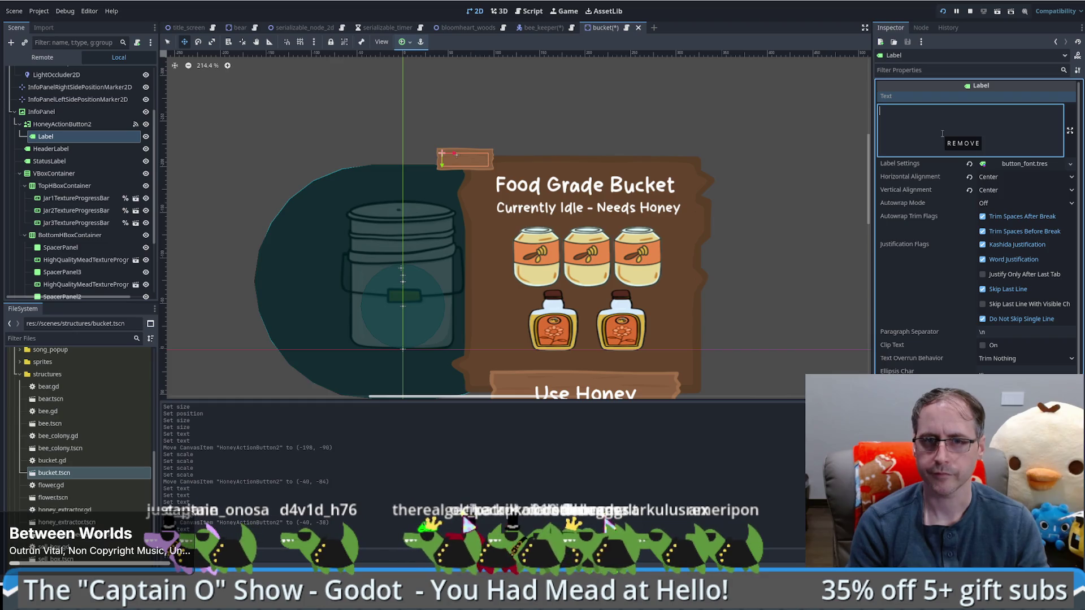
pyautogui.write('DESTROY')
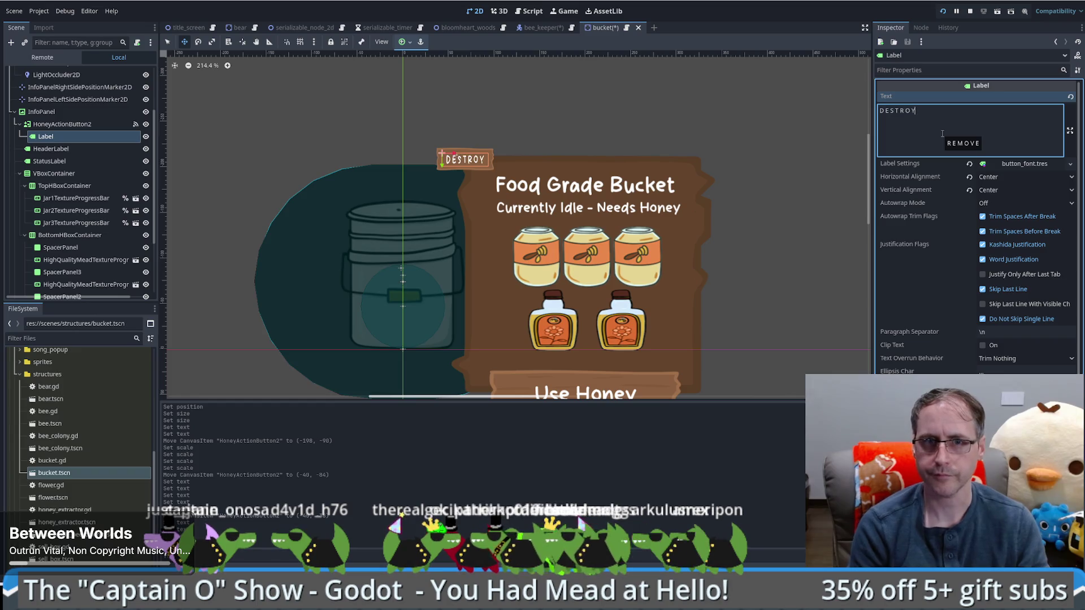
pyautogui.hotkey('ctrl', 's')
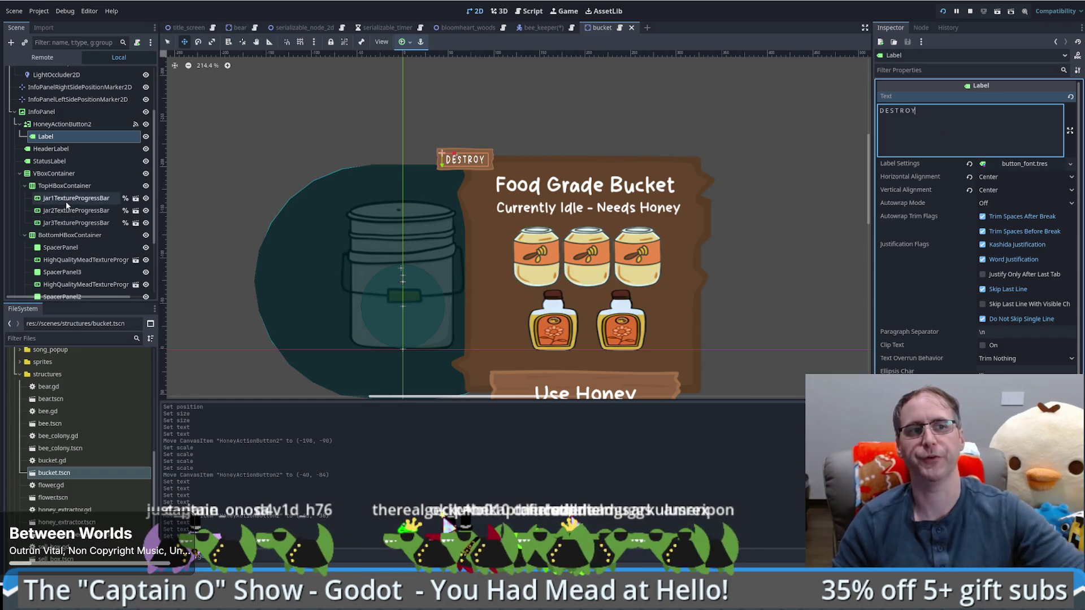
# - Rename the HoneyActionButton2 node to 'DestoryActionButton' using F2
pyautogui.click(85, 125)
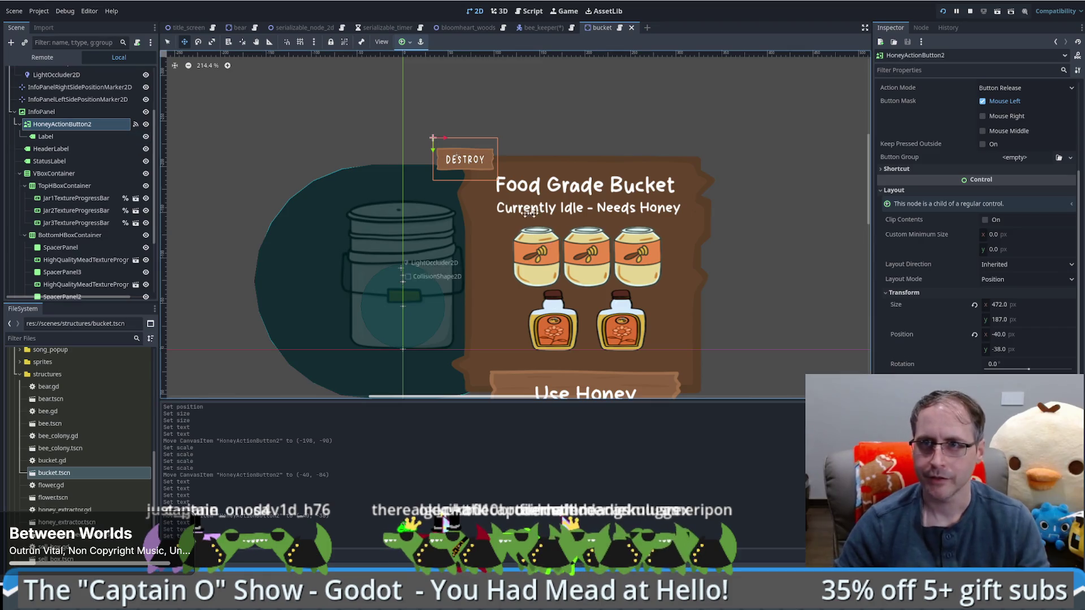
pyautogui.press('F2')
pyautogui.press('BackSpace')
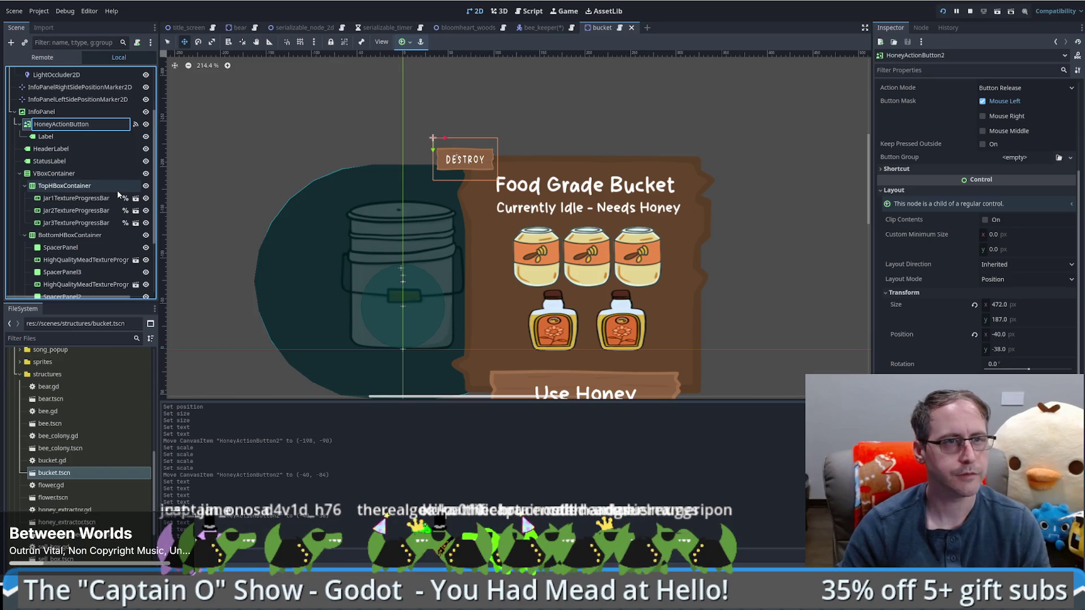
pyautogui.press('Home')
pyautogui.press('Delete')
pyautogui.press('Delete')
pyautogui.press('Delete')
pyautogui.write('de')
pyautogui.press('BackSpace')
pyautogui.press('BackSpace')
pyautogui.write('Dest')
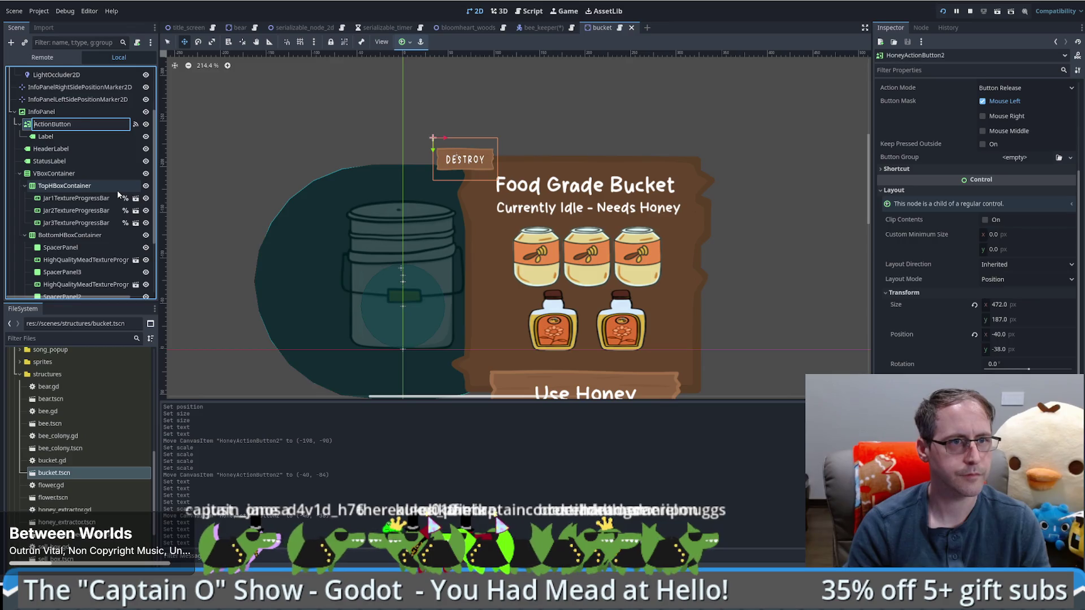
pyautogui.write('ory')
pyautogui.press('Return')
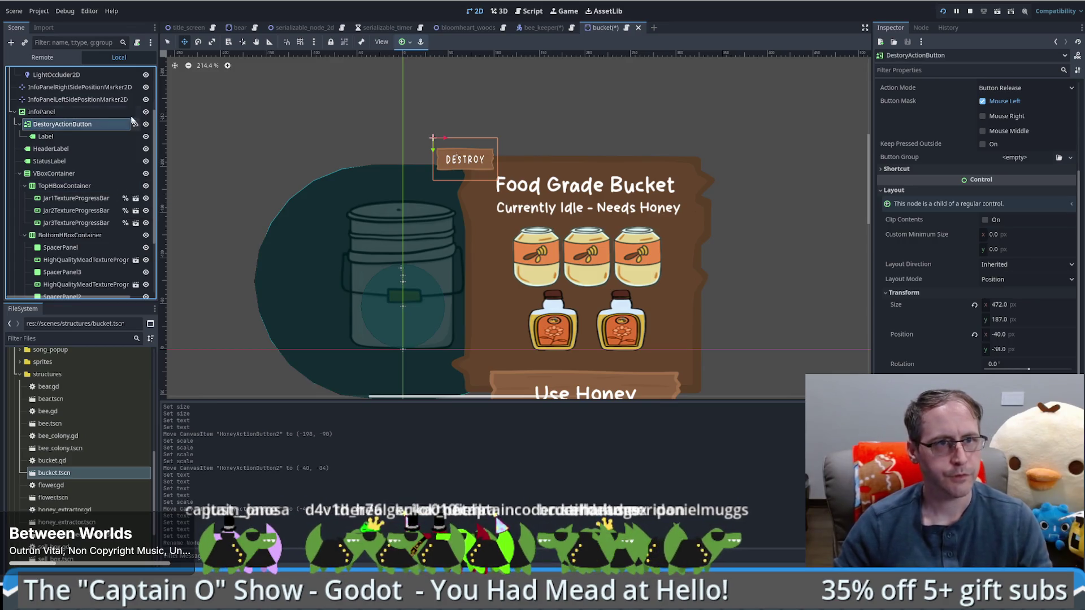
pyautogui.click(922, 27)
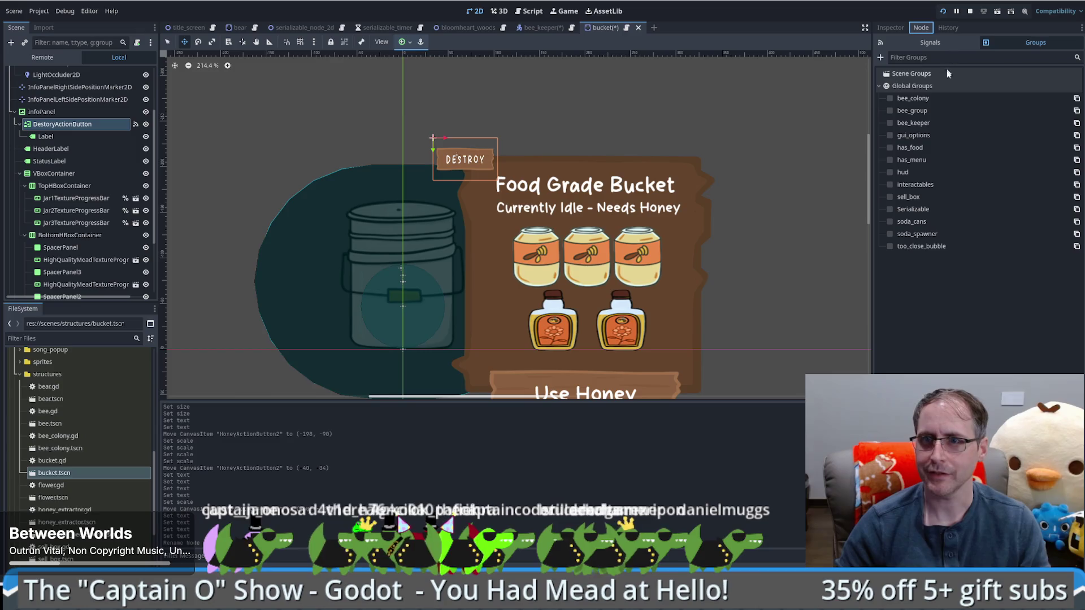
# - Disconnect _on_honey_action_button_pressed and connect pressed() to a new _on_destory_action_button_pressed
pyautogui.click(950, 123)
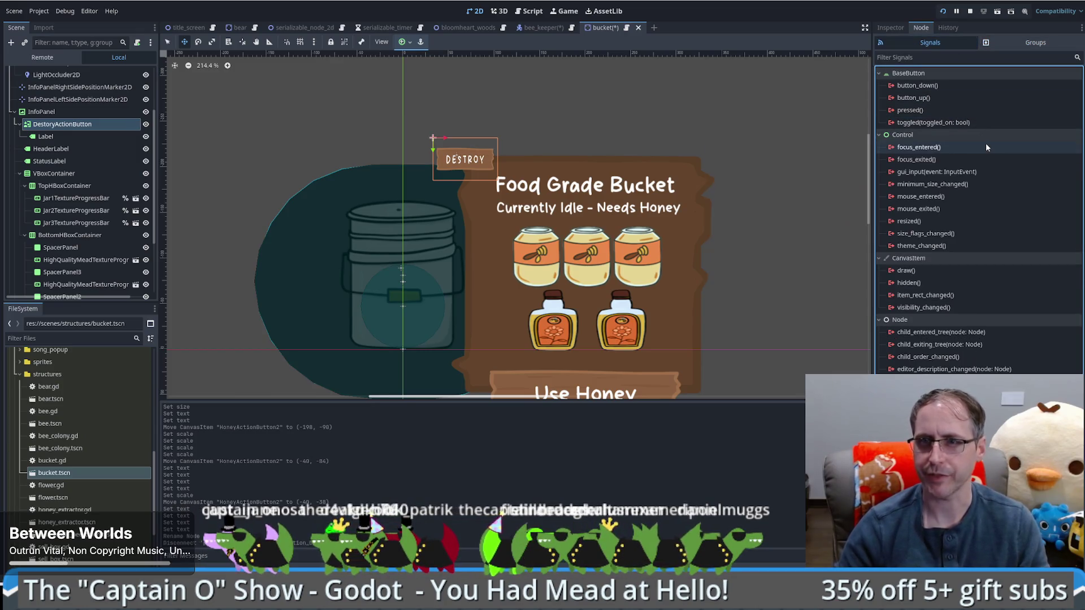
pyautogui.press('Delete')
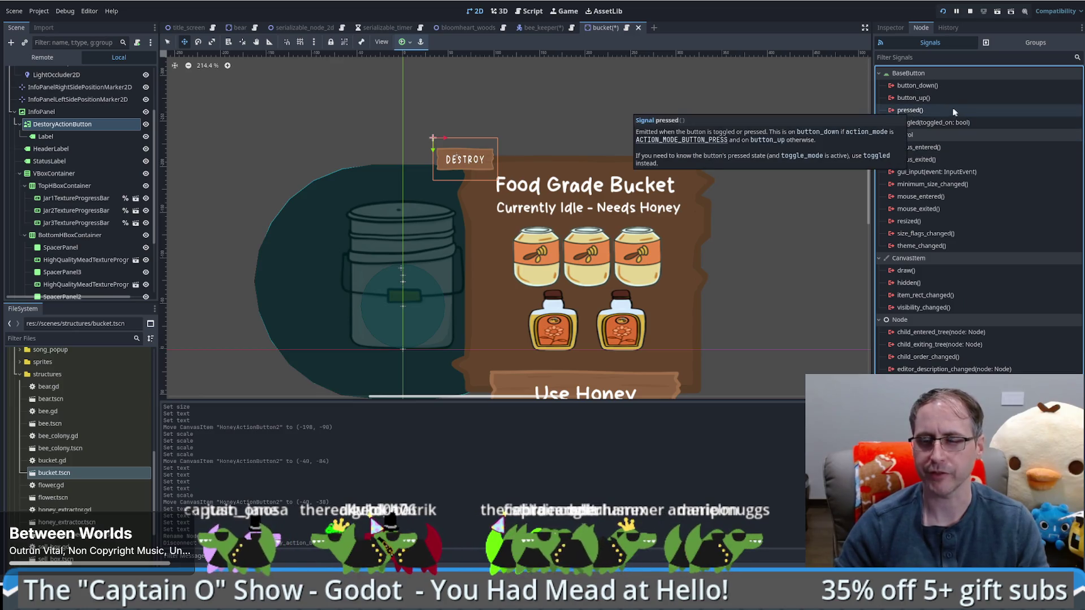
pyautogui.doubleClick(940, 109)
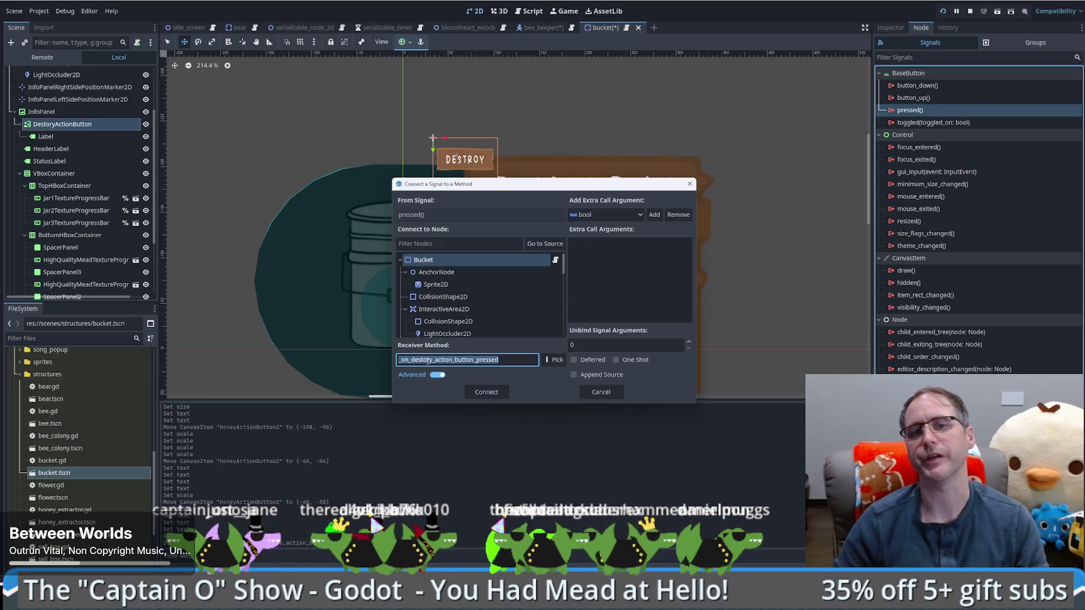
pyautogui.click(487, 392)
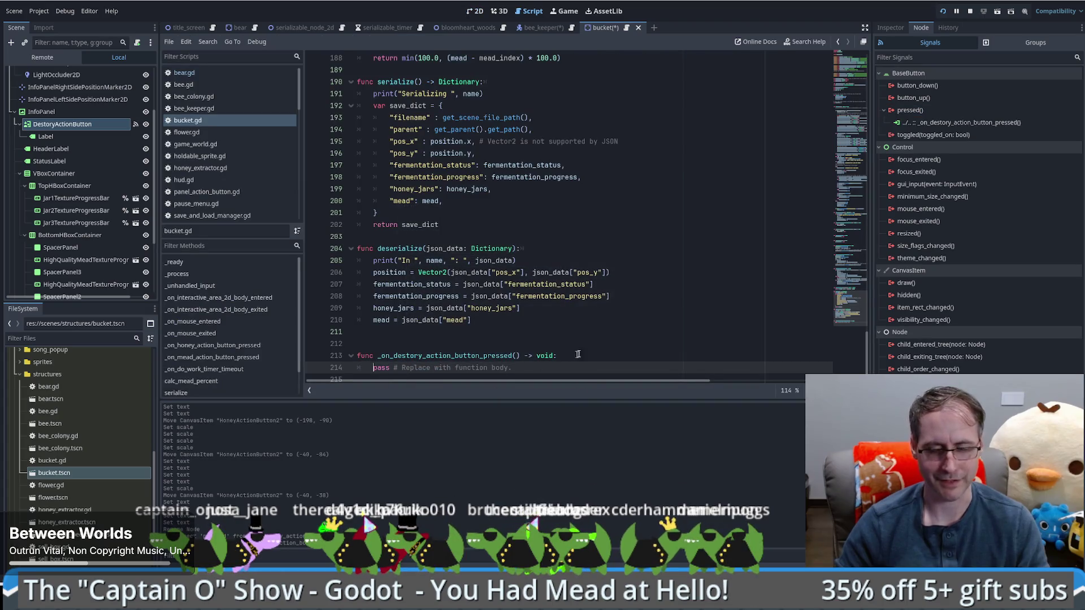
pyautogui.click(572, 356)
pyautogui.scroll(-1, 594, 290)
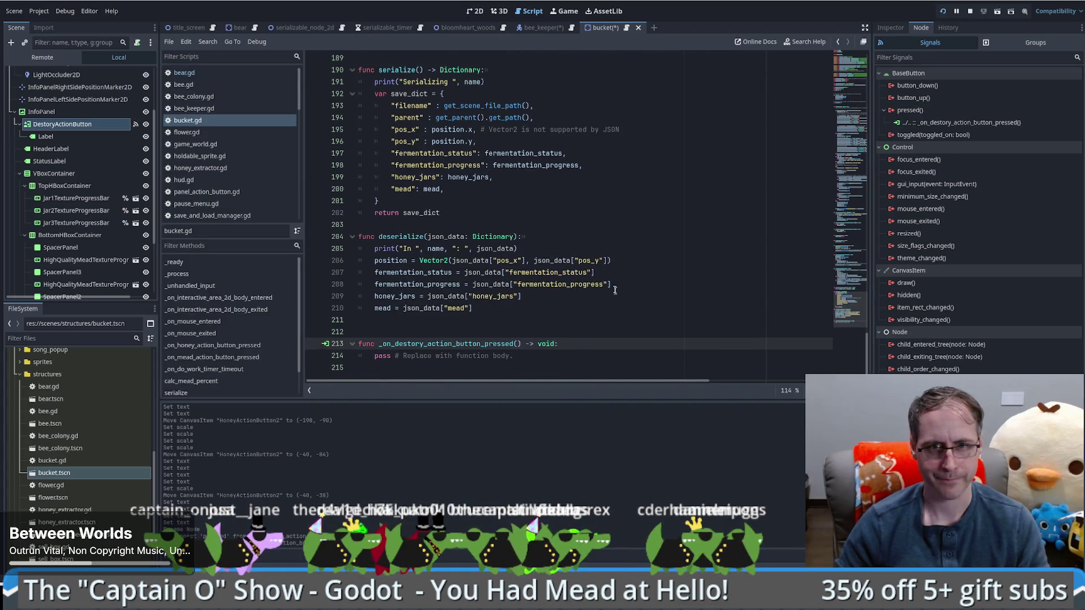
pyautogui.press('Return')
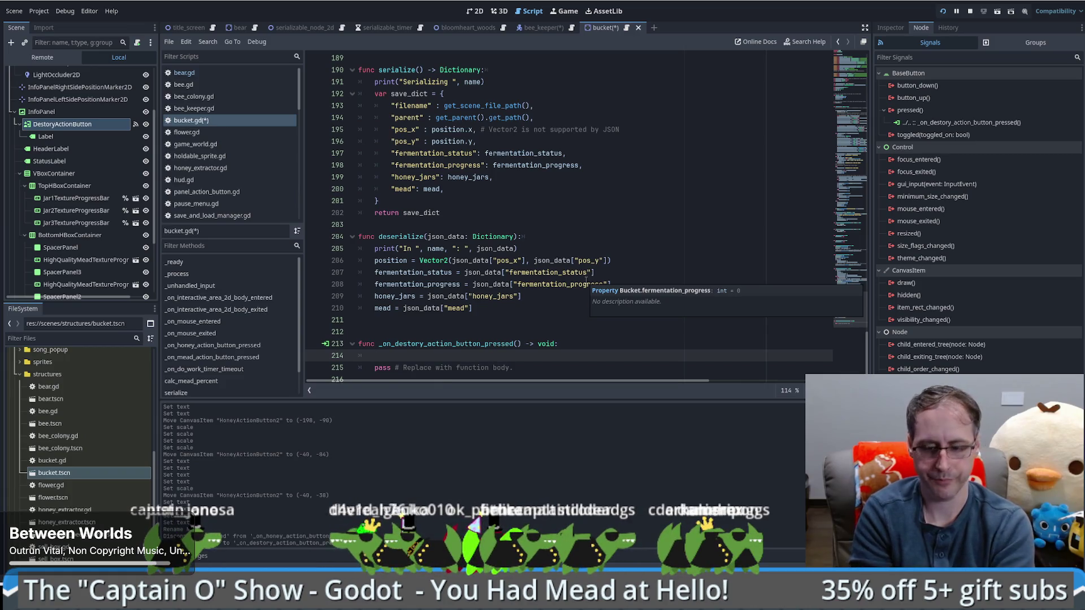
pyautogui.moveTo(867, 353); pyautogui.dragTo(871, 62)
pyautogui.scroll(-2, 482, 196)
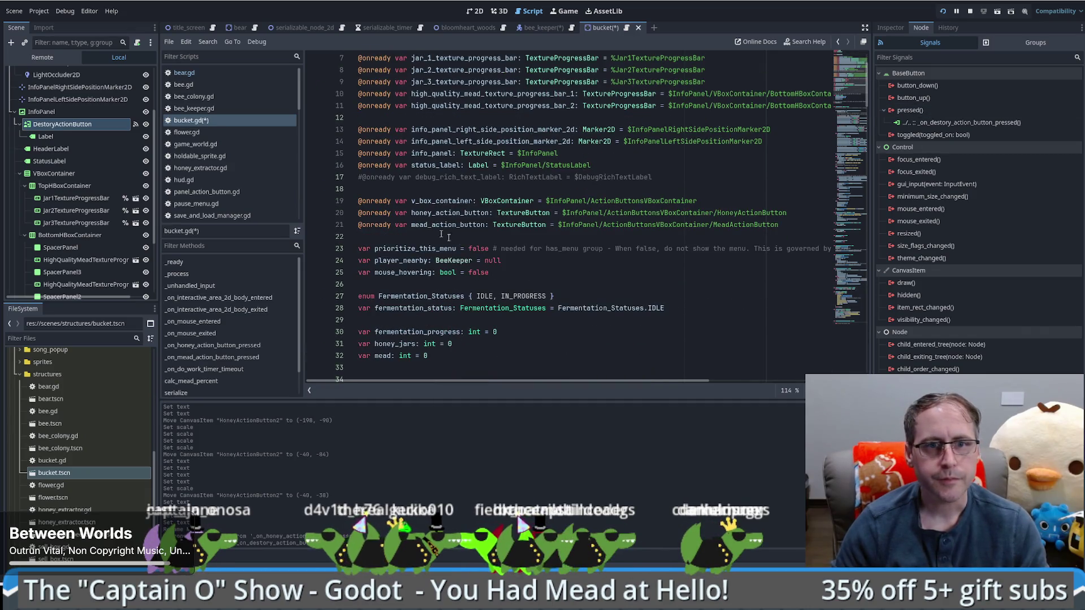
pyautogui.scroll(-1, 569, 259)
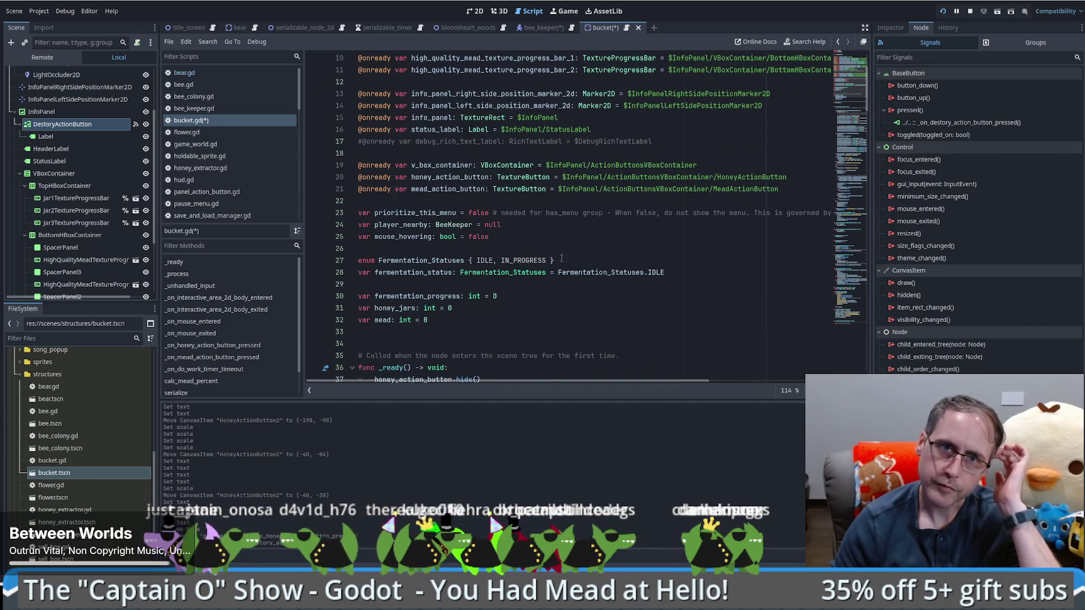
pyautogui.scroll(3, 561, 258)
# - Duplicate the on_pickup_mead signal line in bucket.gd and rename the copy to on_destory
pyautogui.click(457, 93)
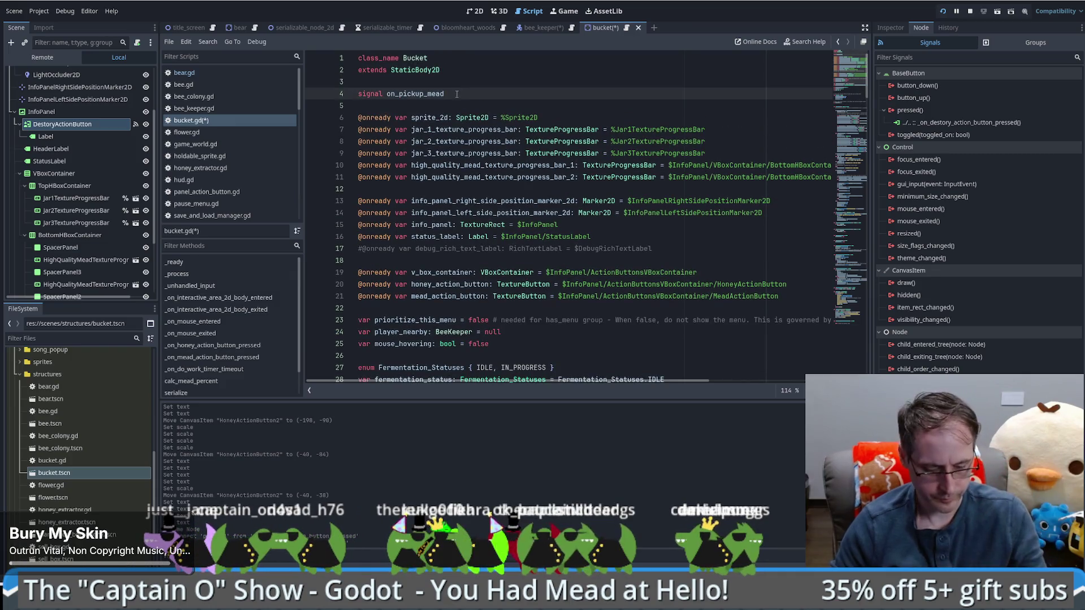
pyautogui.hotkey('ctrl', 'shift', 's')
pyautogui.press('Escape')
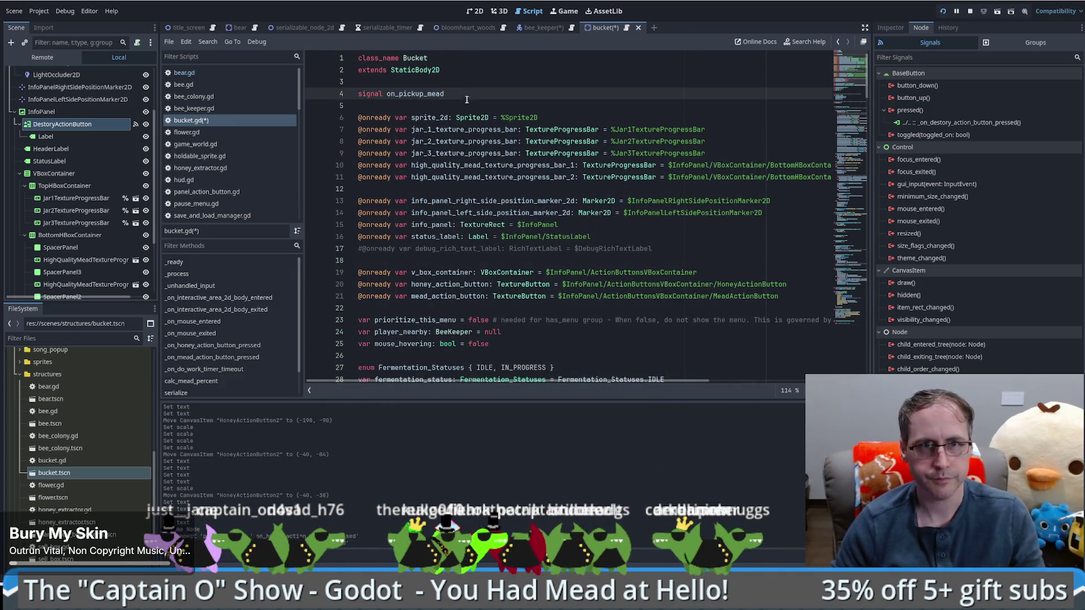
pyautogui.hotkey('ctrl', 'shift', 'd')
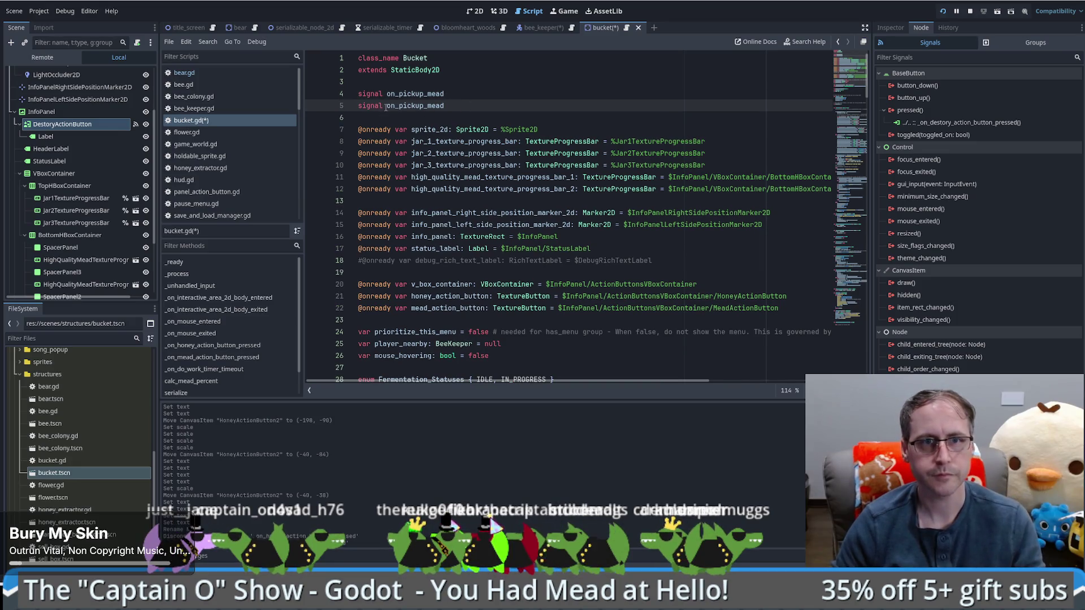
pyautogui.moveTo(399, 108); pyautogui.dragTo(461, 106)
pyautogui.click(424, 105)
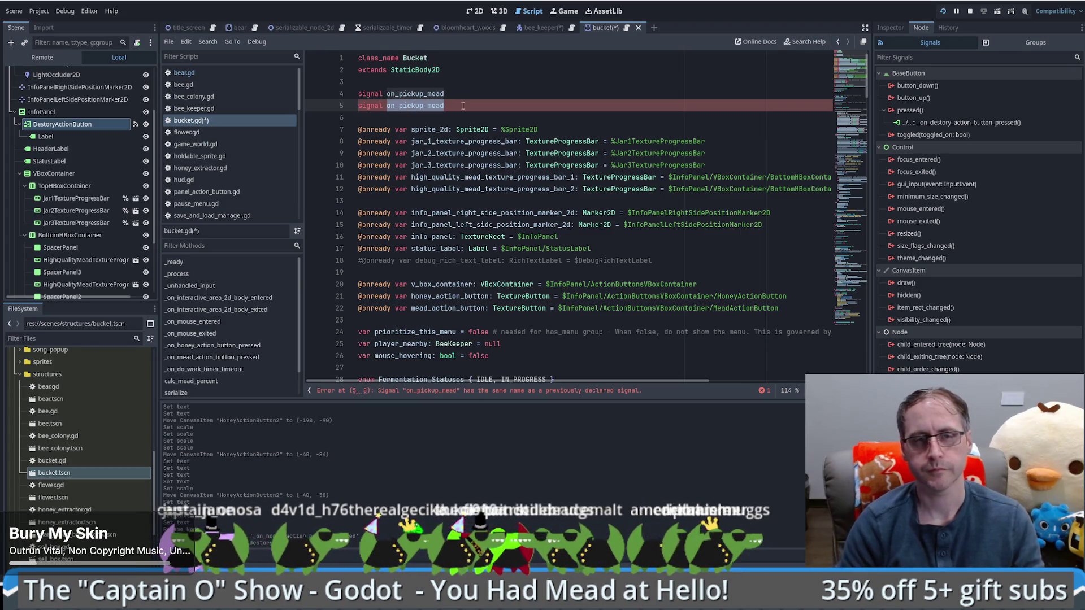
pyautogui.write('on_')
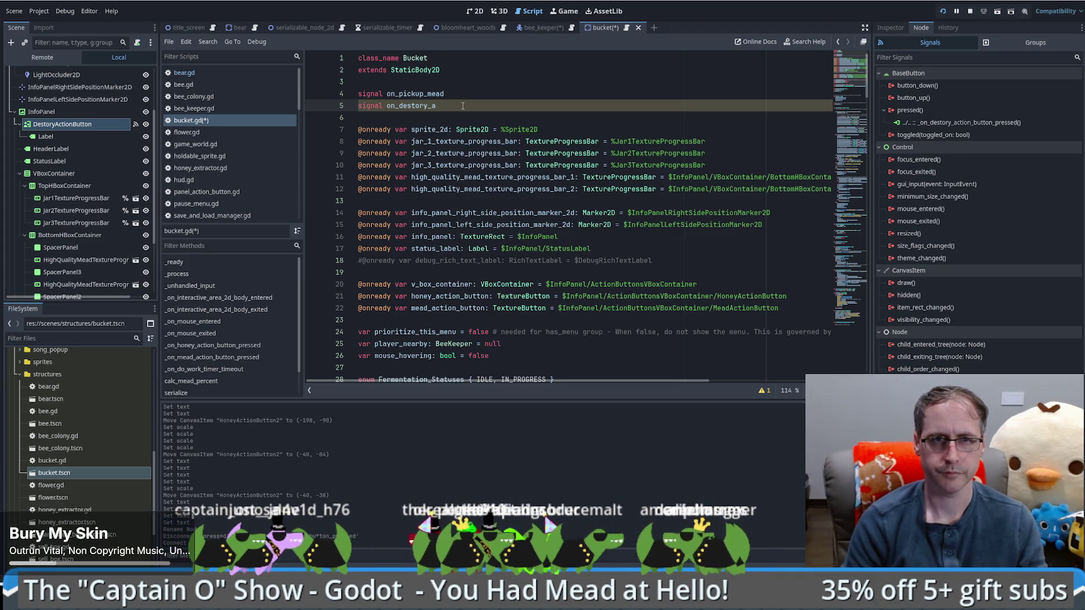
pyautogui.press('BackSpace')
pyautogui.press('BackSpace')
pyautogui.click(421, 94)
pyautogui.click(417, 106)
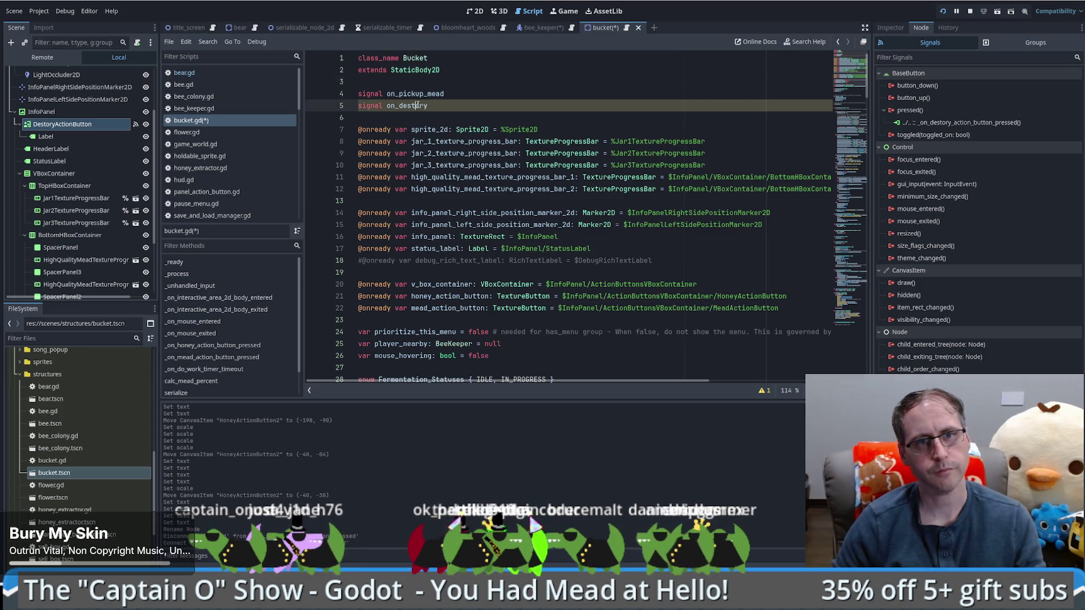
pyautogui.doubleClick(416, 105)
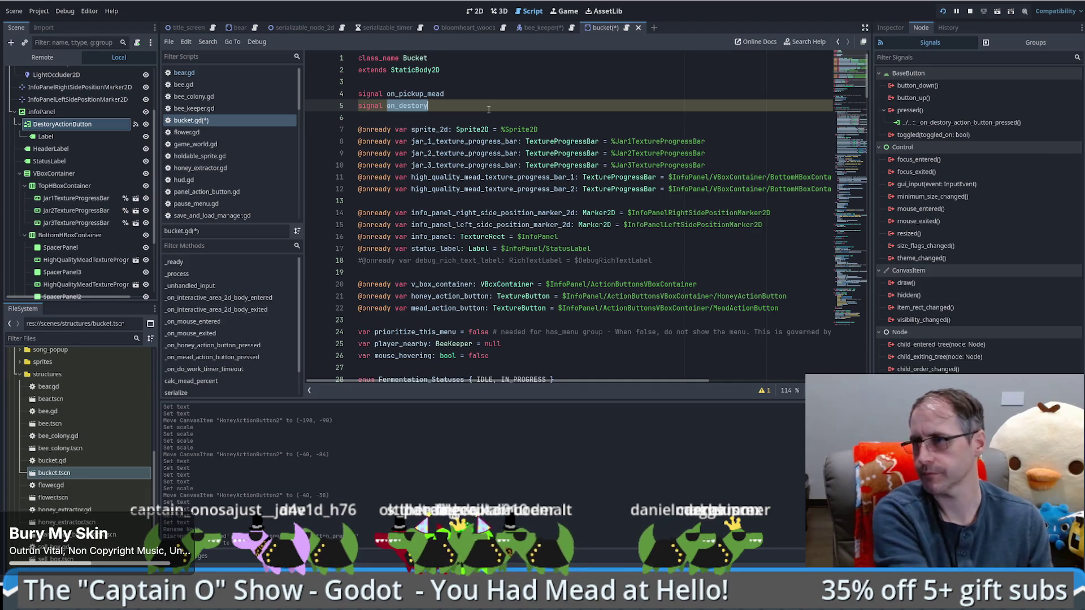
pyautogui.moveTo(850, 73)
pyautogui.mouseDown()
pyautogui.moveTo(849, 305)
pyautogui.moveTo(795, 329)
pyautogui.mouseUp()
# - Replace pass in _on_destory_action_button_pressed with on_destory.emit(self) and save bucket.gd
pyautogui.click(563, 345)
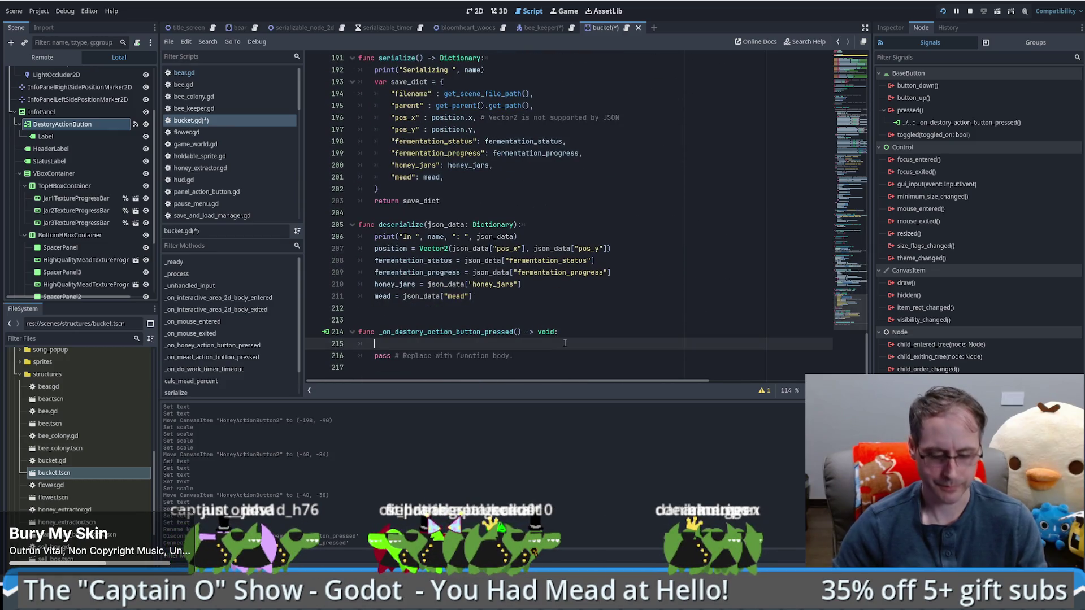
pyautogui.write('on_destory.em')
pyautogui.press('Return')
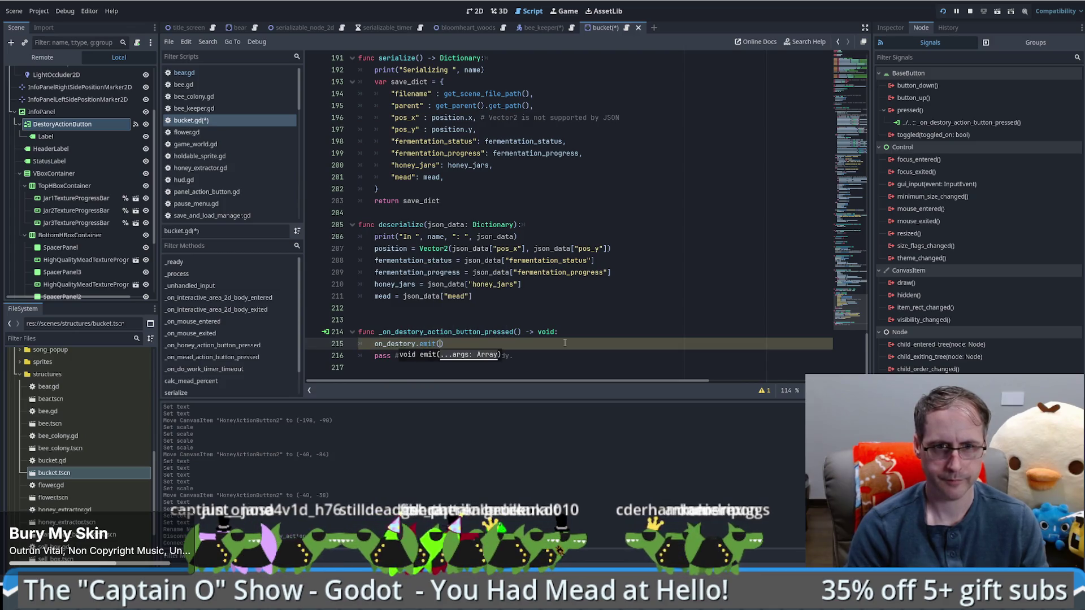
pyautogui.press('Down')
pyautogui.hotkey('ctrl', 'shift', 'k')
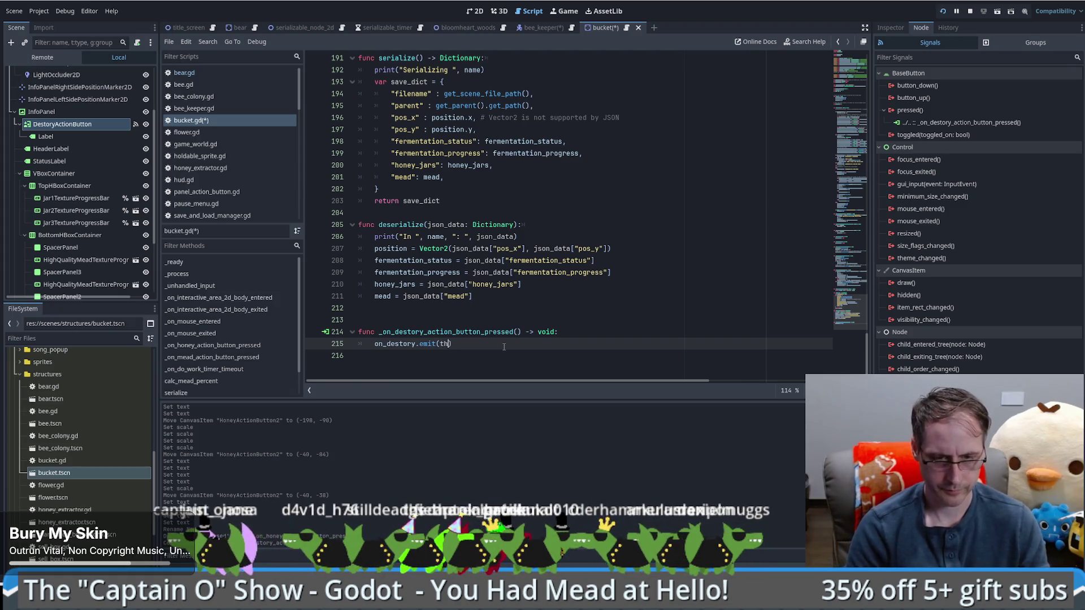
pyautogui.write('this')
pyautogui.press('Escape')
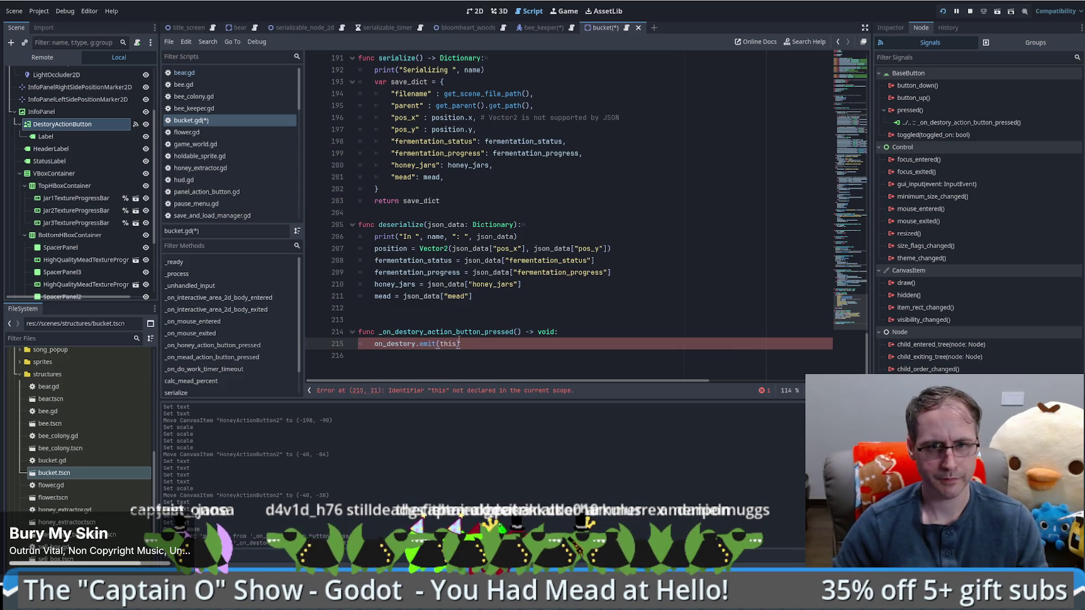
pyautogui.write('self')
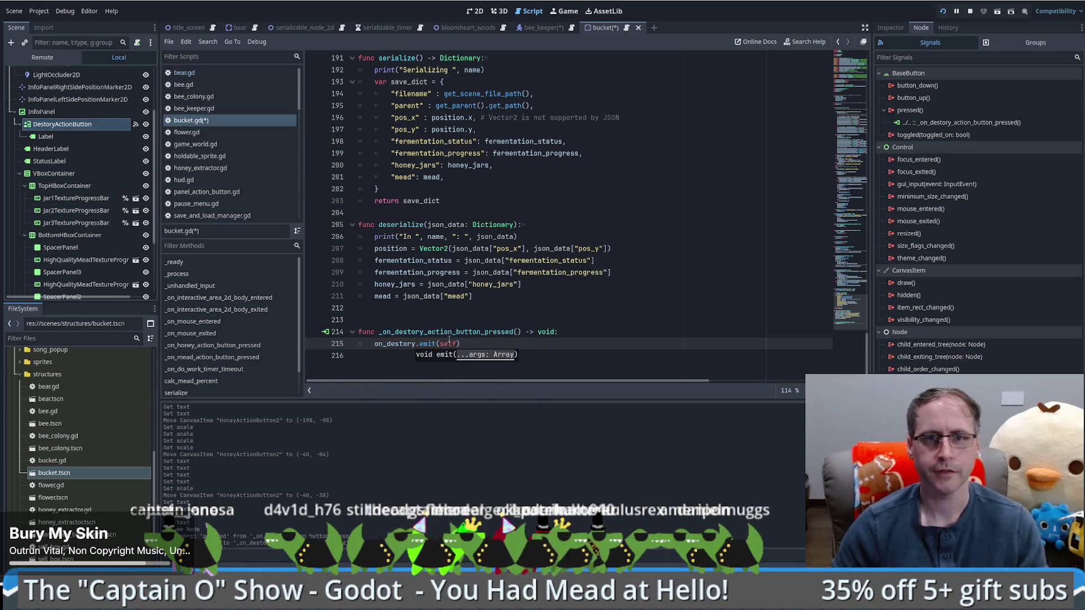
pyautogui.hotkey('ctrl', 's')
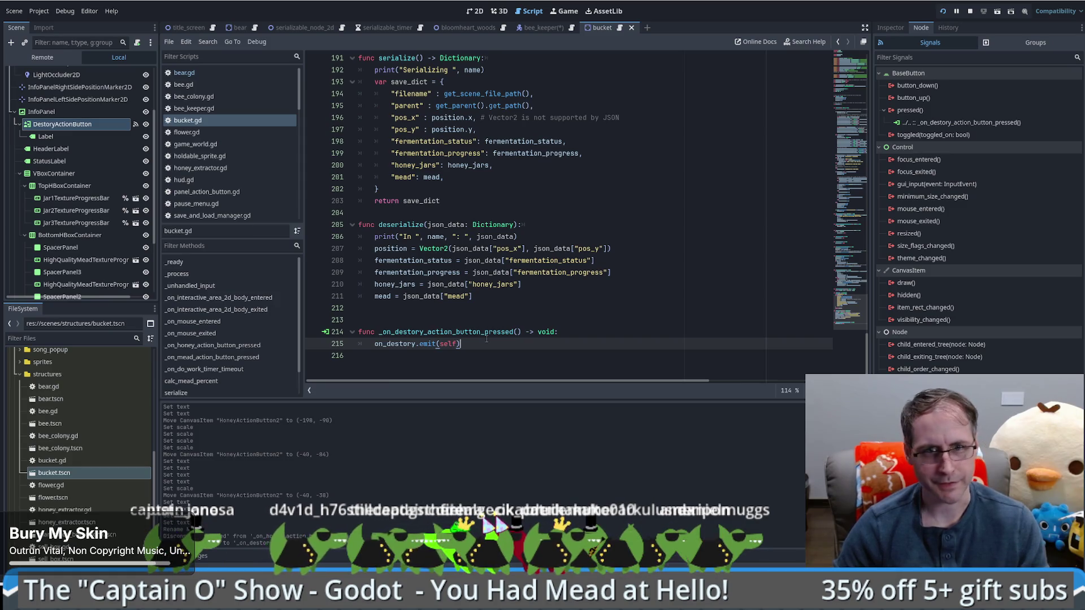
pyautogui.moveTo(853, 314)
pyautogui.mouseDown()
pyautogui.moveTo(848, 62)
pyautogui.moveTo(828, 329)
pyautogui.mouseUp()
pyautogui.doubleClick(453, 344)
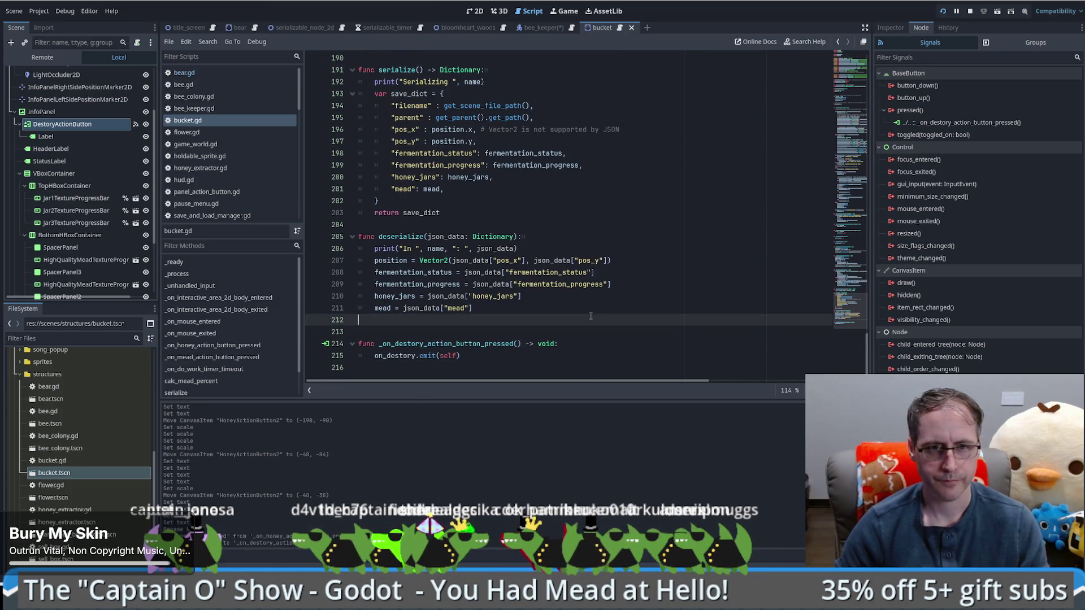
pyautogui.click(497, 320)
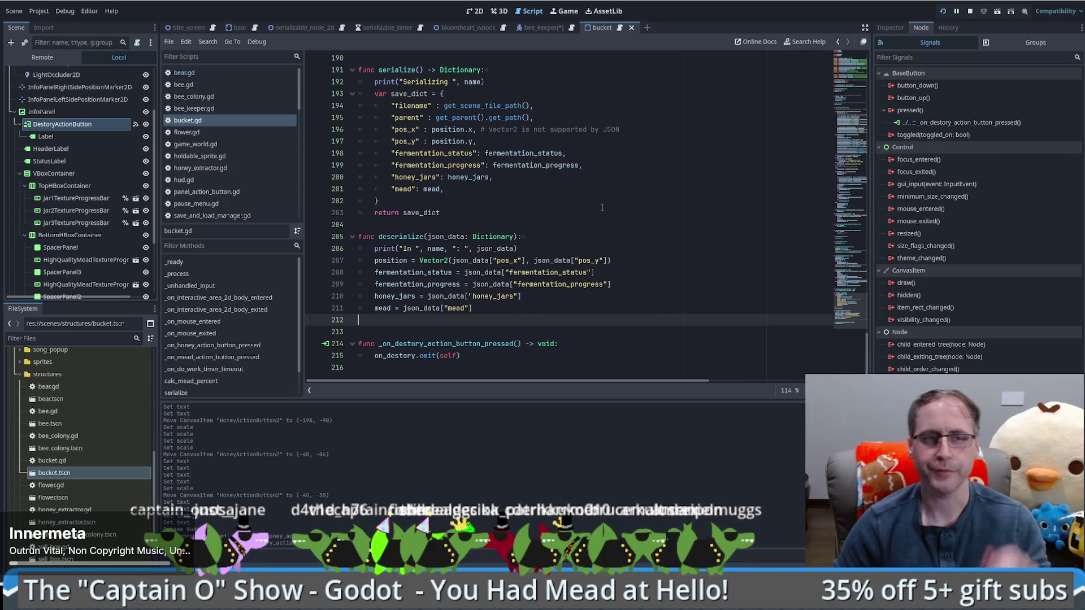
# - Switch to the bee_keeper scene and save it
pyautogui.moveTo(258, 28)
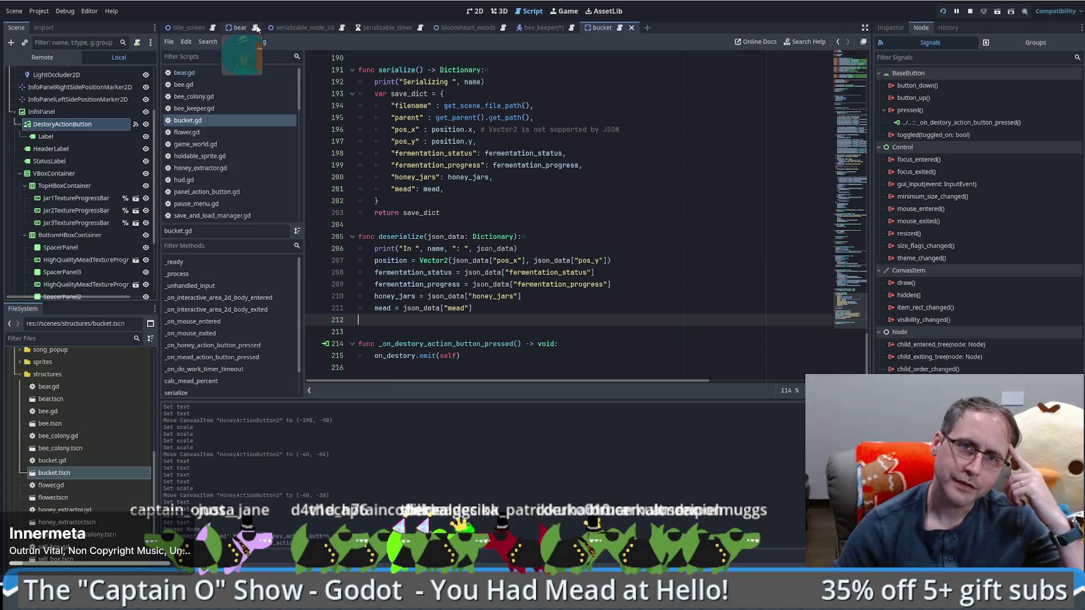
pyautogui.click(550, 27)
pyautogui.hotkey('ctrl', 's')
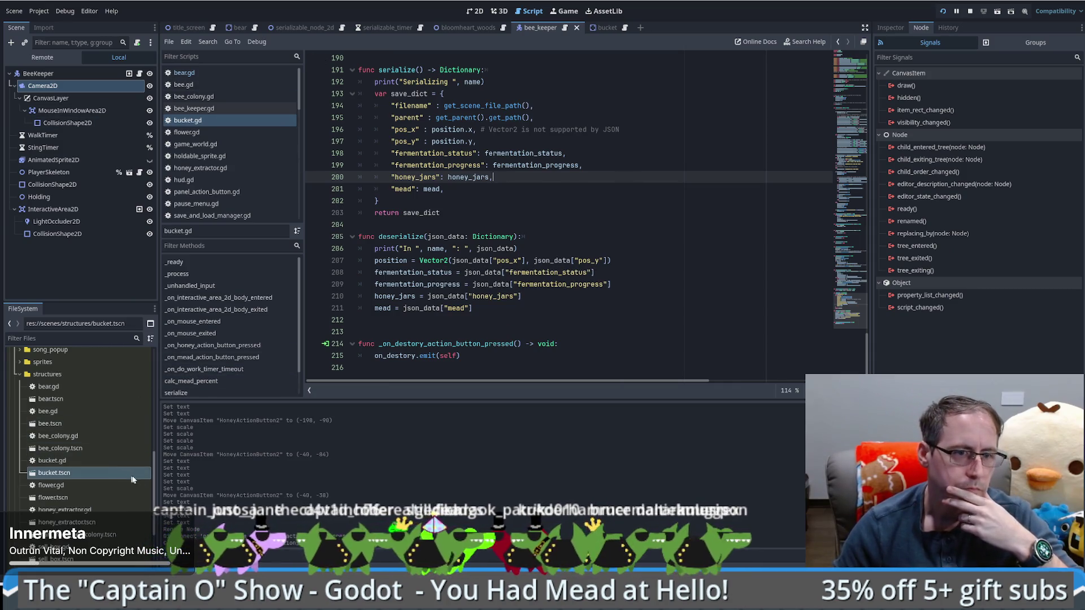
# - Scroll the FileSystem dock to the levels folder and open it
pyautogui.scroll(1, 154, 481)
pyautogui.moveTo(155, 481)
pyautogui.mouseDown()
pyautogui.moveTo(156, 503)
pyautogui.moveTo(161, 401)
pyautogui.moveTo(163, 428)
pyautogui.mouseUp()
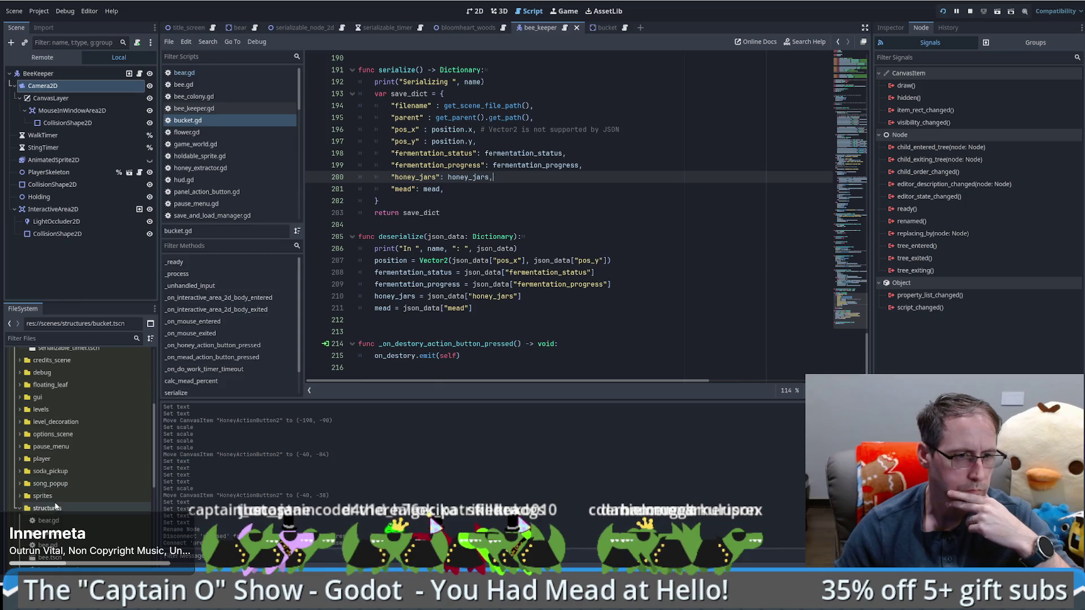
pyautogui.scroll(3, 56, 480)
pyautogui.scroll(-3, 66, 460)
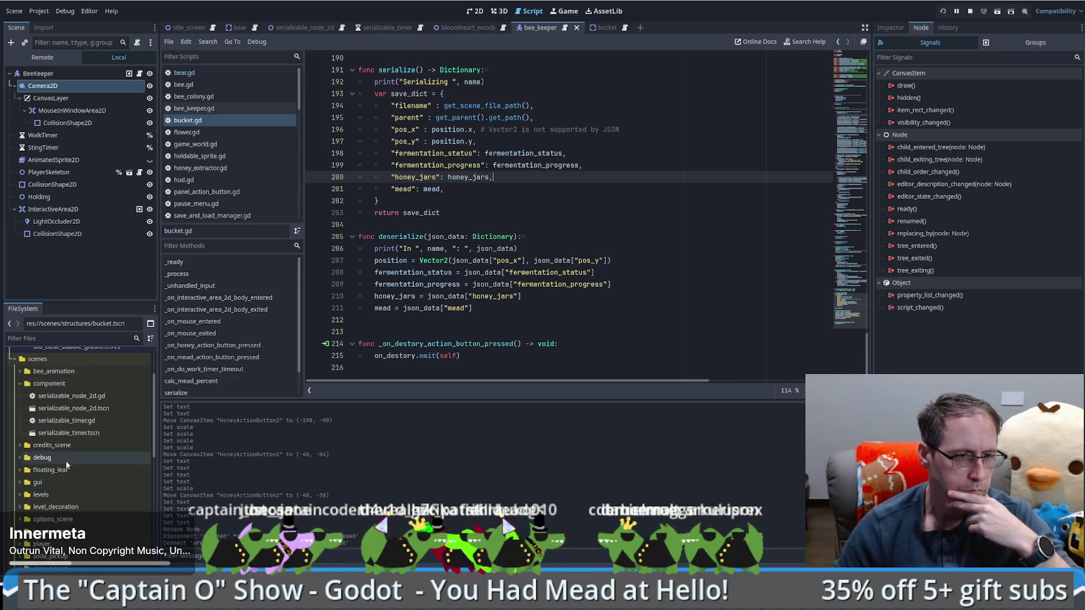
pyautogui.scroll(-3, 65, 470)
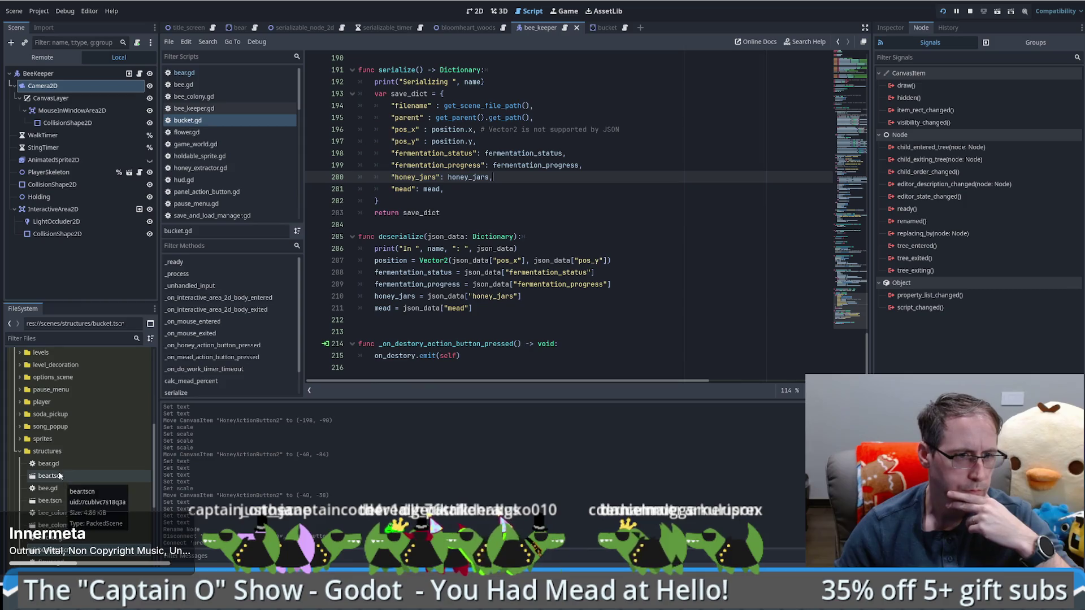
pyautogui.scroll(5, 54, 469)
pyautogui.doubleClick(40, 438)
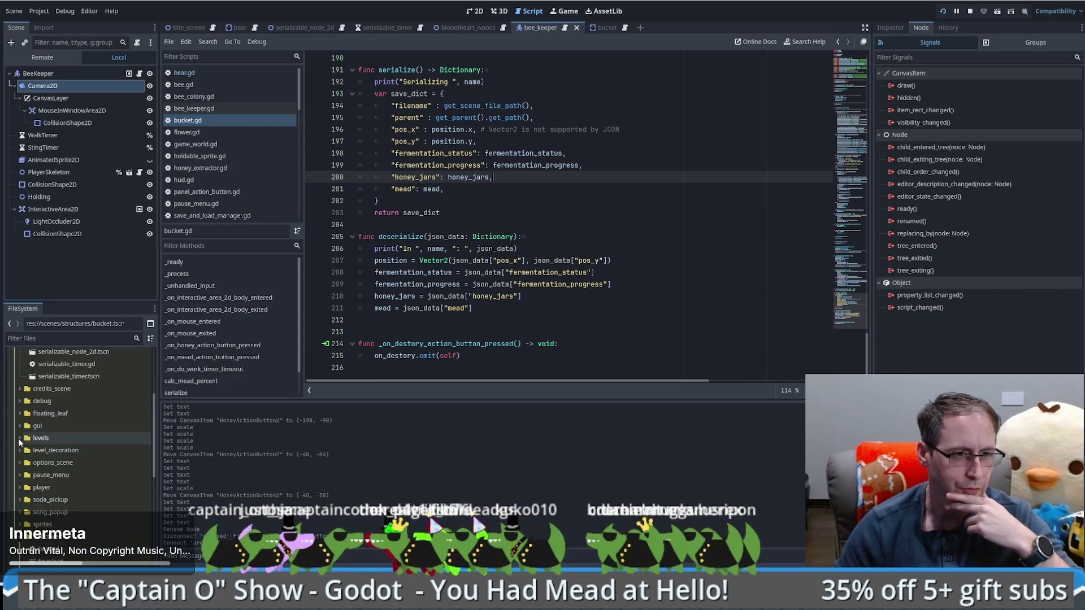
# - Open the scenario scene and its script, and search scenario.gd for 'bucket'
pyautogui.doubleClick(64, 500)
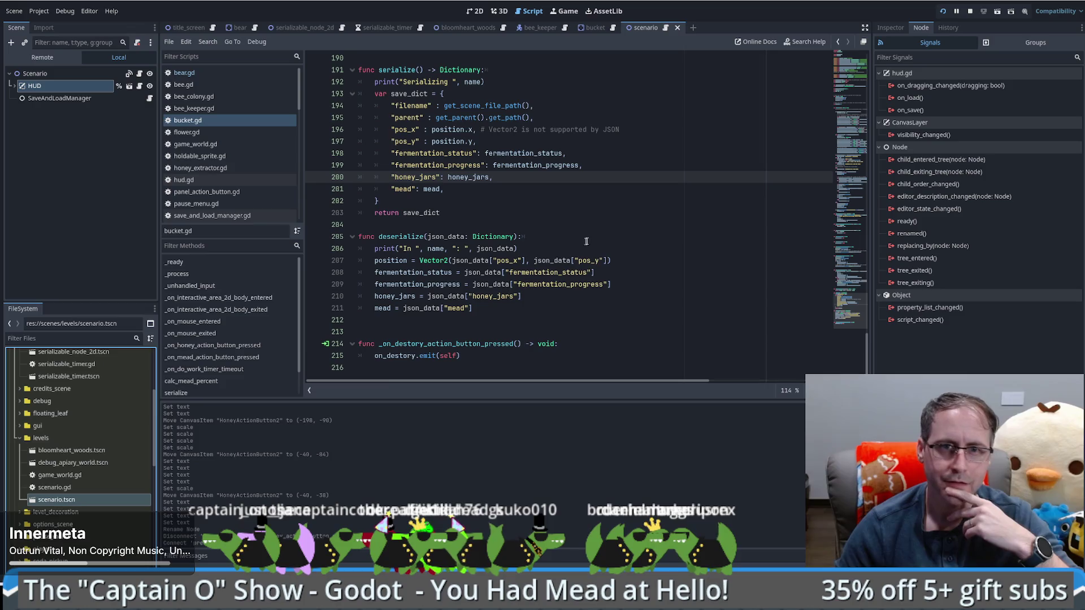
pyautogui.click(667, 30)
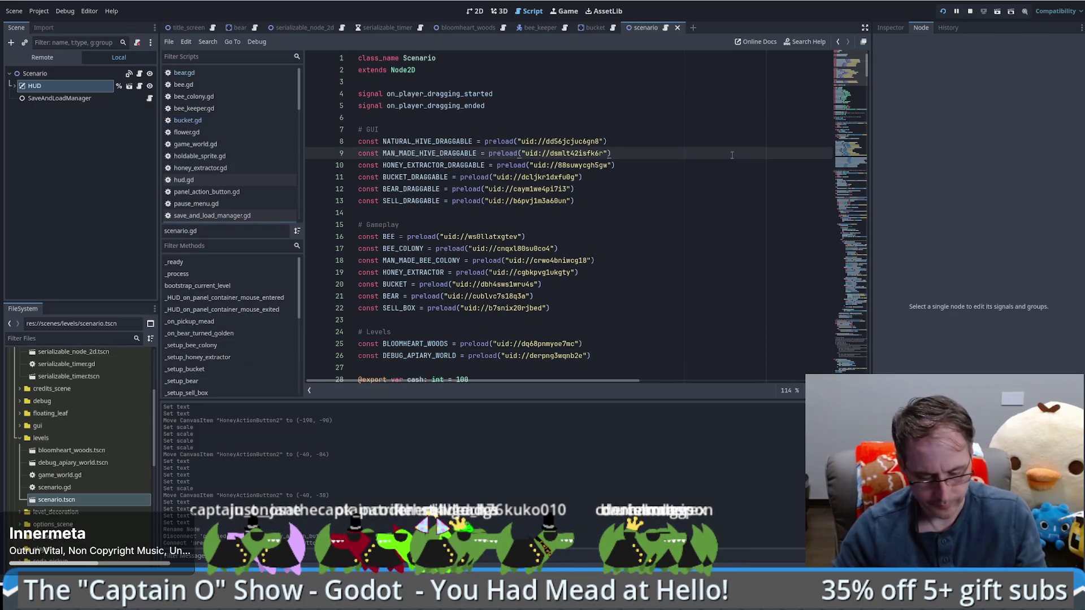
pyautogui.hotkey('ctrl', 'f')
pyautogui.write('bucket')
pyautogui.press('Return')
pyautogui.press('Return')
pyautogui.press('Return')
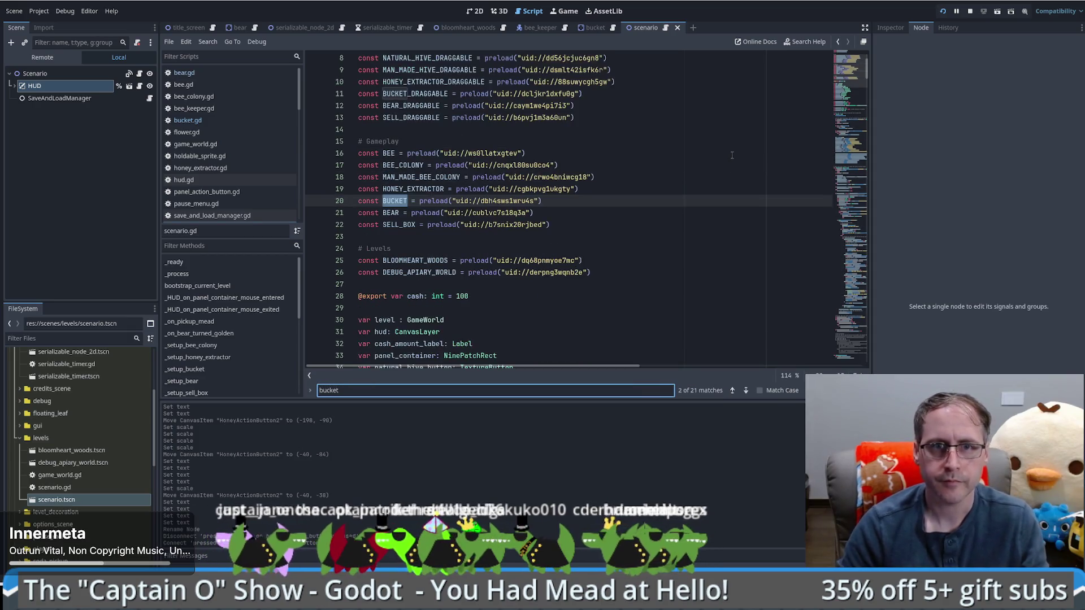
pyautogui.press('Return')
pyautogui.press('Return')
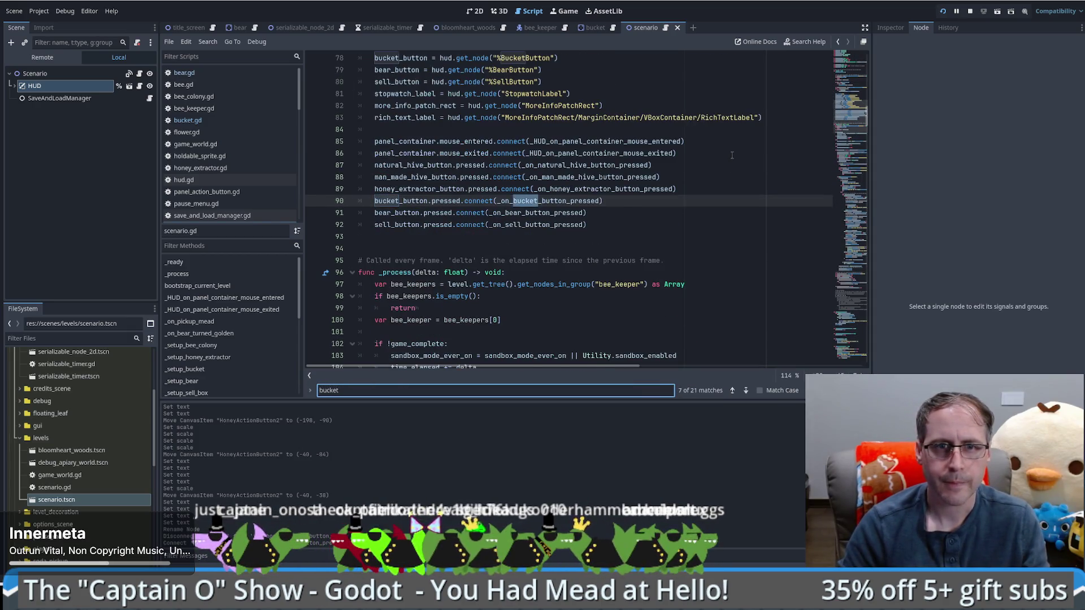
pyautogui.click(686, 199)
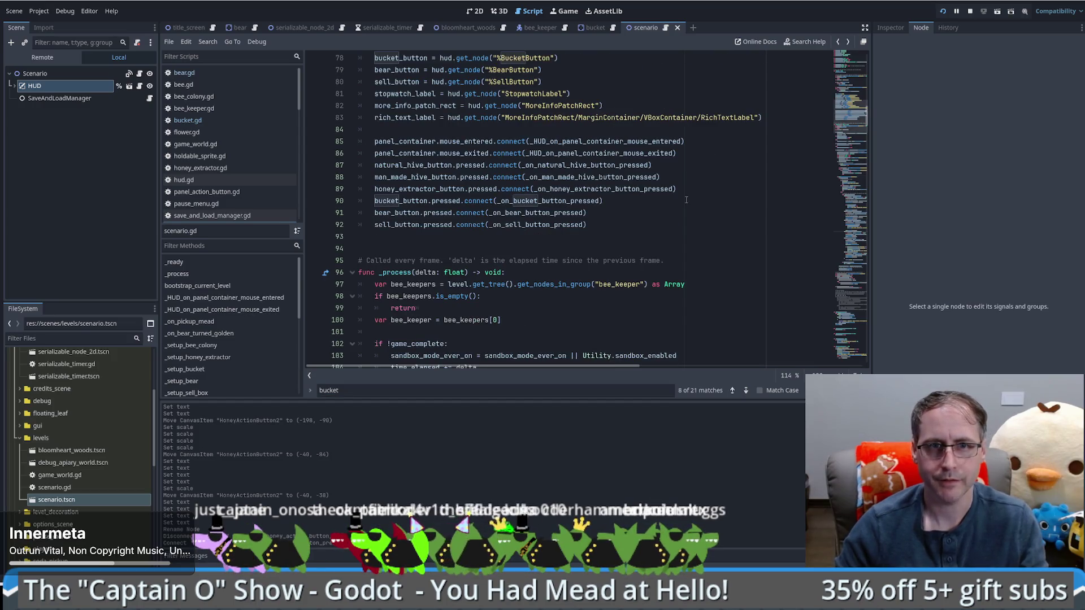
# - Go to the bucket match at line 181, close the search, and jump to _setup_bucket
pyautogui.scroll(4, 693, 200)
pyautogui.scroll(4, 694, 200)
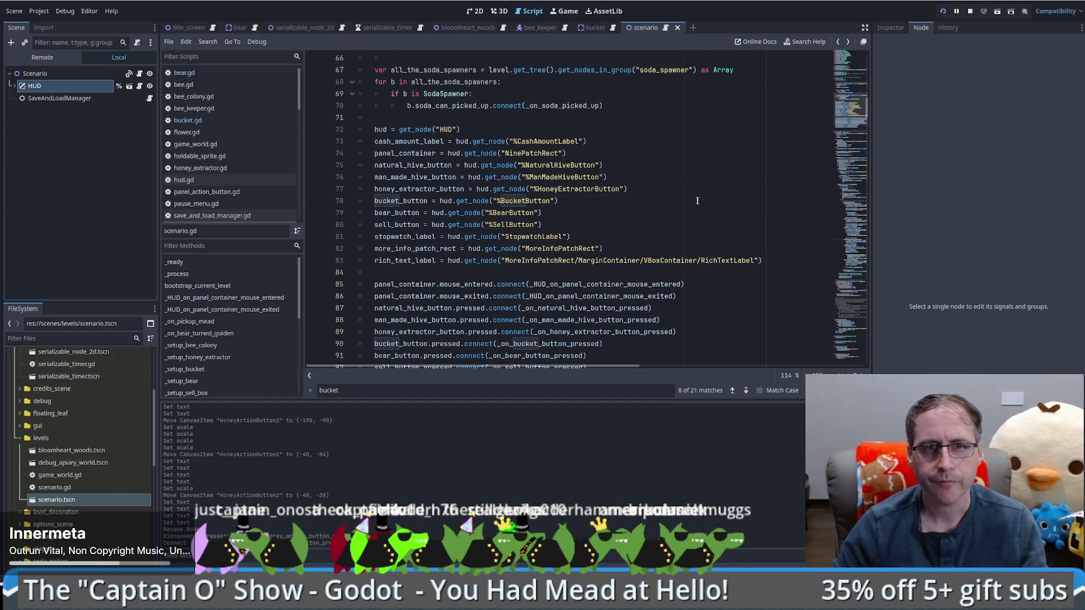
pyautogui.scroll(-9, 699, 213)
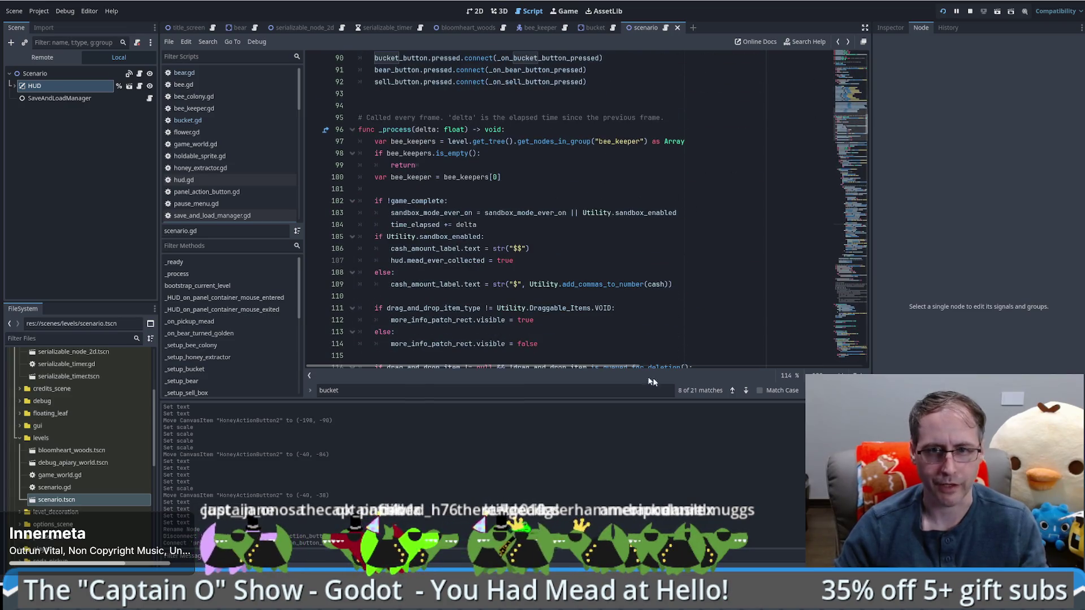
pyautogui.click(747, 390)
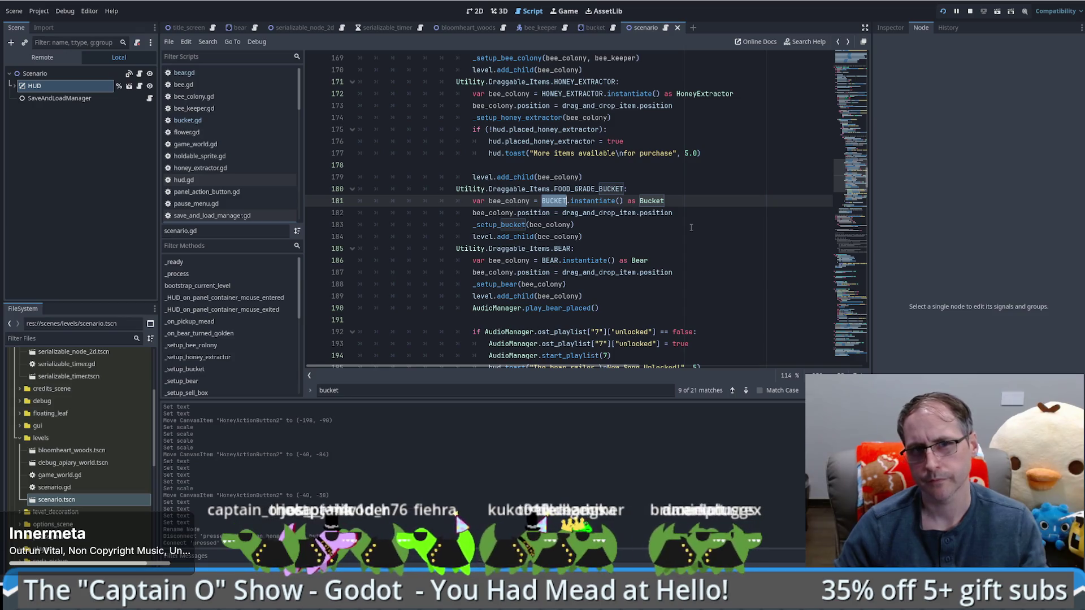
pyautogui.press('Escape')
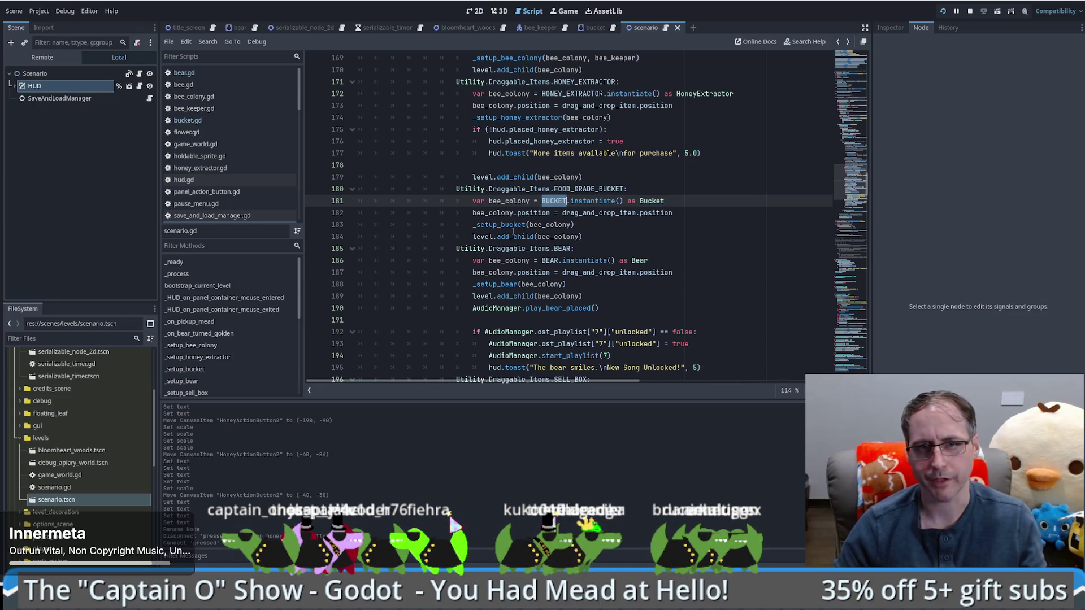
pyautogui.keyDown('ctrl'); pyautogui.click(517, 224); pyautogui.keyUp('ctrl')
pyautogui.click(592, 225)
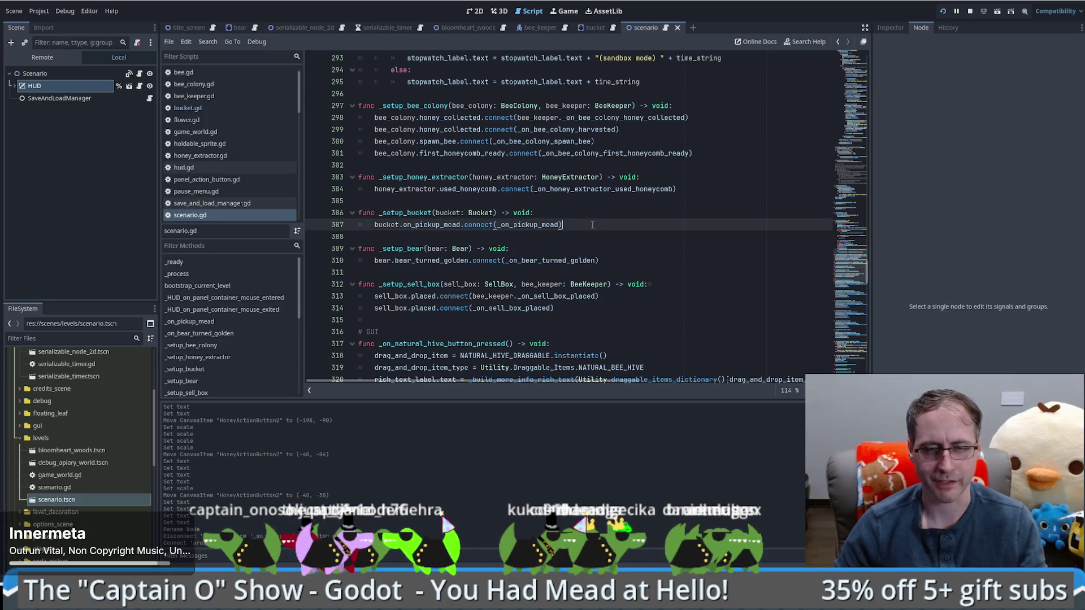
# - Add bucket.on_destory.connect(_on_destory) below the mead connection in _setup_bucket
pyautogui.press('Return')
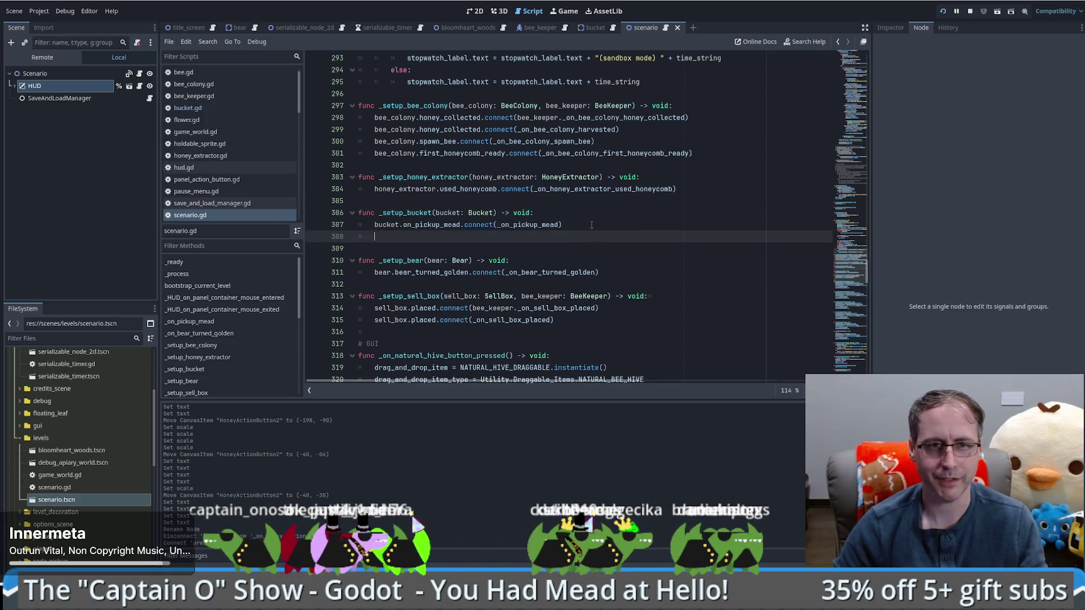
pyautogui.write('on_destory')
pyautogui.hotkey('ctrl', 'BackSpace')
pyautogui.write('bucket.on_destory')
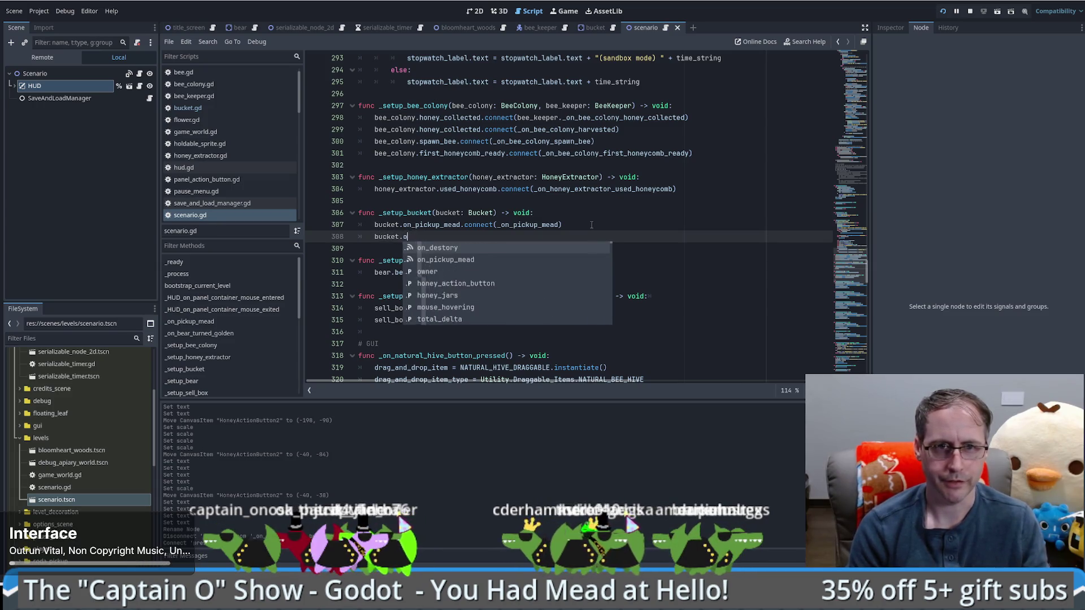
pyautogui.write('.connect(_')
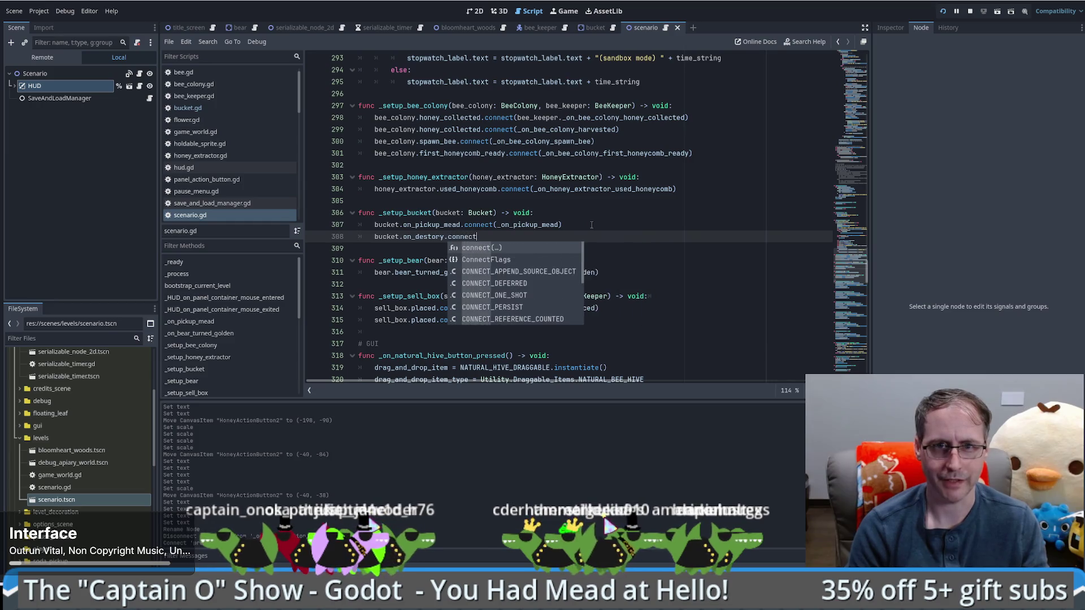
pyautogui.write('destor')
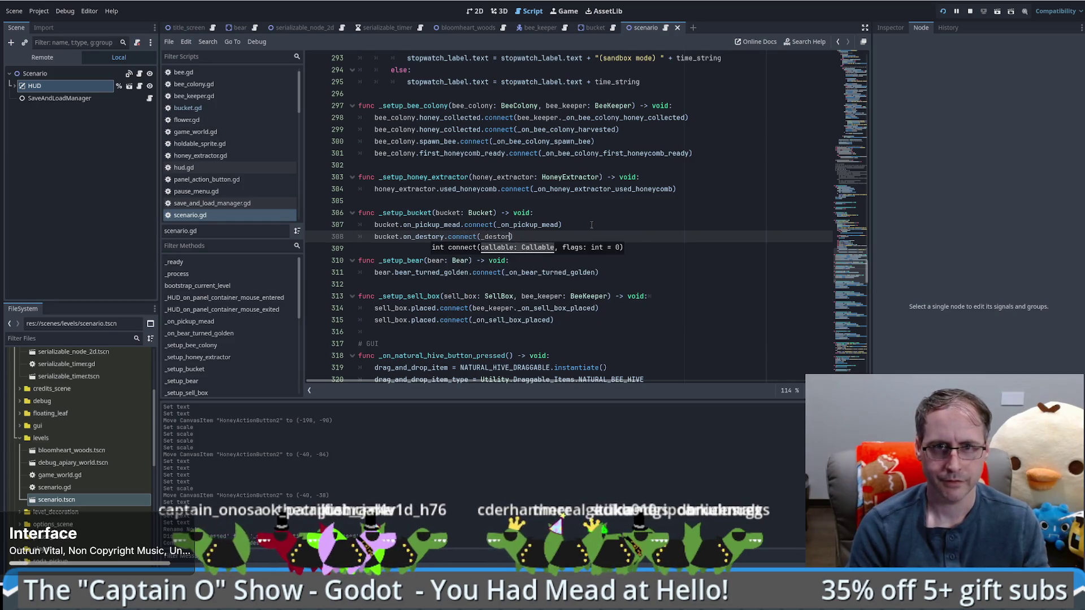
pyautogui.press('BackSpace')
pyautogui.press('BackSpace')
pyautogui.press('BackSpace')
pyautogui.write('on_destory')
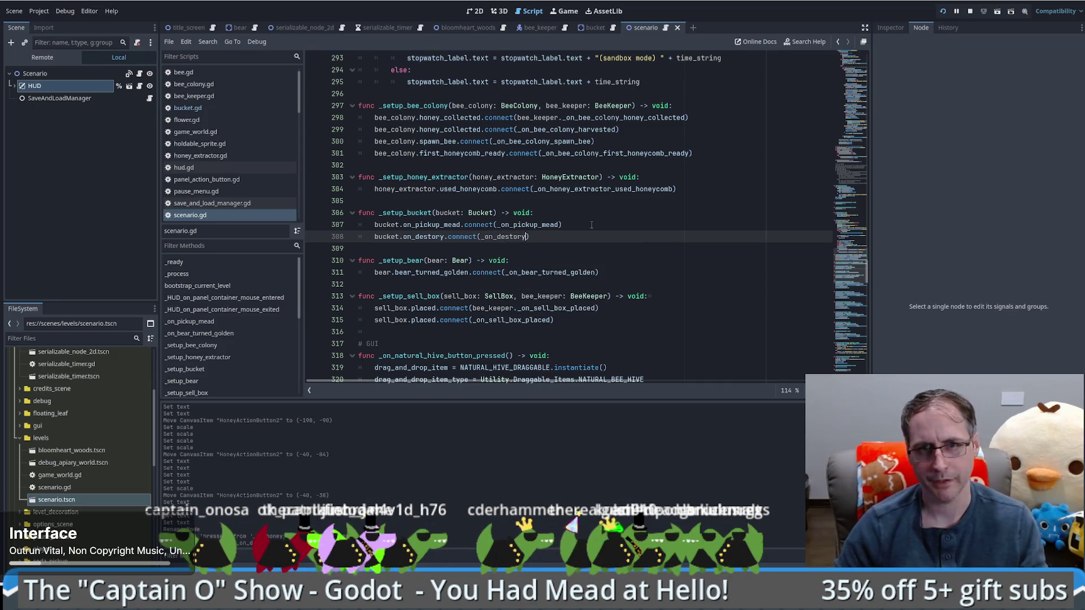
pyautogui.click(591, 225)
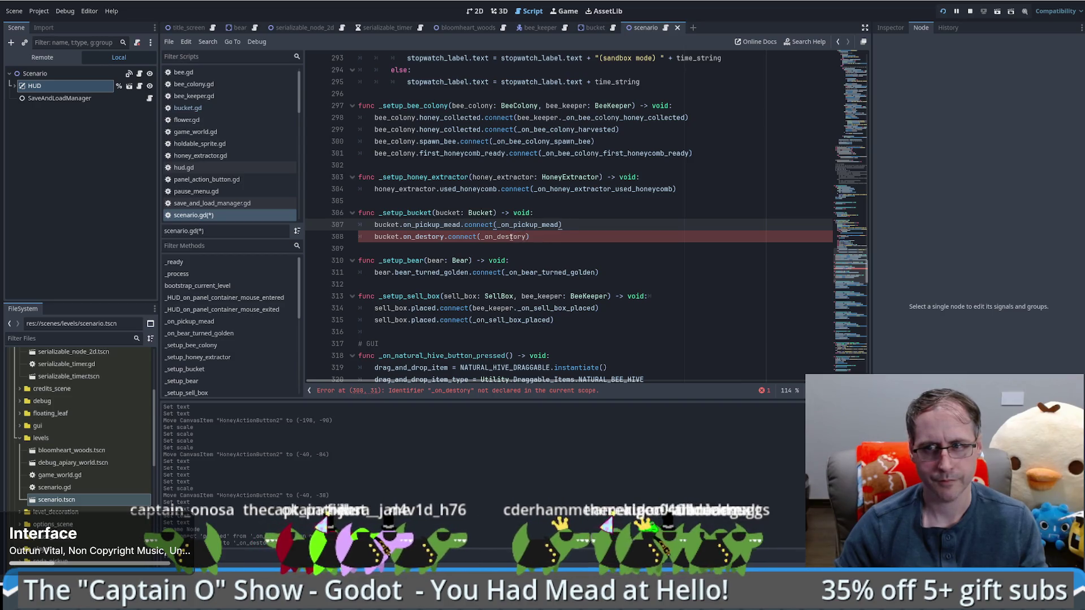
# - Jump to the _on_pickup_mead definition and place the caret below its body
pyautogui.doubleClick(511, 238)
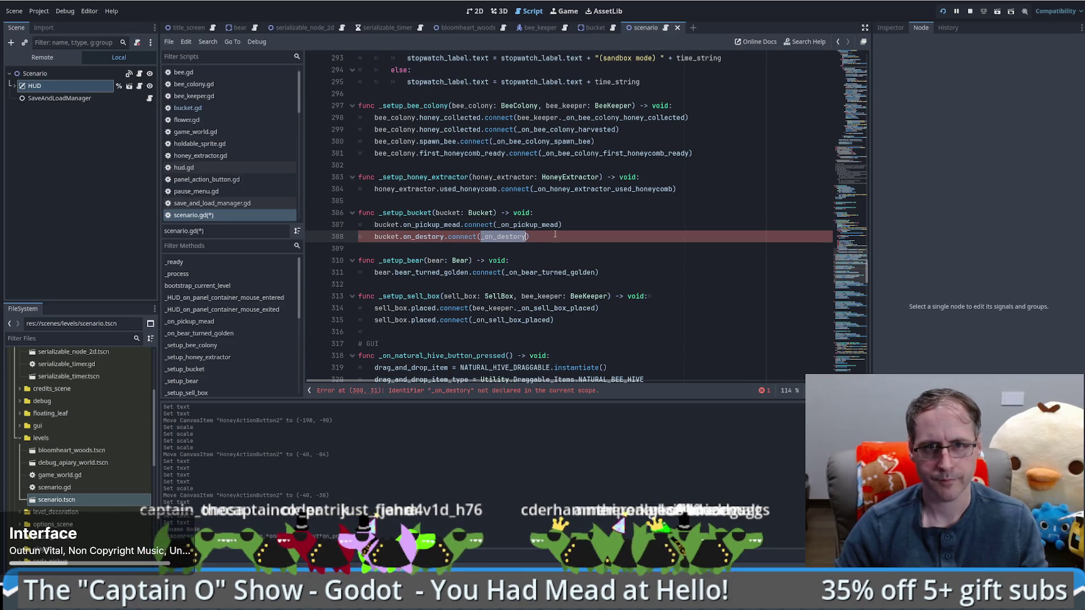
pyautogui.keyDown('ctrl'); pyautogui.click(531, 225); pyautogui.keyUp('ctrl')
pyautogui.click(408, 264)
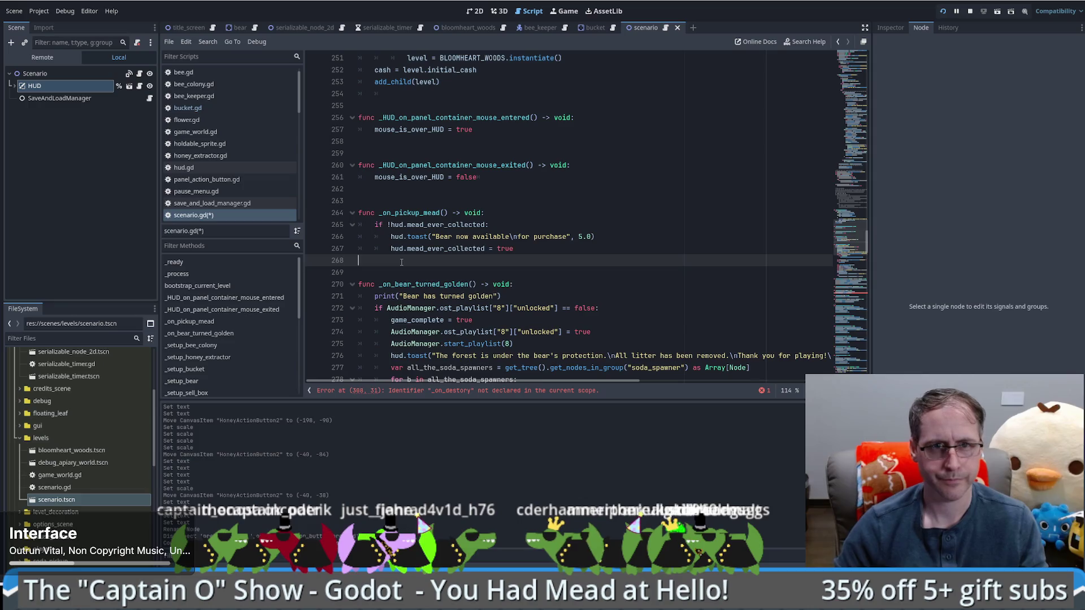
# - Declare an empty func _on_destory() -> void below _on_pickup_mead, then switch to bucket.gd
pyautogui.press('Return')
pyautogui.write('func _on_destory() -> void:')
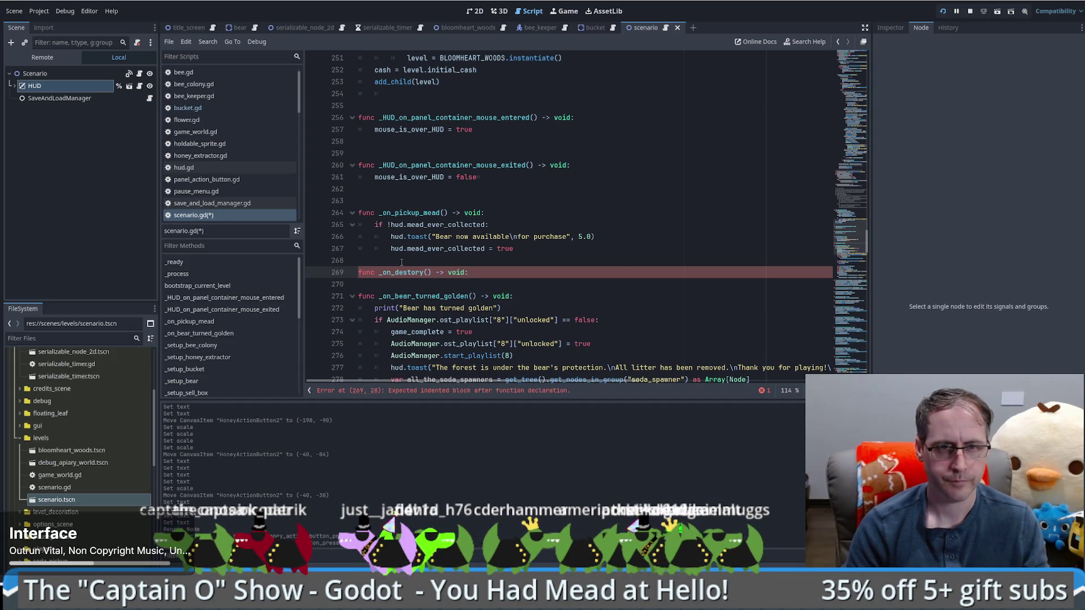
pyautogui.press('Return')
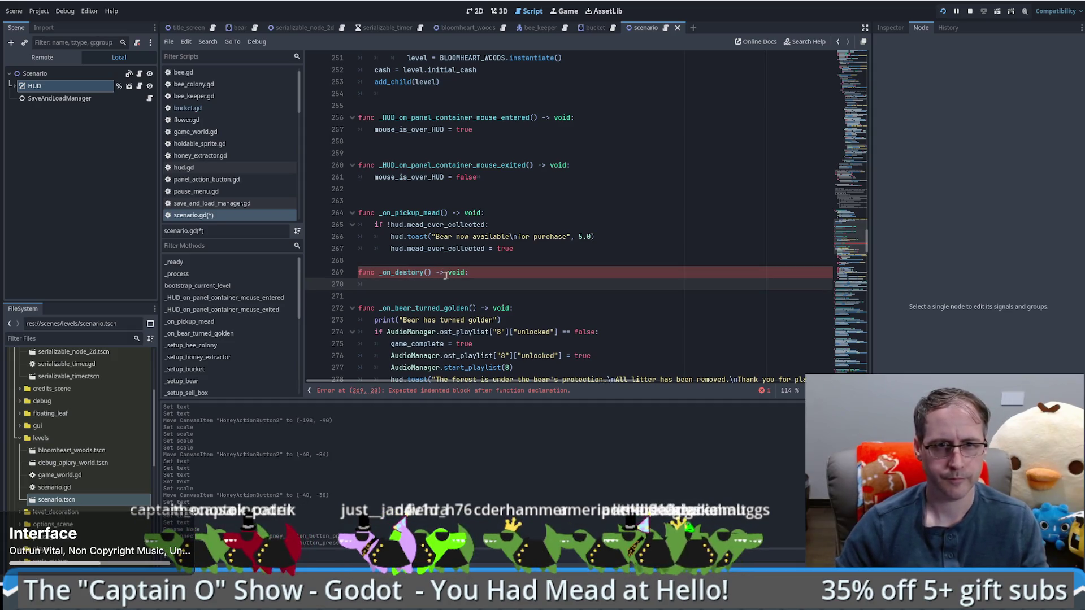
pyautogui.click(428, 272)
pyautogui.write('se')
pyautogui.press('BackSpace')
pyautogui.press('BackSpace')
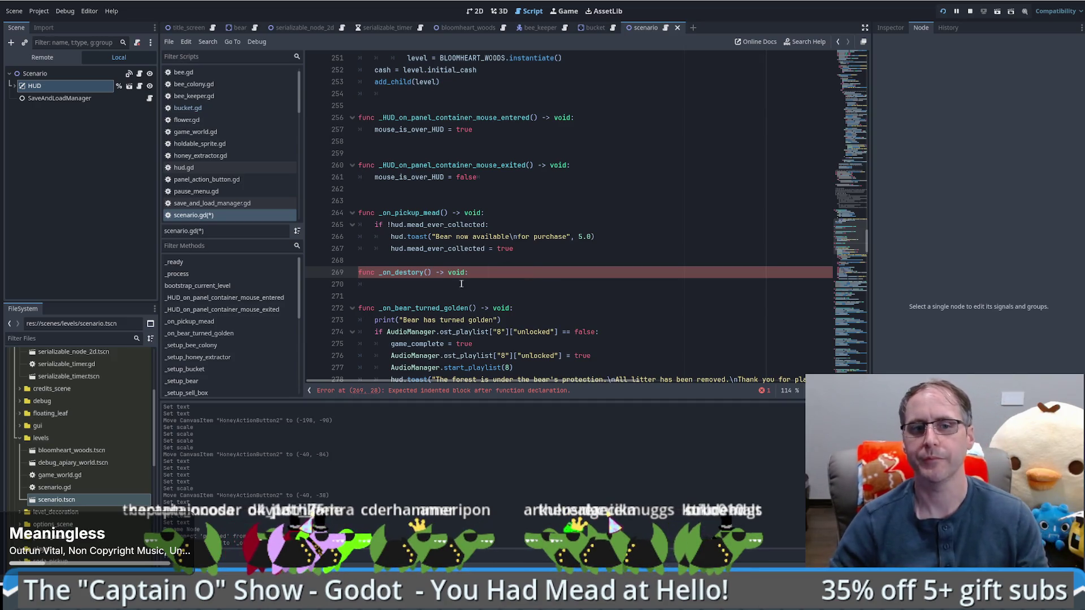
pyautogui.click(612, 28)
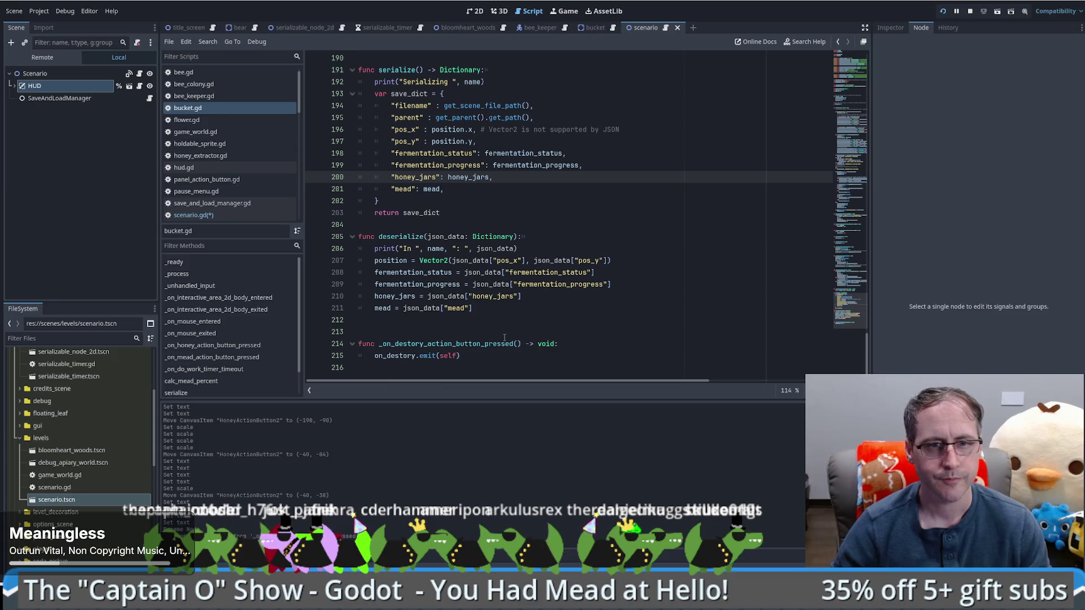
# - Paste the _on_destory_action_button_pressed handler emitting on_destory(self) onto empty line 186
pyautogui.click(477, 356)
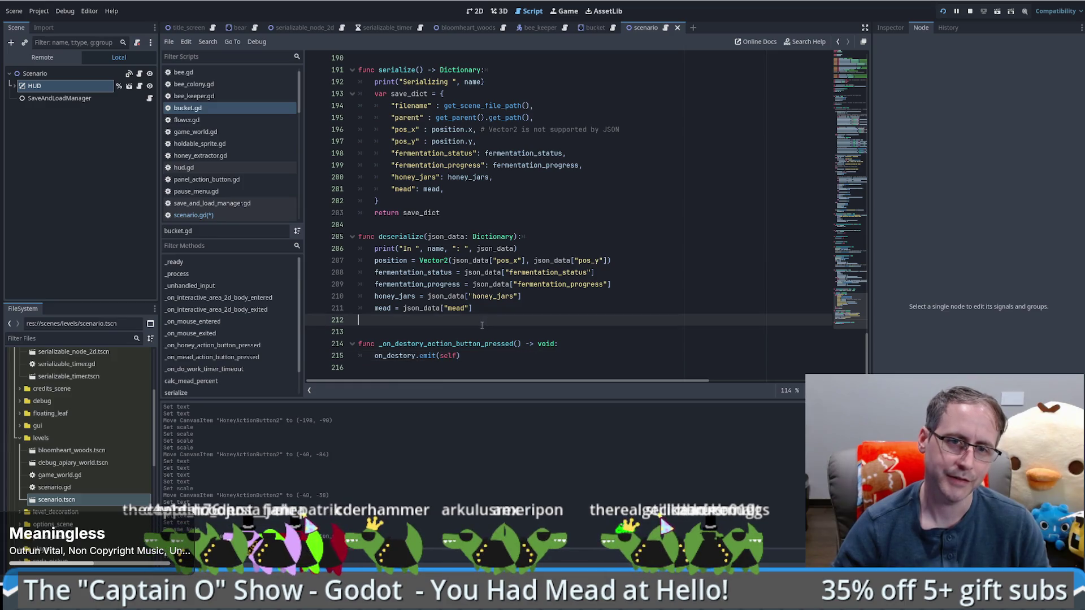
pyautogui.scroll(8, 503, 319)
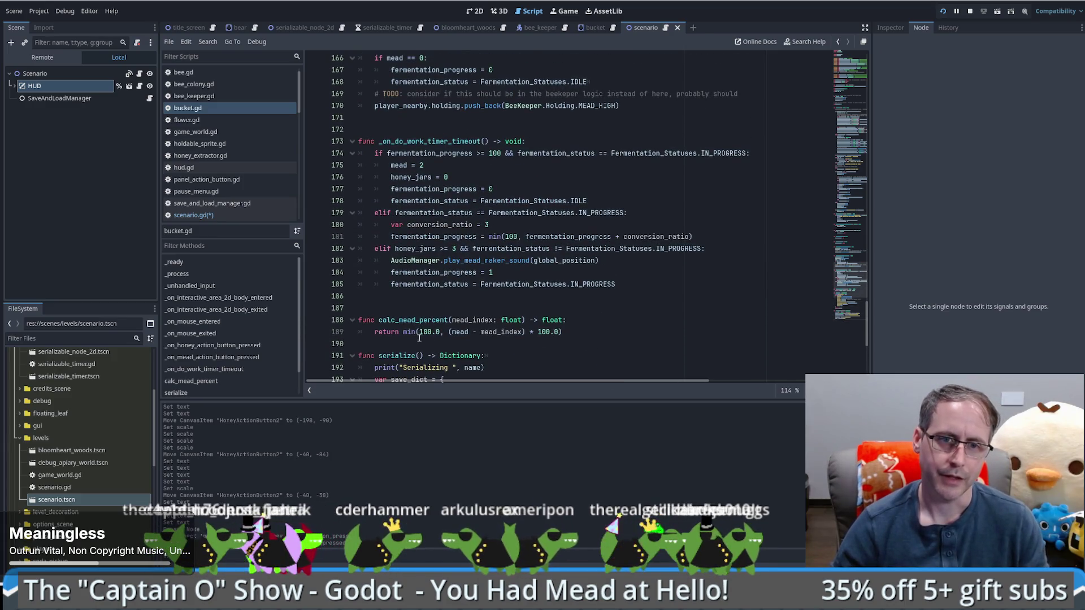
pyautogui.click(387, 307)
pyautogui.click(387, 307)
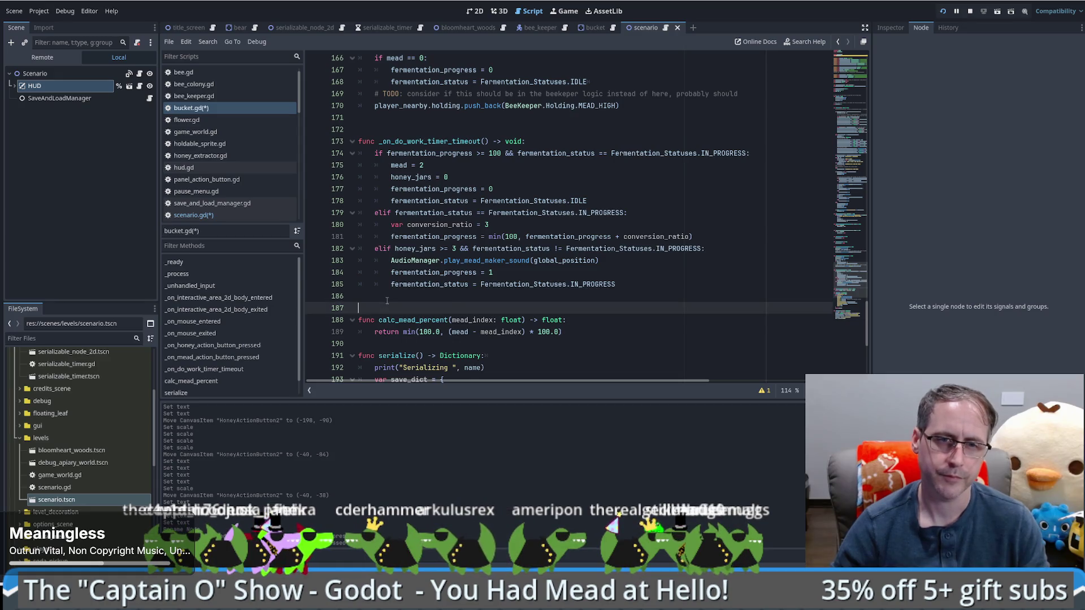
pyautogui.click(387, 299)
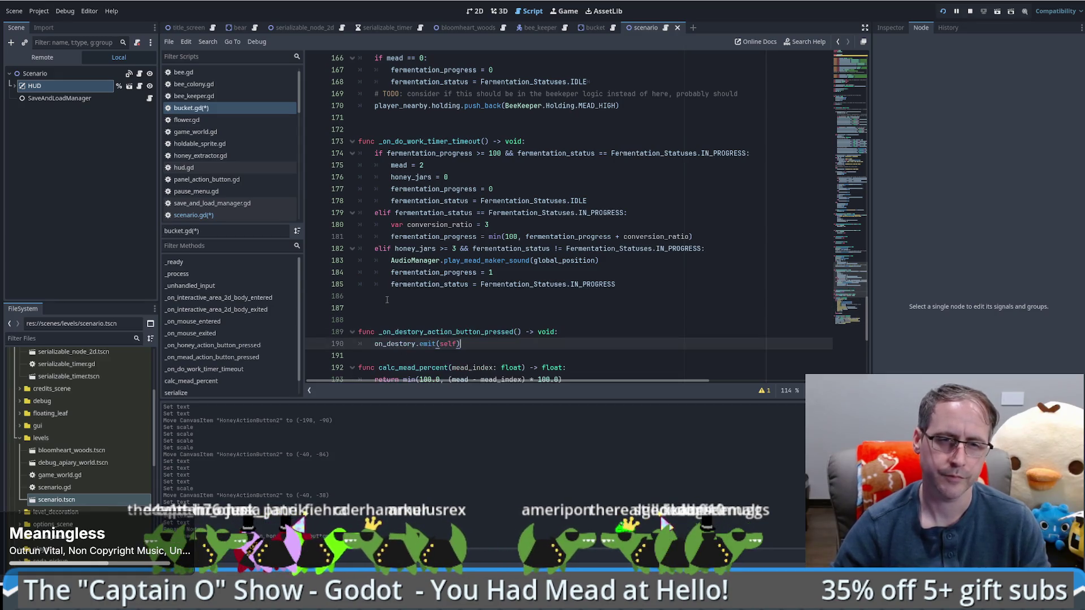
pyautogui.hotkey('ctrl', 'v')
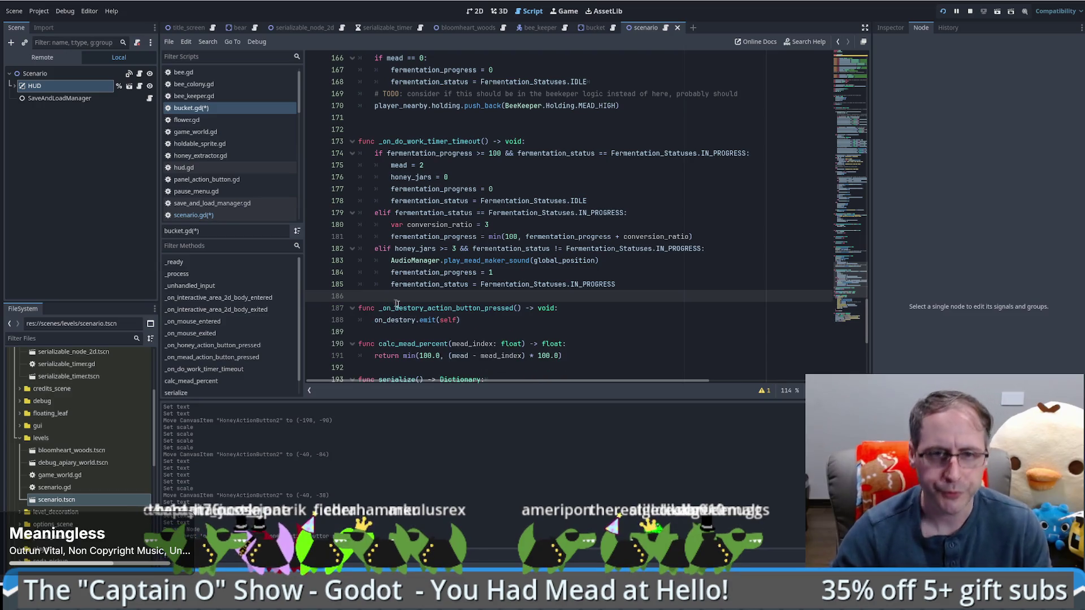
# - Add blank lines after the new handler and delete the stray half-typed func line
pyautogui.click(485, 321)
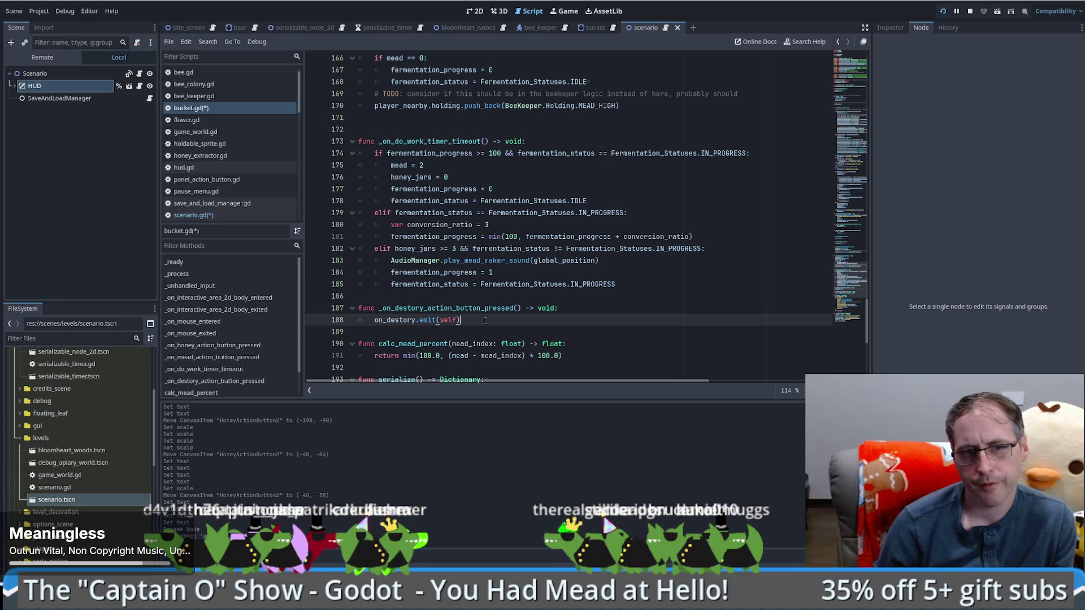
pyautogui.press('Return')
pyautogui.press('Return')
pyautogui.write('func ')
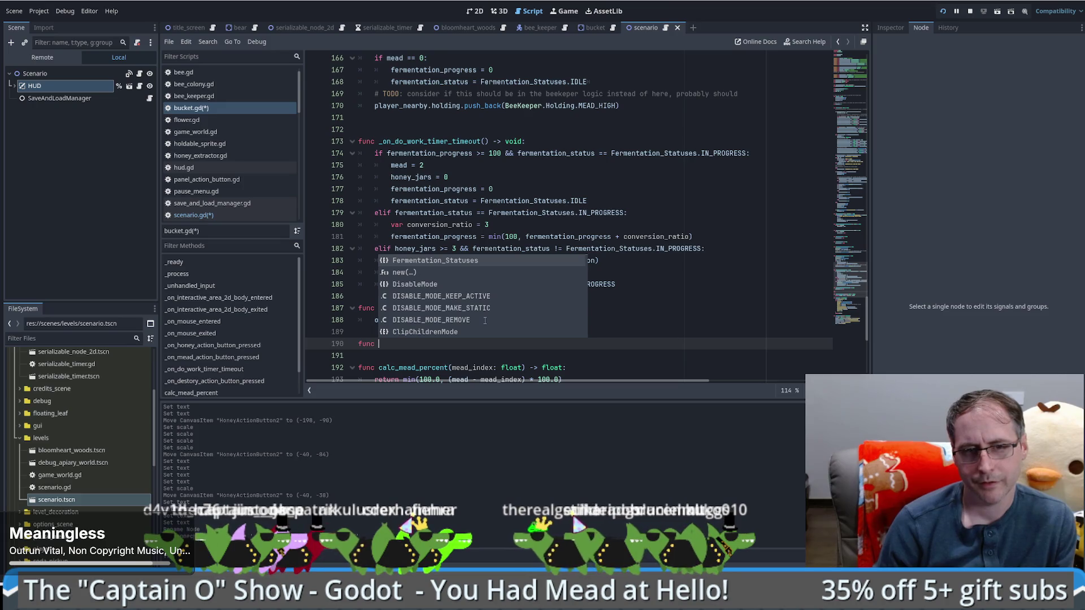
pyautogui.write('se')
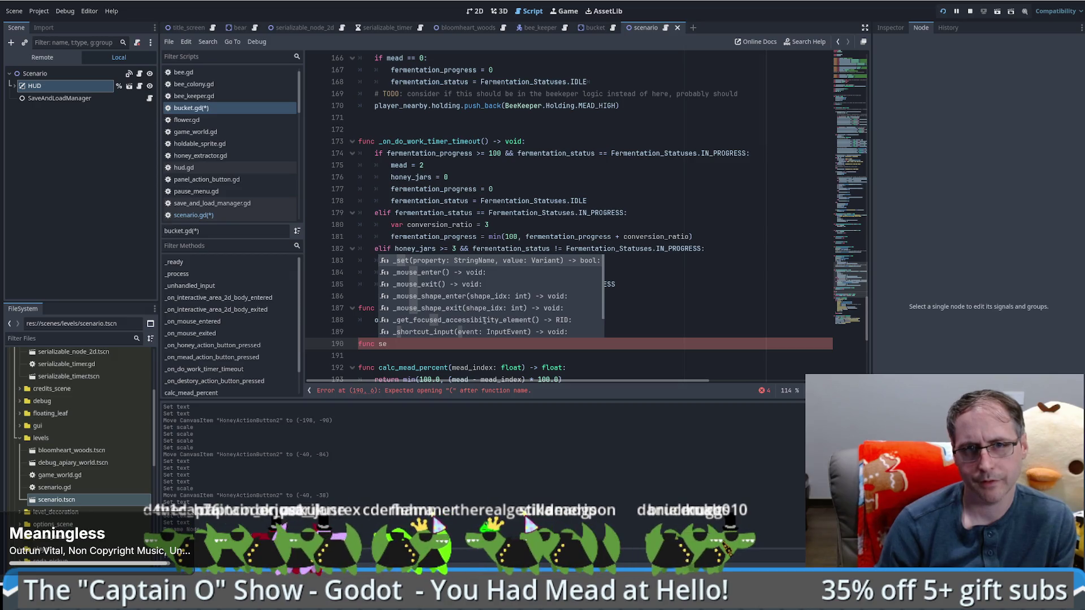
pyautogui.click(669, 344)
pyautogui.press('BackSpace')
pyautogui.press('BackSpace')
pyautogui.press('BackSpace')
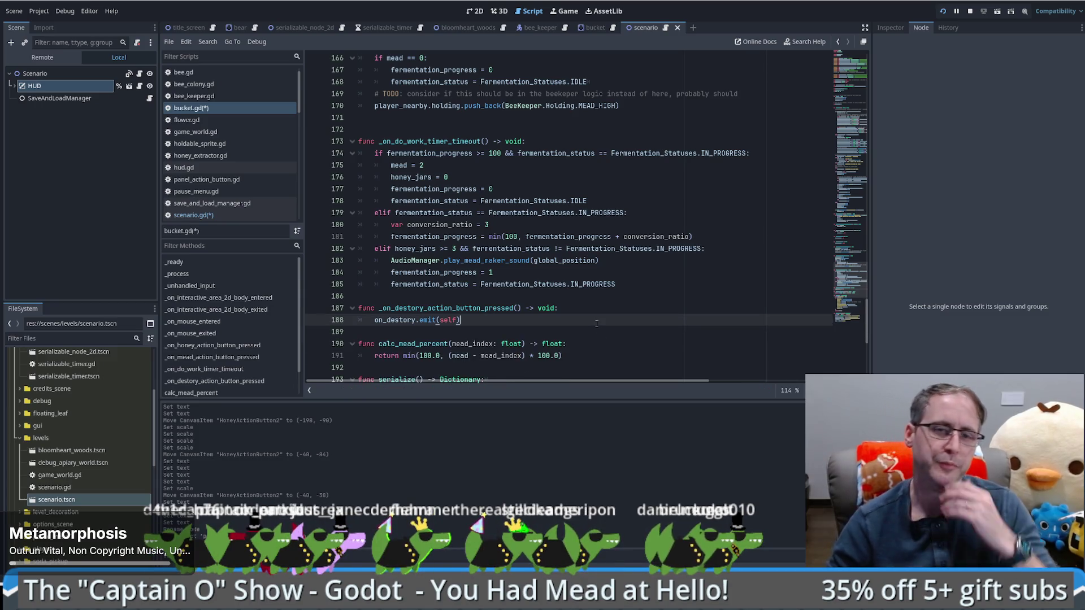
pyautogui.scroll(5, 609, 213)
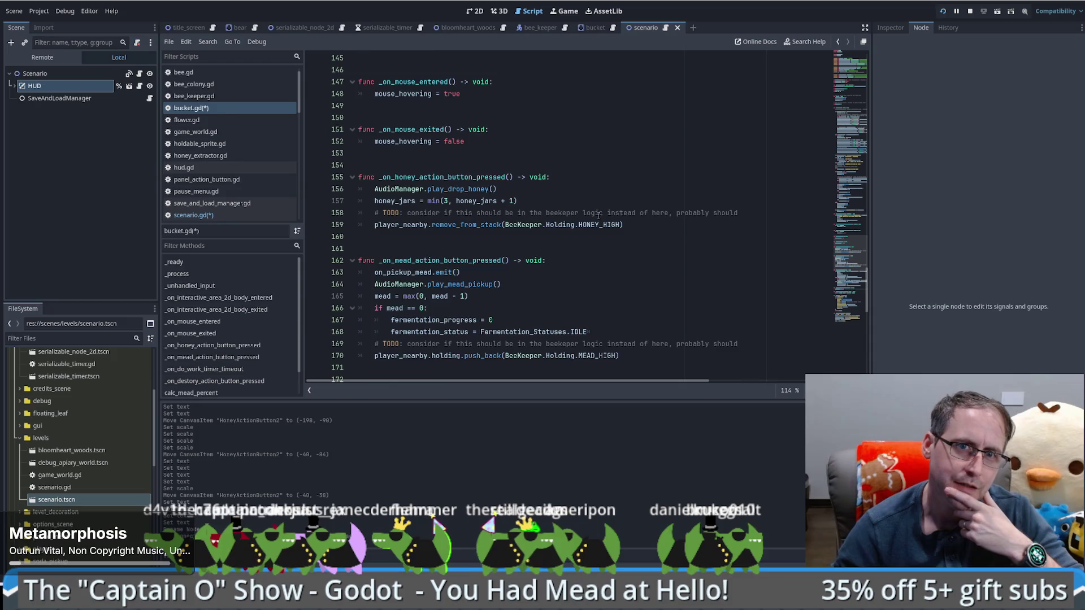
# - Navigate back to scenario.gd line 269, where the empty _on_destory stub is flagged
pyautogui.scroll(-5, 608, 212)
pyautogui.scroll(-5, 532, 160)
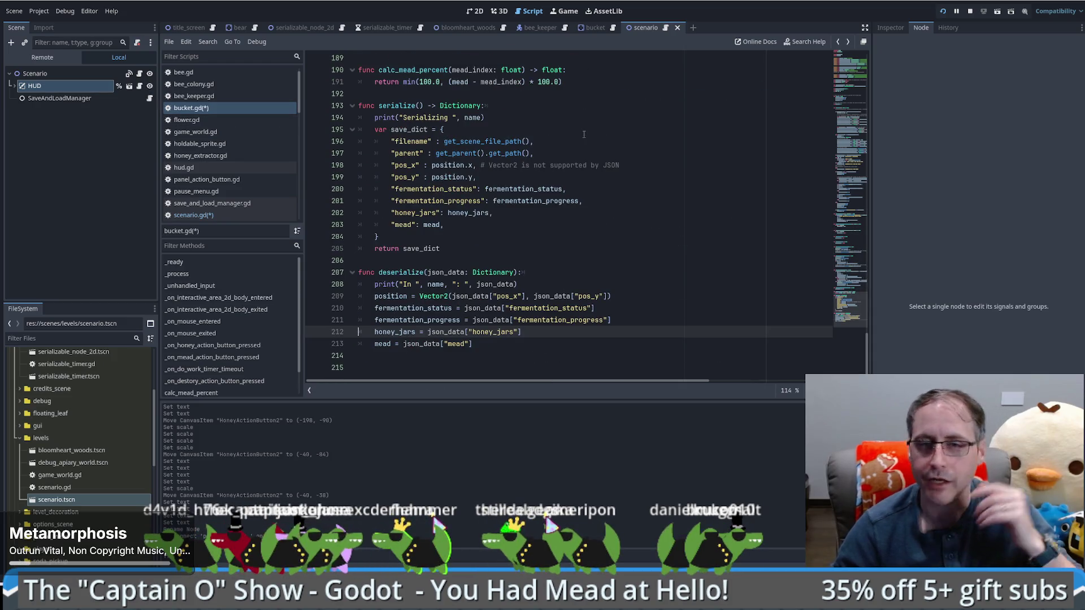
pyautogui.hotkey('alt', 'Left')
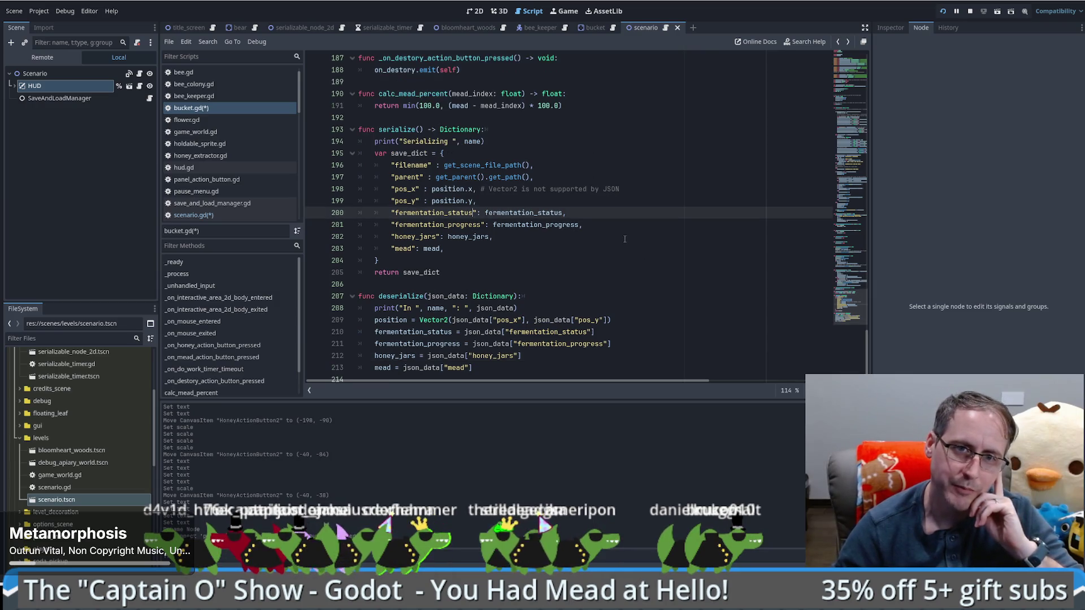
pyautogui.hotkey('alt', 'Left')
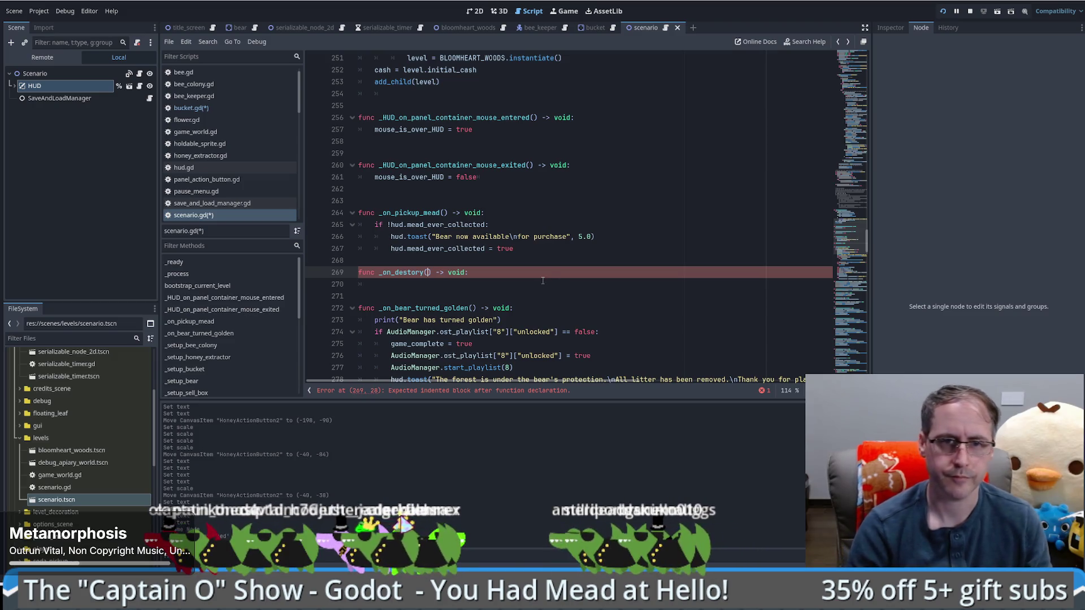
# - Add a node parameter to the _on_destory declaration
pyautogui.write('node: ')
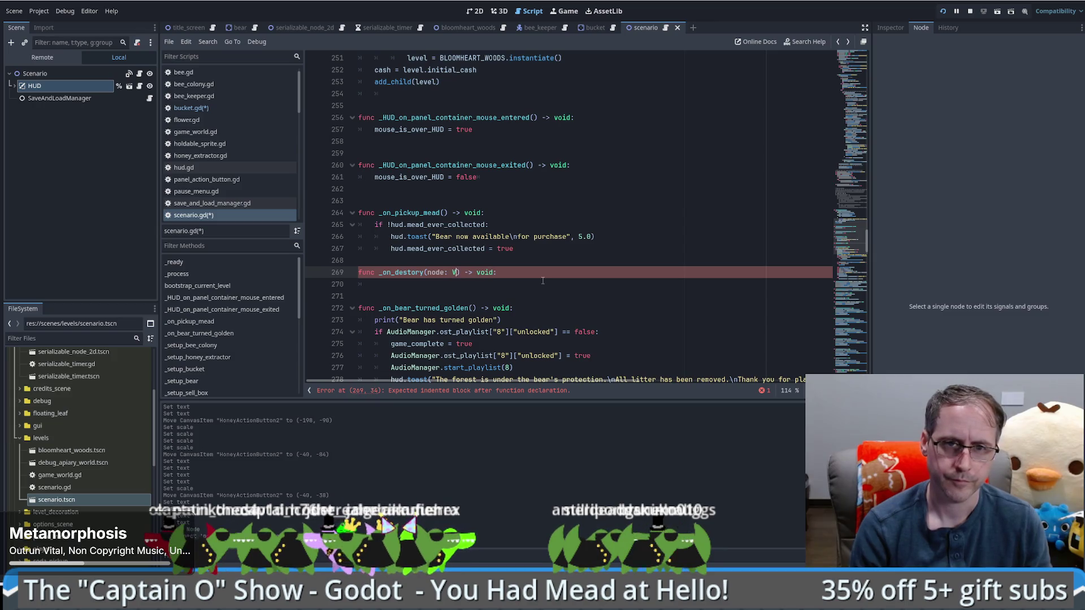
pyautogui.write('Vari')
pyautogui.press('BackSpace')
pyautogui.press('BackSpace')
pyautogui.press('BackSpace')
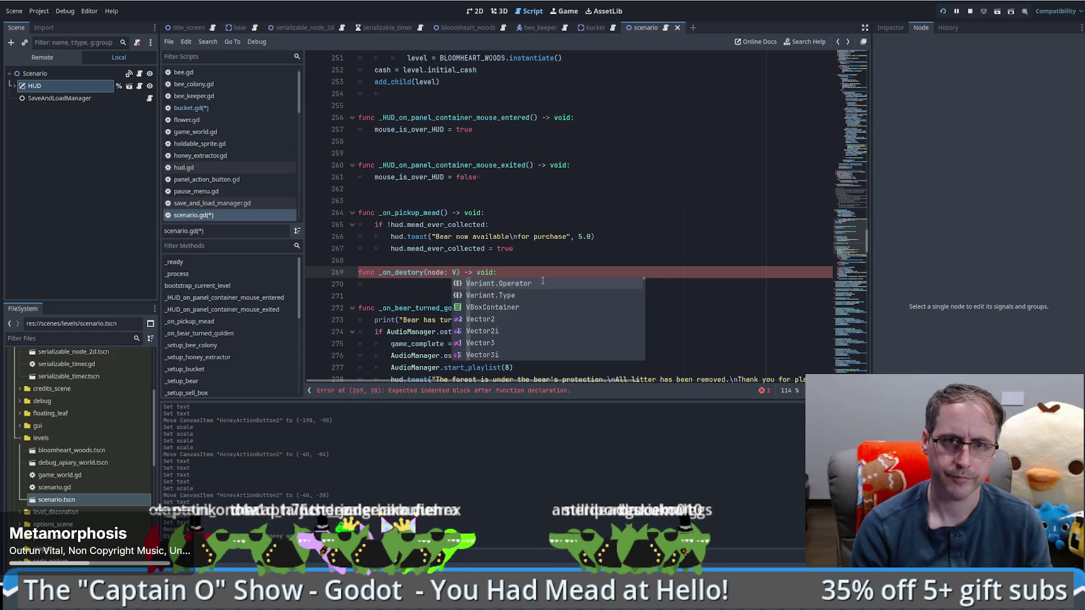
pyautogui.write('variant')
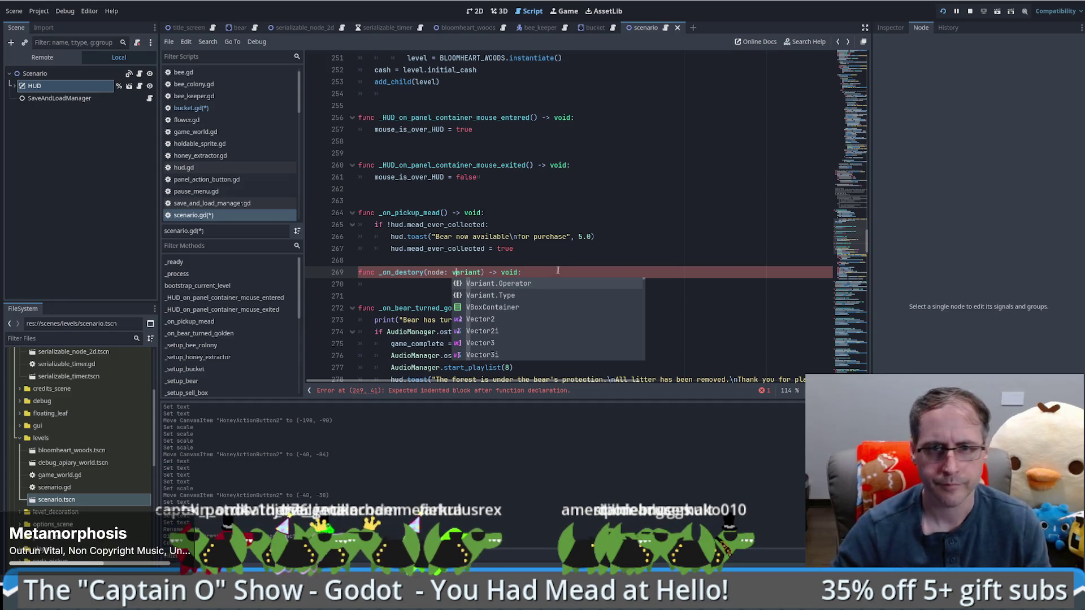
pyautogui.press('Escape')
pyautogui.press('Up')
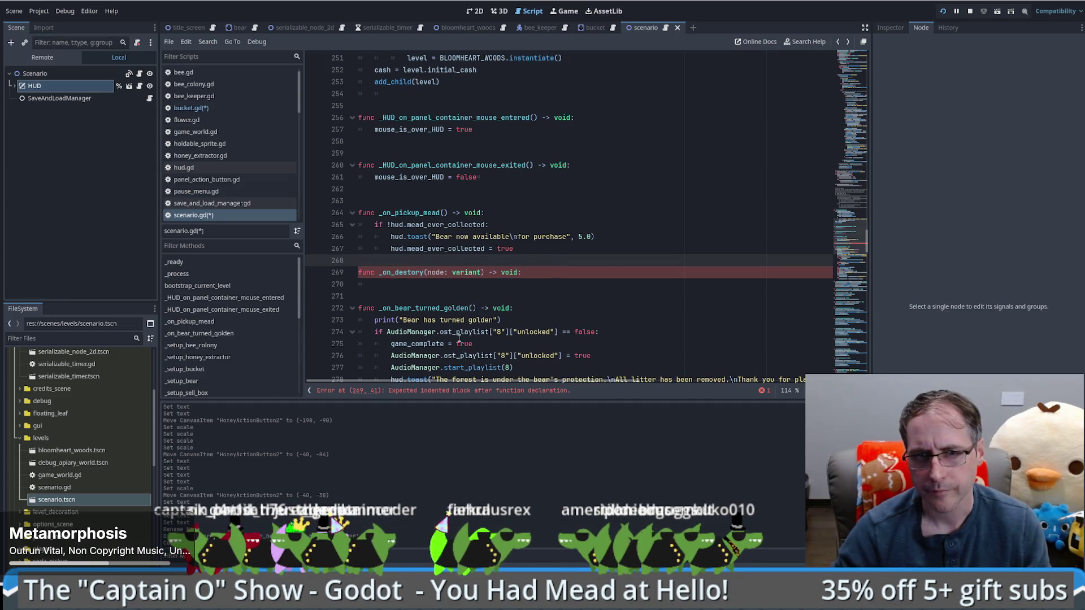
pyautogui.click(552, 272)
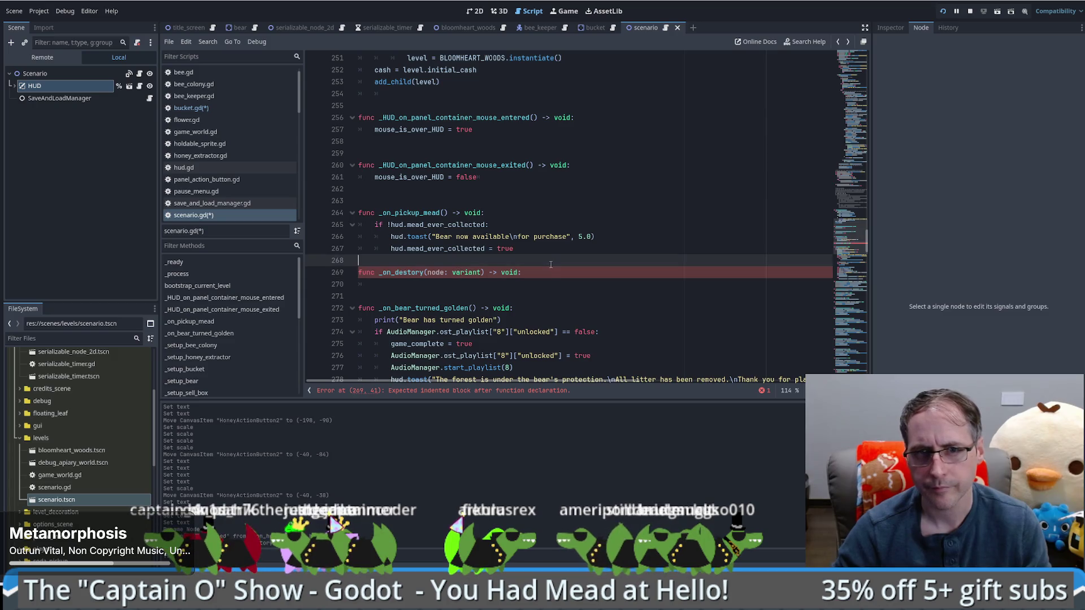
# - Type the parameter as Node and give the handler a node.queue_free() body
pyautogui.press('Return')
pyautogui.write('jnod')
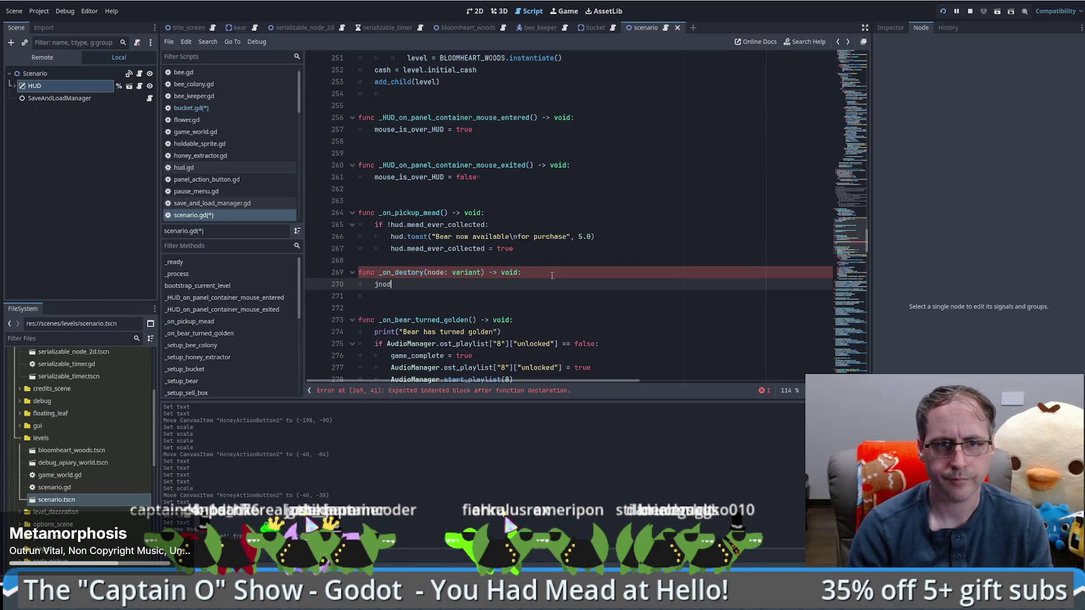
pyautogui.press('Return')
pyautogui.write('.')
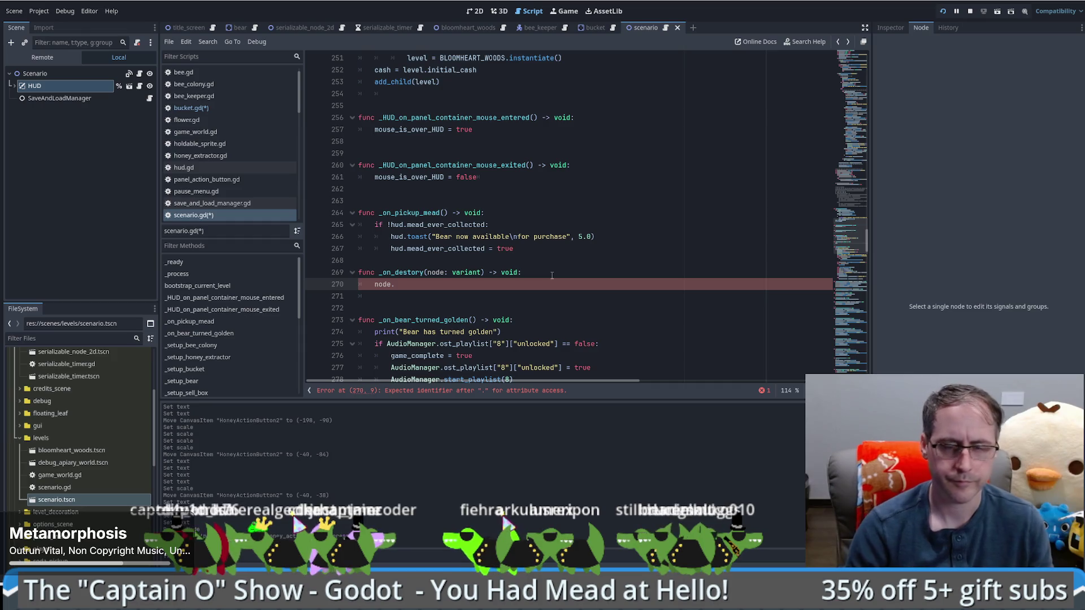
pyautogui.click(552, 275)
pyautogui.write('No')
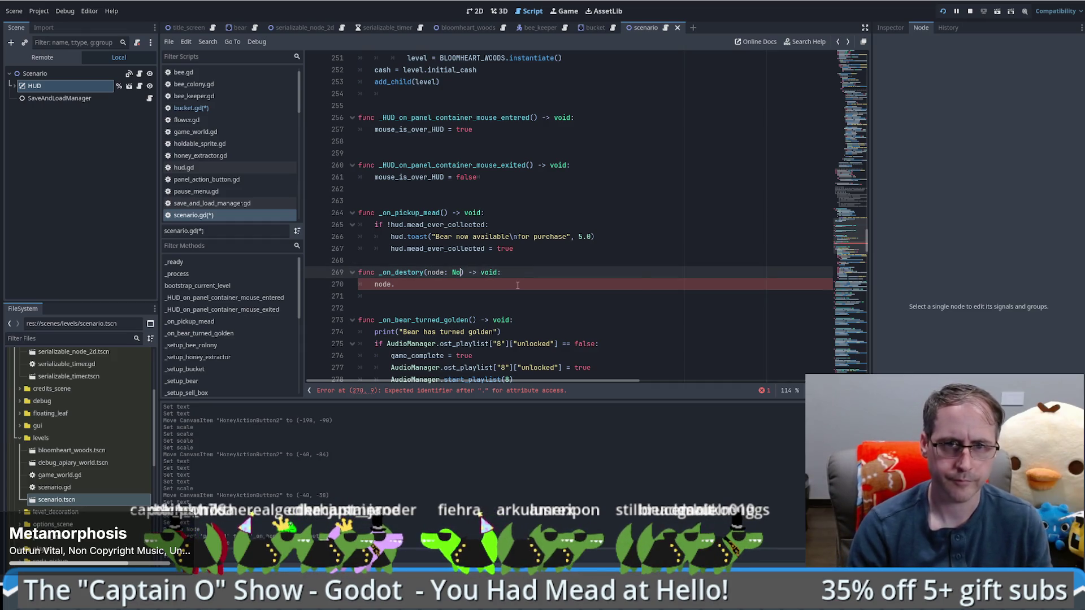
pyautogui.press('Return')
pyautogui.click(410, 288)
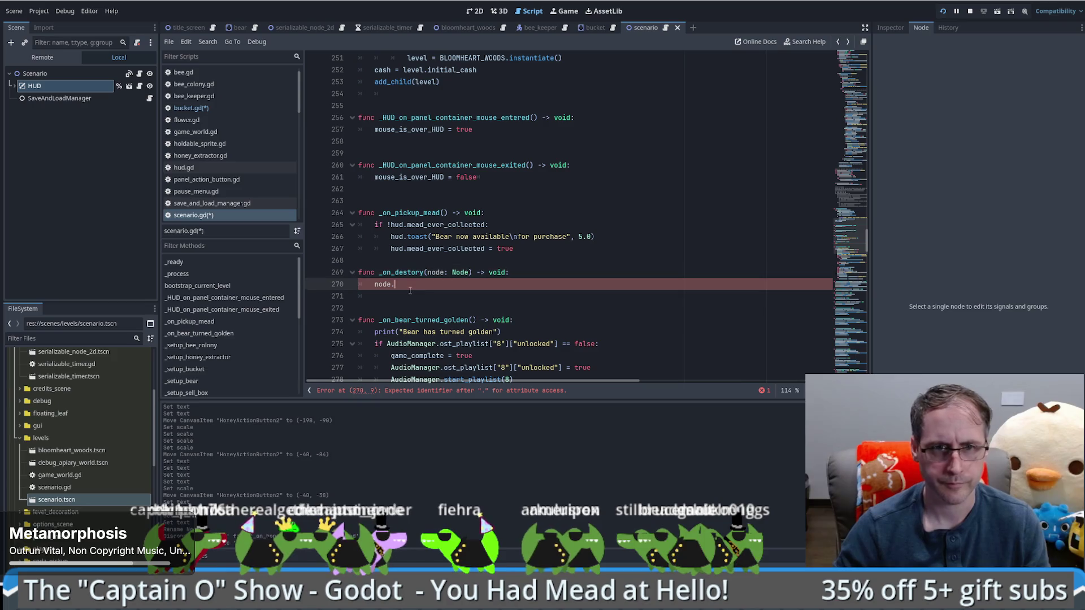
pyautogui.write('q')
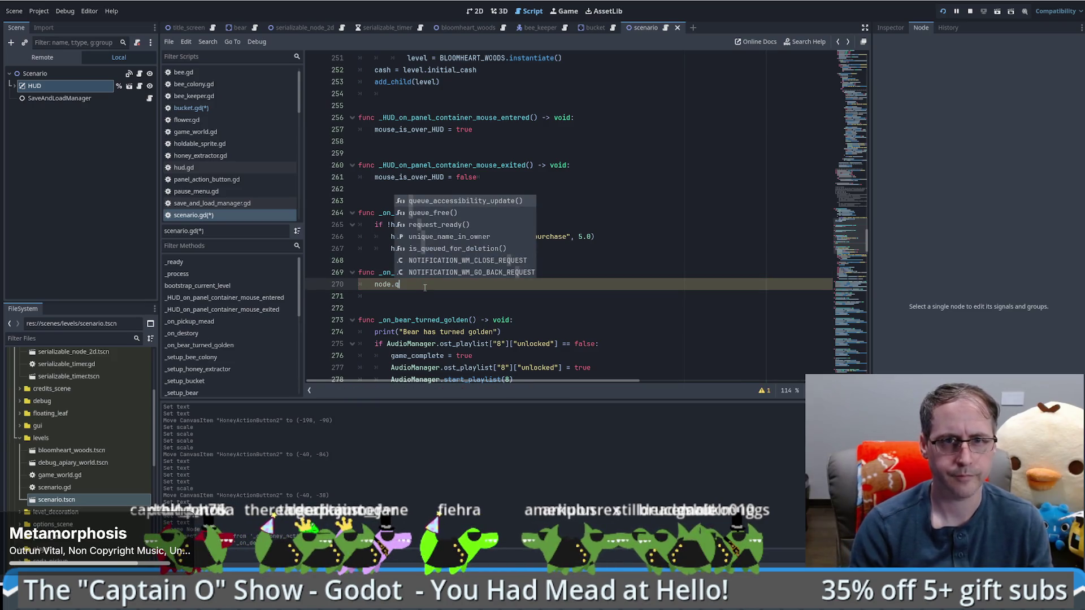
pyautogui.press('Down')
pyautogui.press('Return')
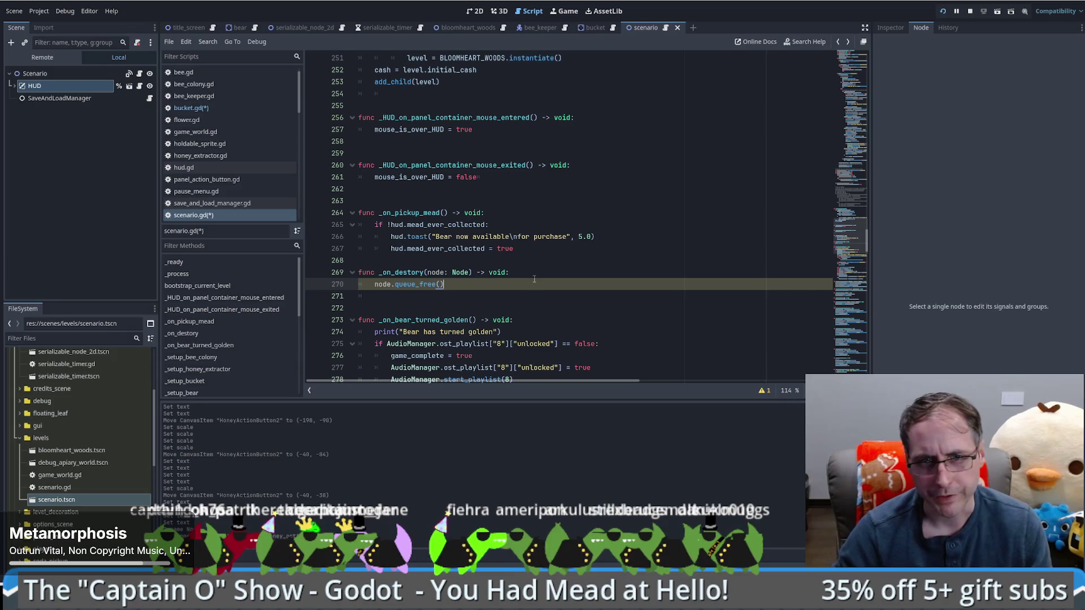
pyautogui.press('Delete')
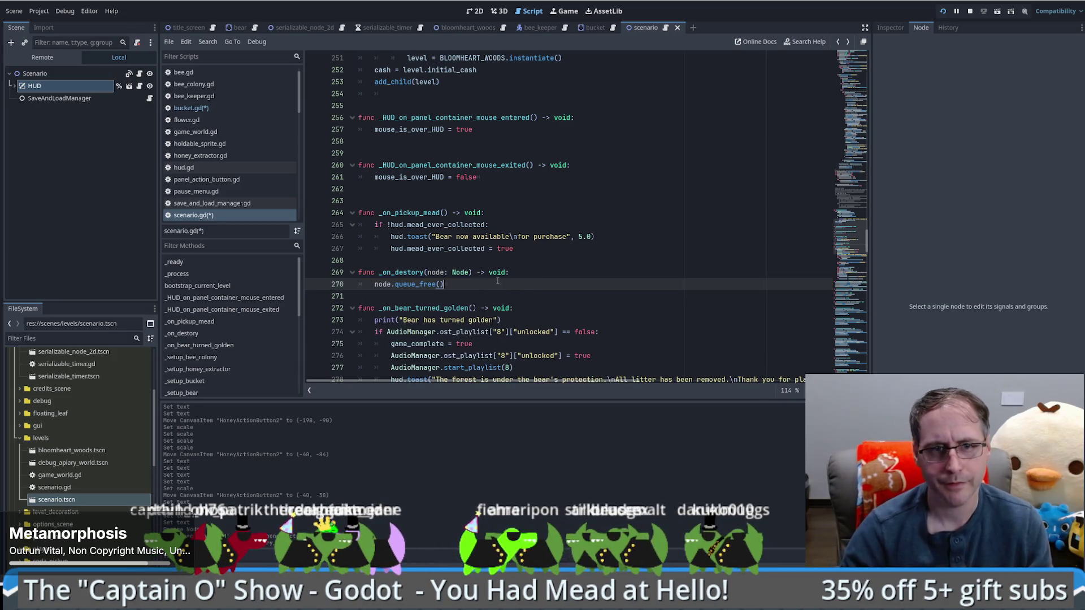
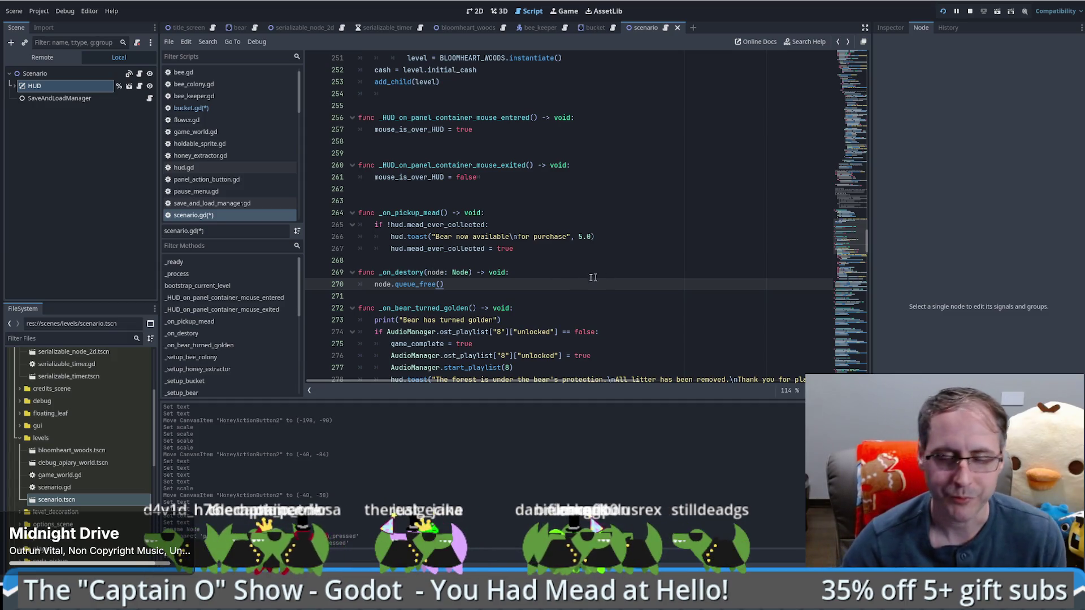
# - Delete the blank line above _on_pickup_mead in scenario.gd and switch to the bucket scene
pyautogui.click(532, 271)
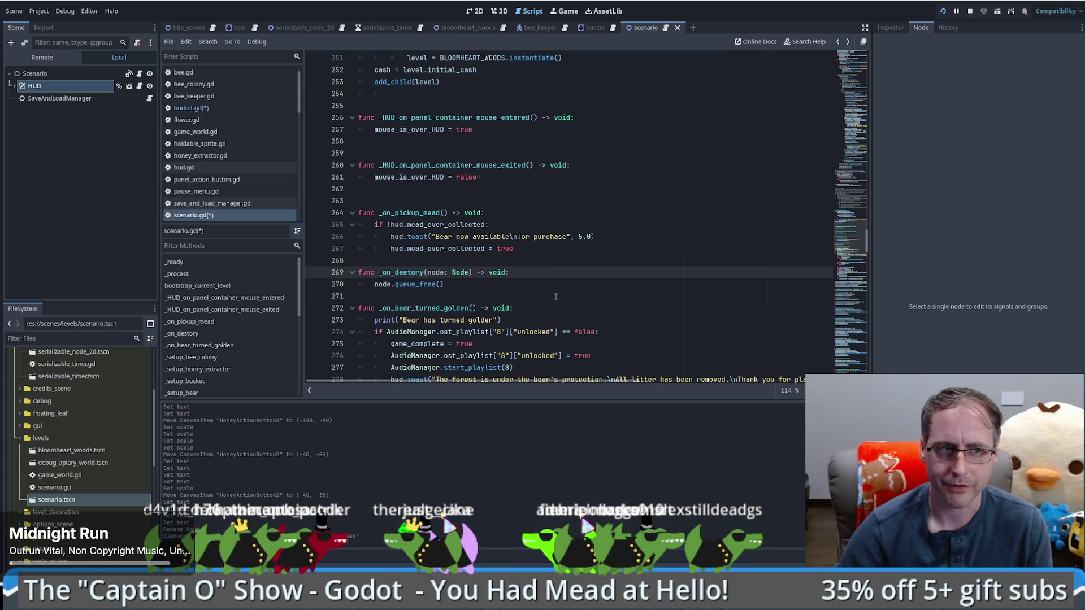
pyautogui.scroll(2, 600, 285)
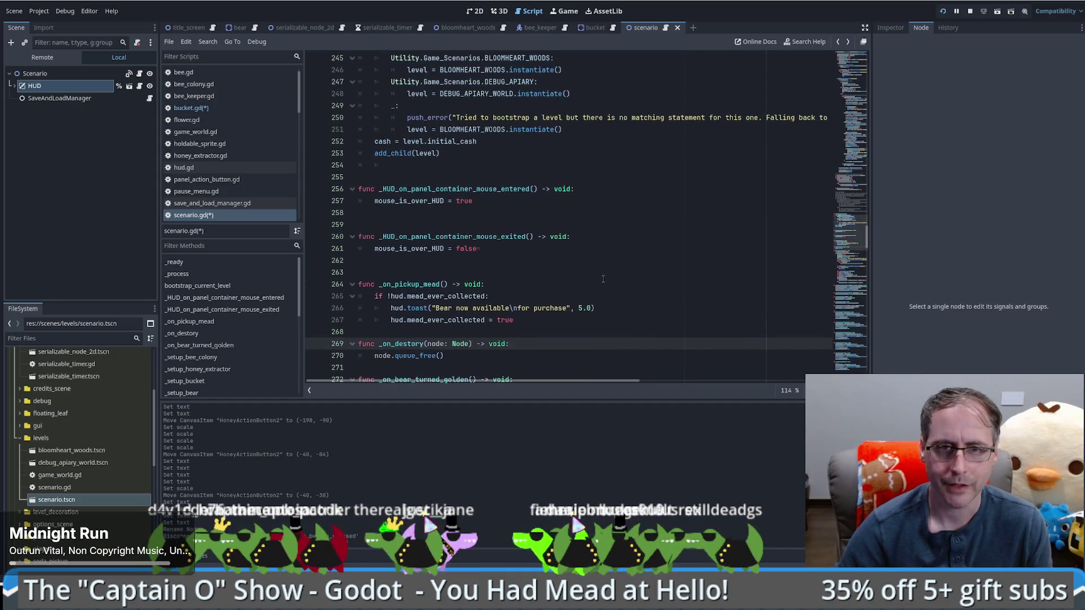
pyautogui.click(518, 256)
pyautogui.press('Delete')
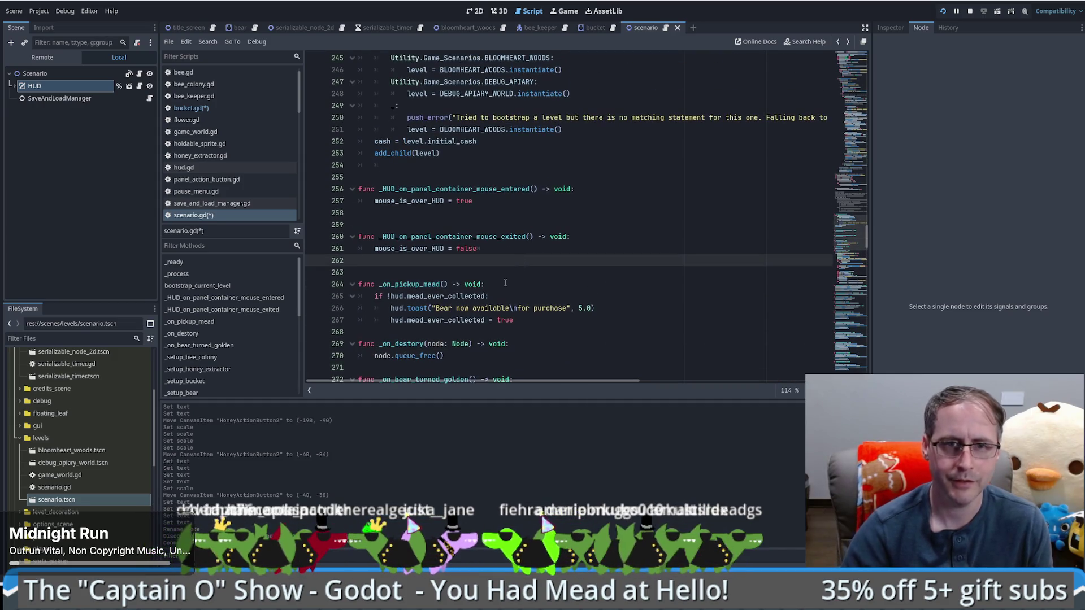
pyautogui.click(513, 330)
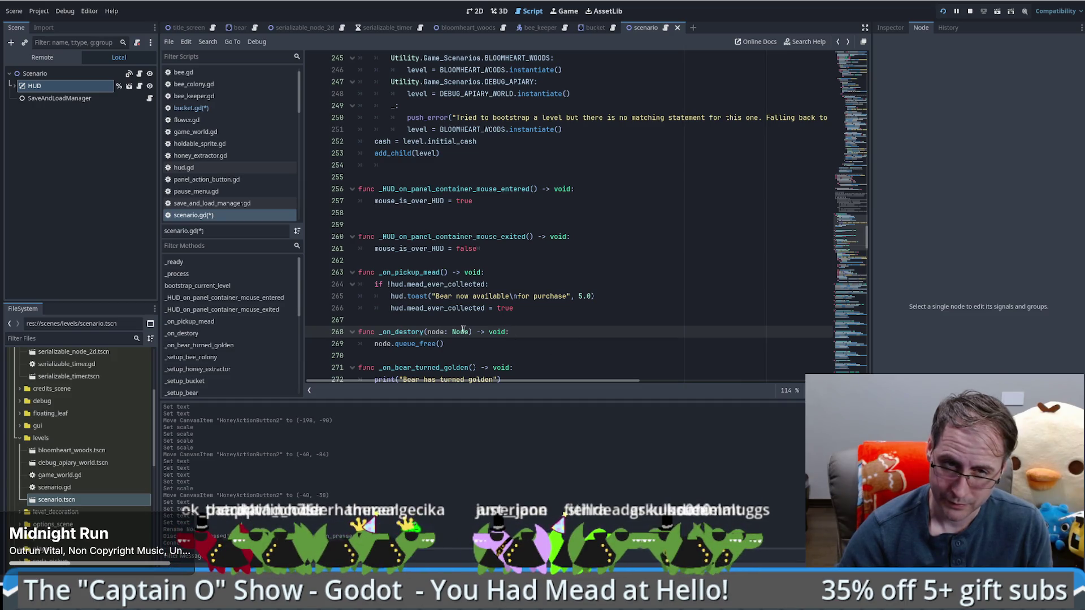
pyautogui.click(595, 28)
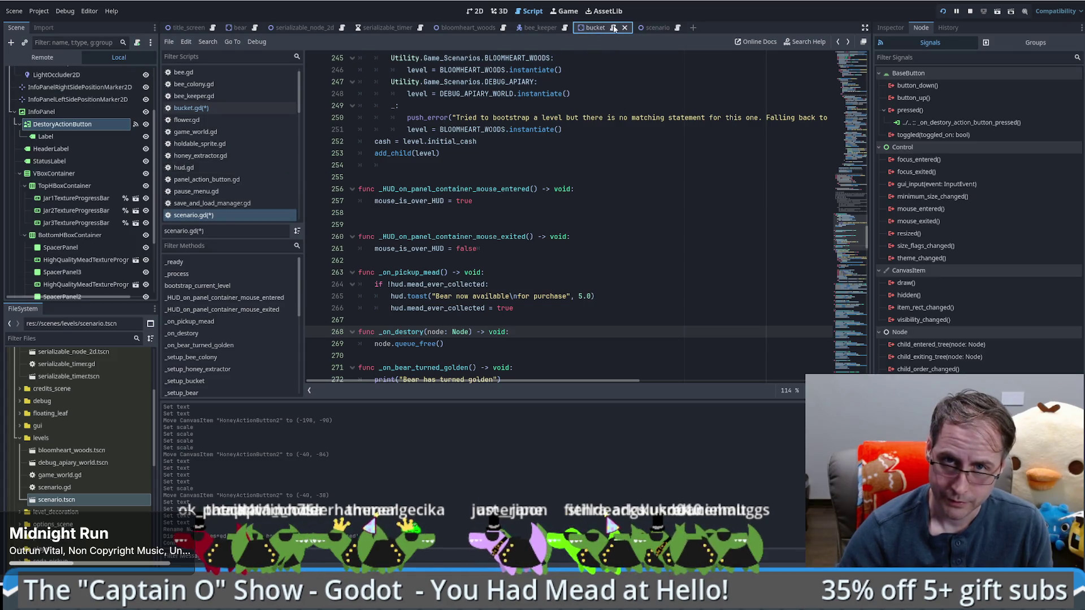
# - Scroll through bucket.gd to locate the destroy button handler's on_destory emit call
pyautogui.scroll(6, 658, 167)
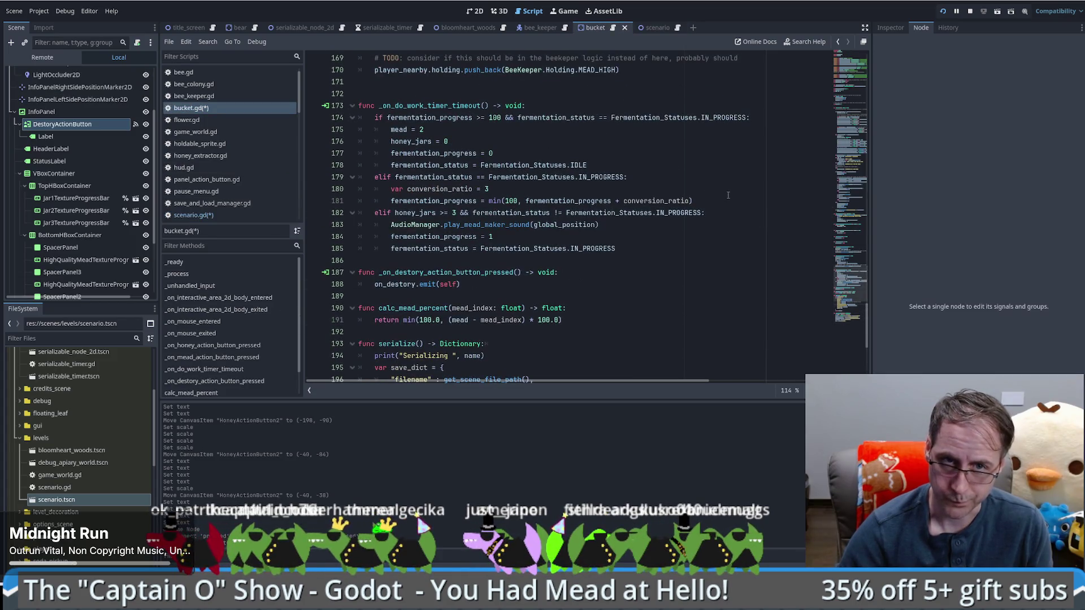
pyautogui.moveTo(852, 287); pyautogui.dragTo(829, 71)
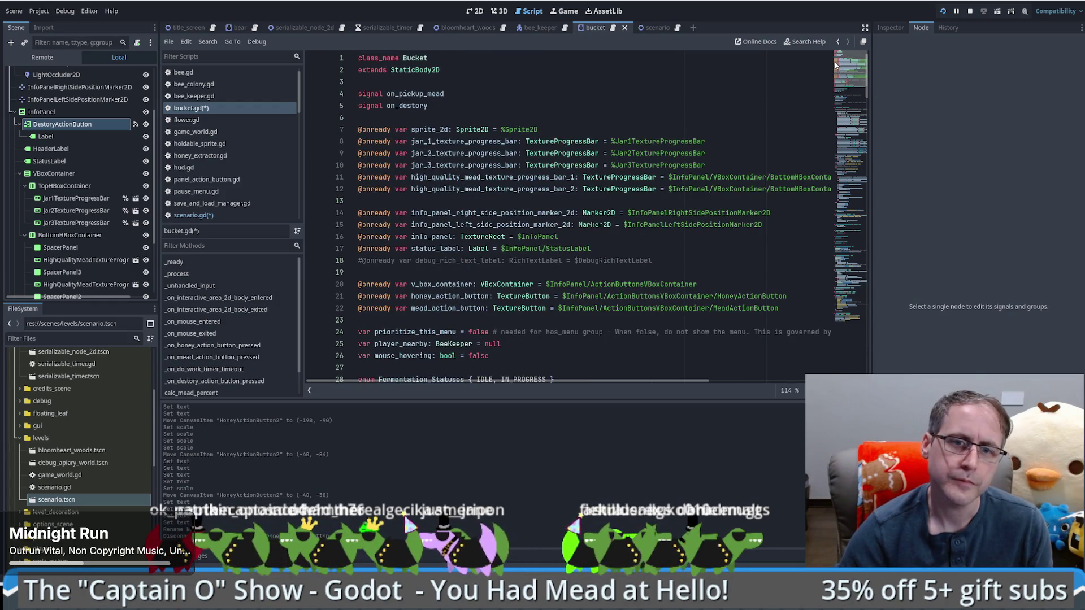
pyautogui.scroll(-2, 839, 79)
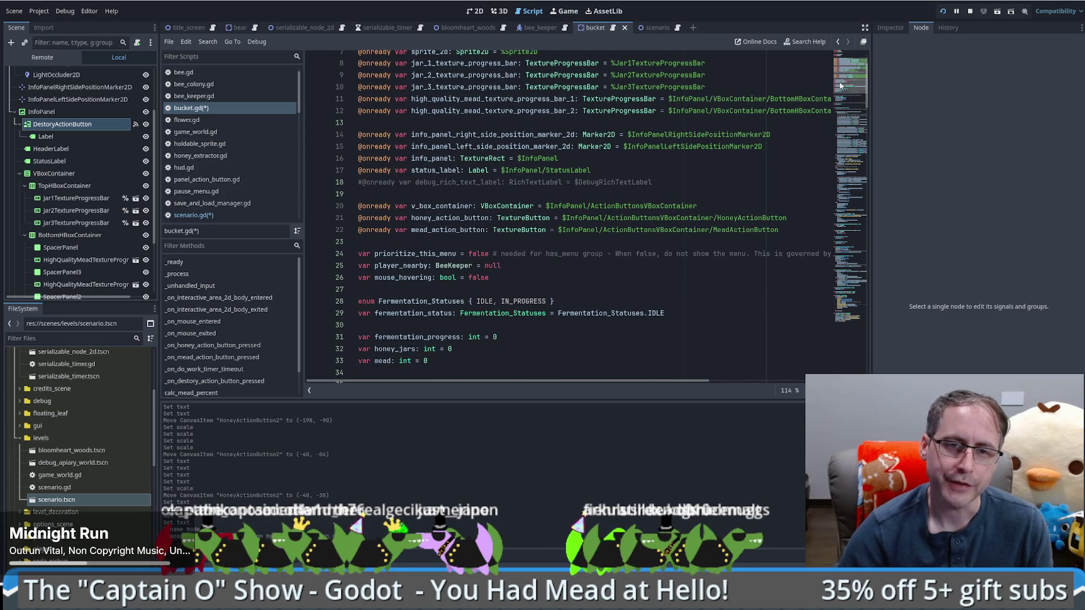
pyautogui.scroll(-2, 690, 219)
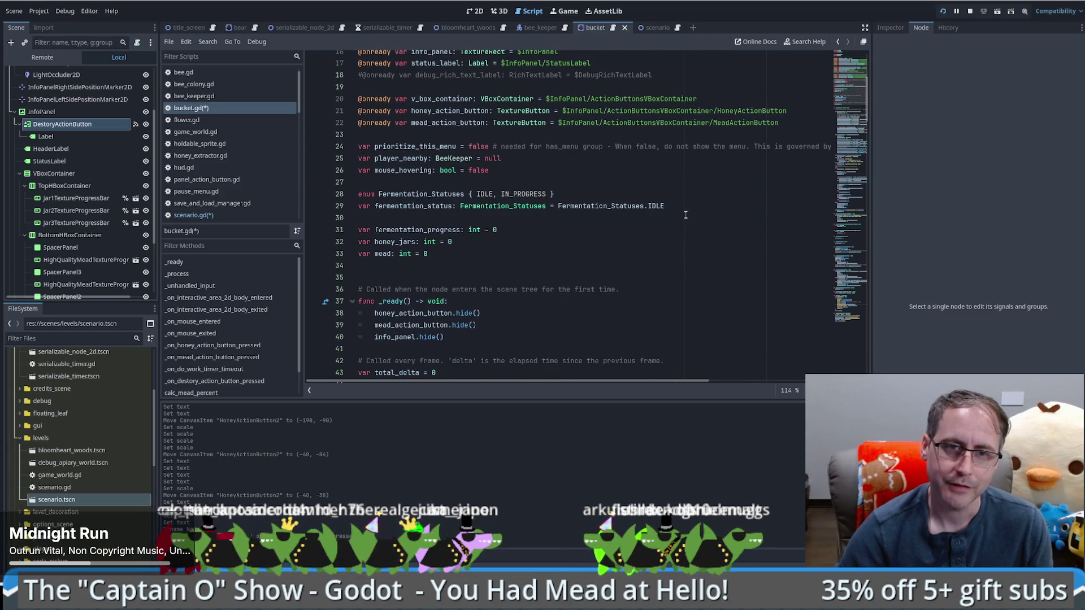
pyautogui.scroll(5, 683, 216)
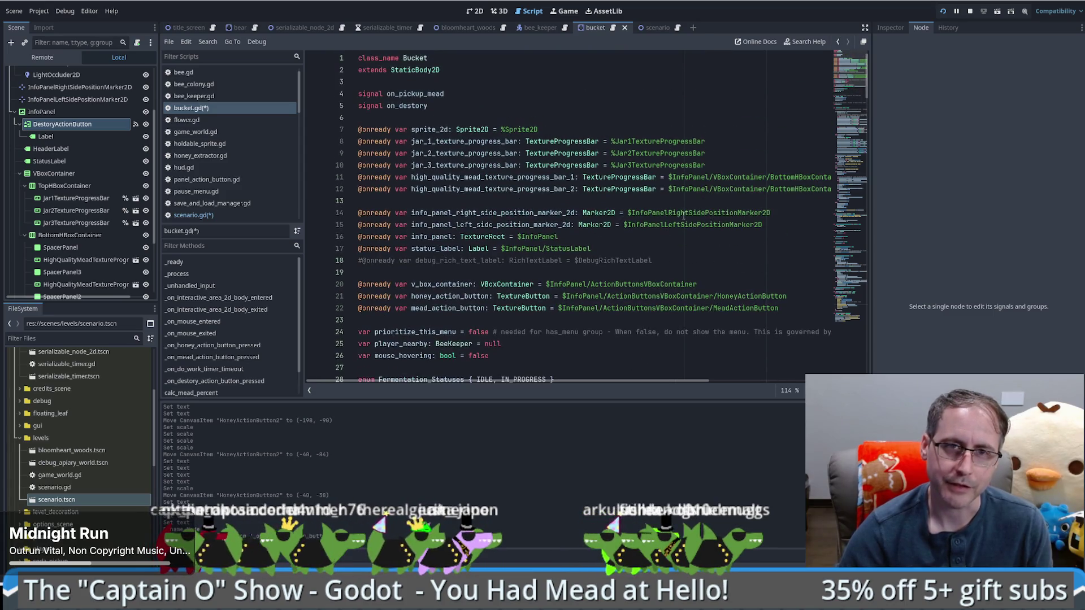
pyautogui.click(526, 75)
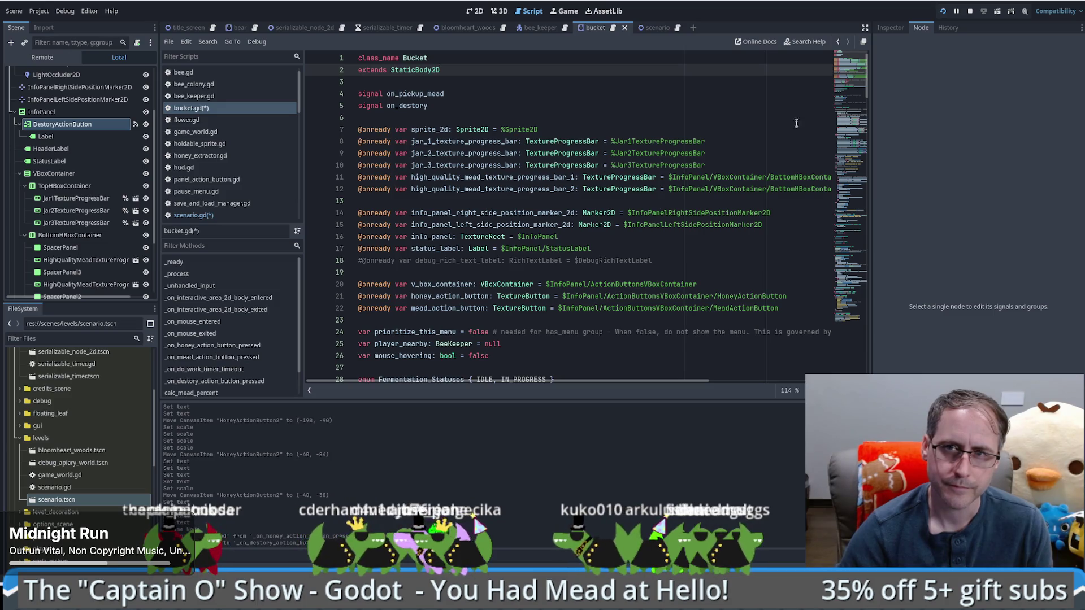
pyautogui.moveTo(849, 76)
pyautogui.mouseDown()
pyautogui.moveTo(833, 329)
pyautogui.moveTo(844, 305)
pyautogui.mouseUp()
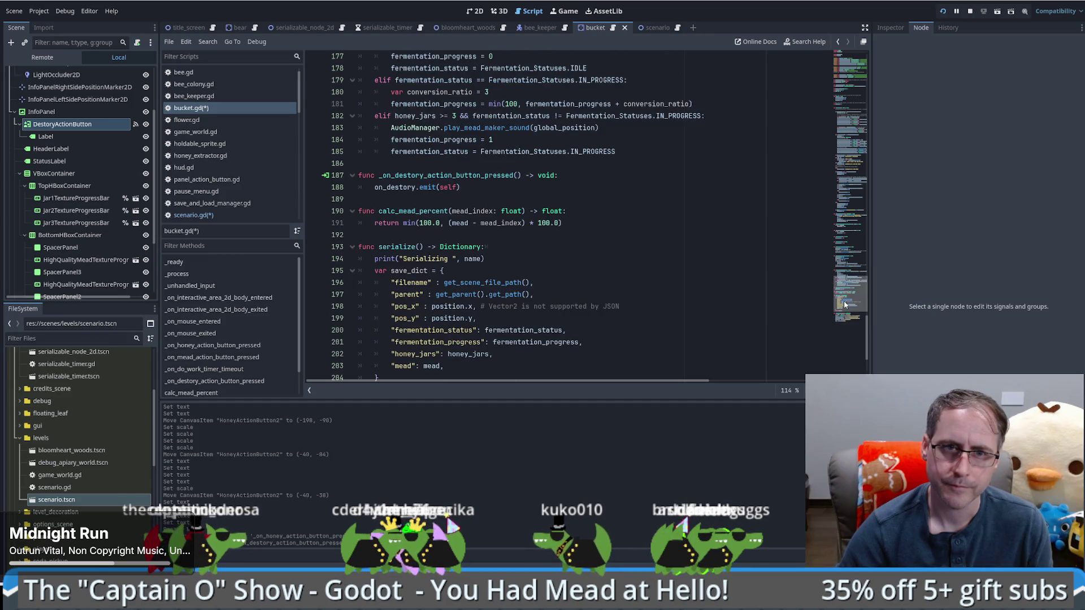
# - Add Utility.draggable_items_dictionary() as a second argument to the emit on line 188
pyautogui.click(567, 194)
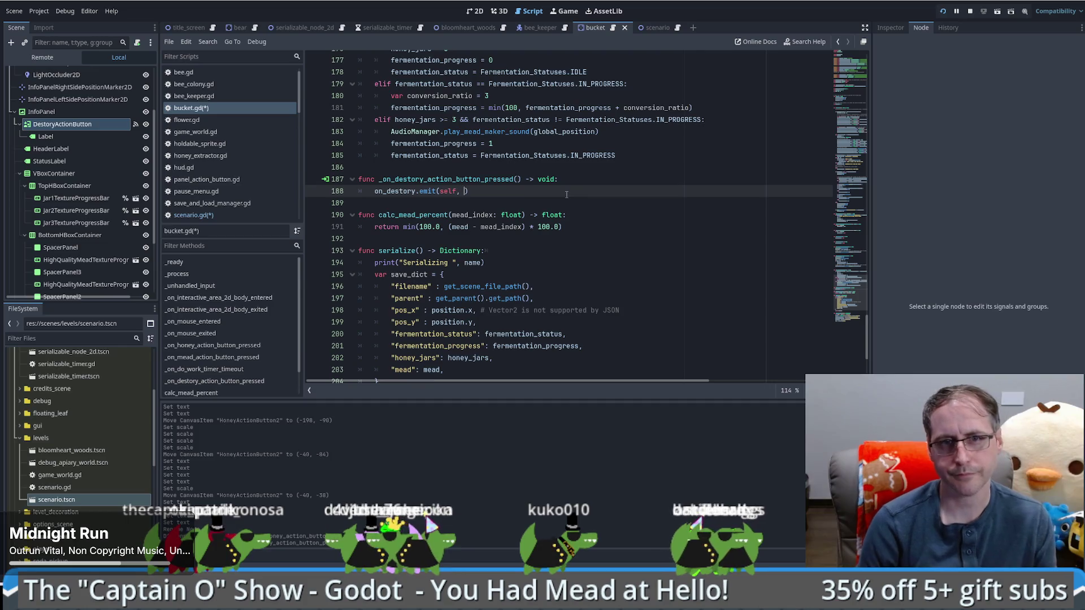
pyautogui.write(',')
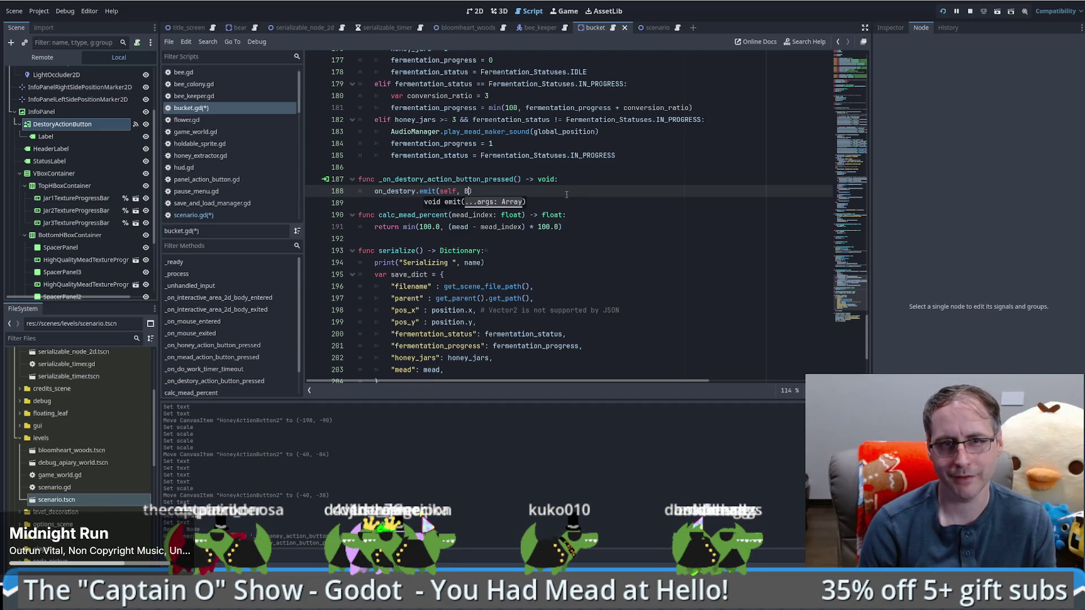
pyautogui.hotkey('ctrl', 'space')
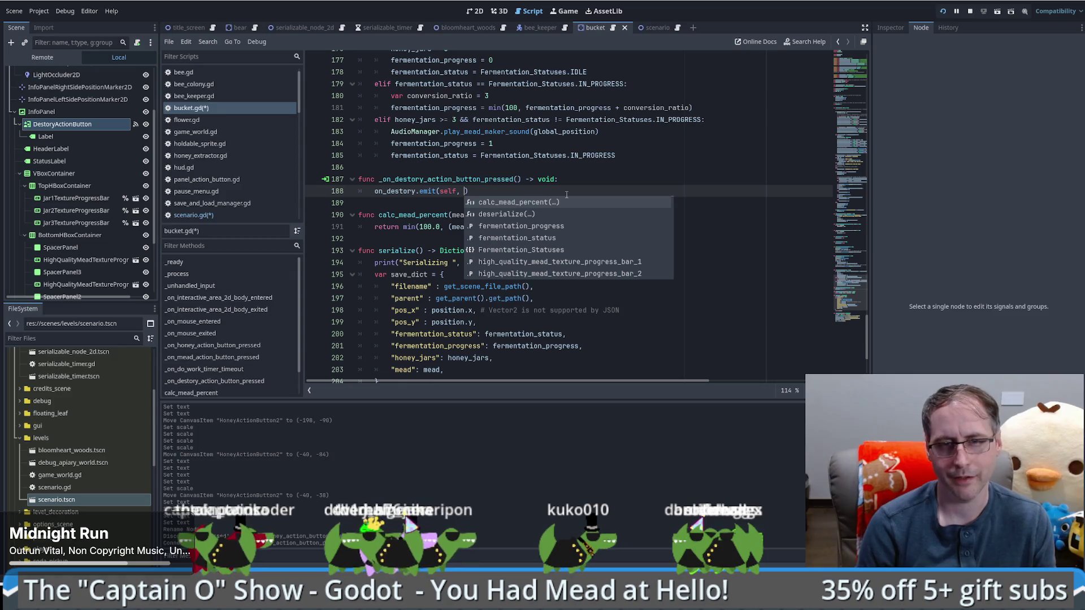
pyautogui.write('Utility.')
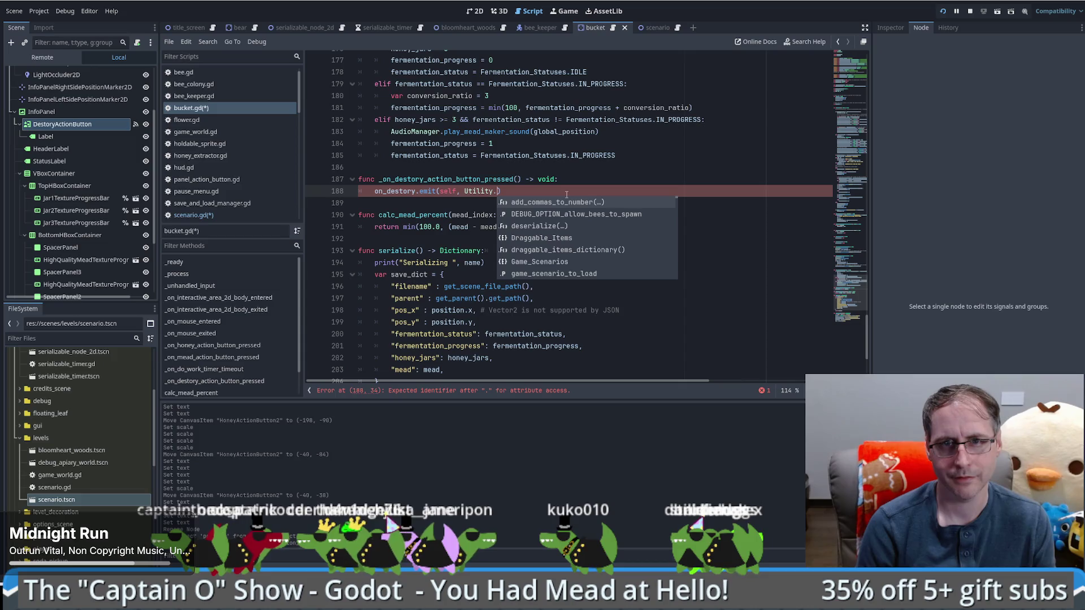
pyautogui.press('Down')
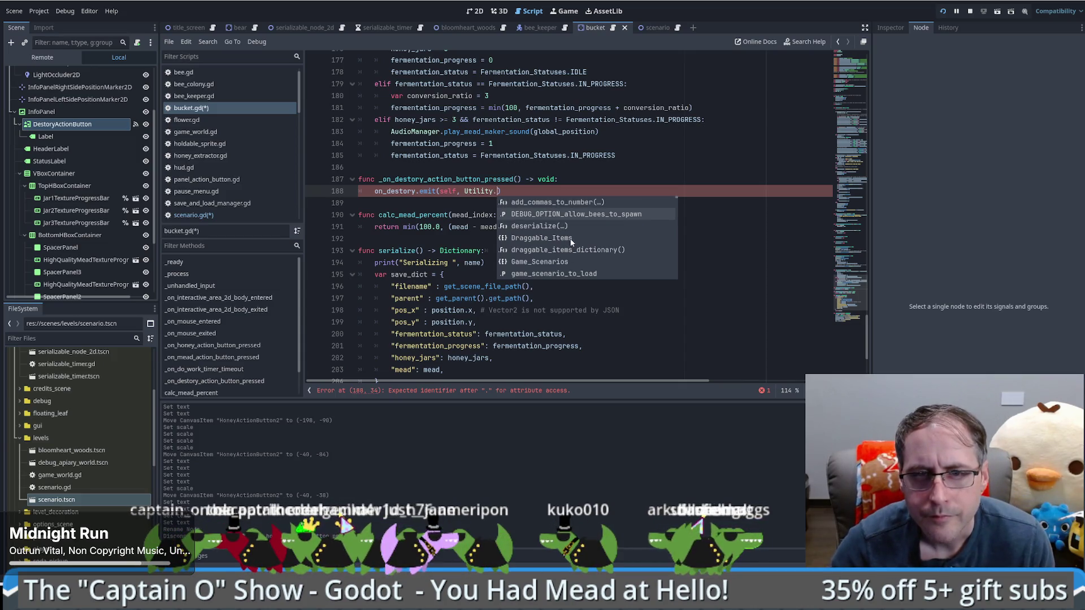
pyautogui.press('Down')
pyautogui.press('Down')
pyautogui.press('Down')
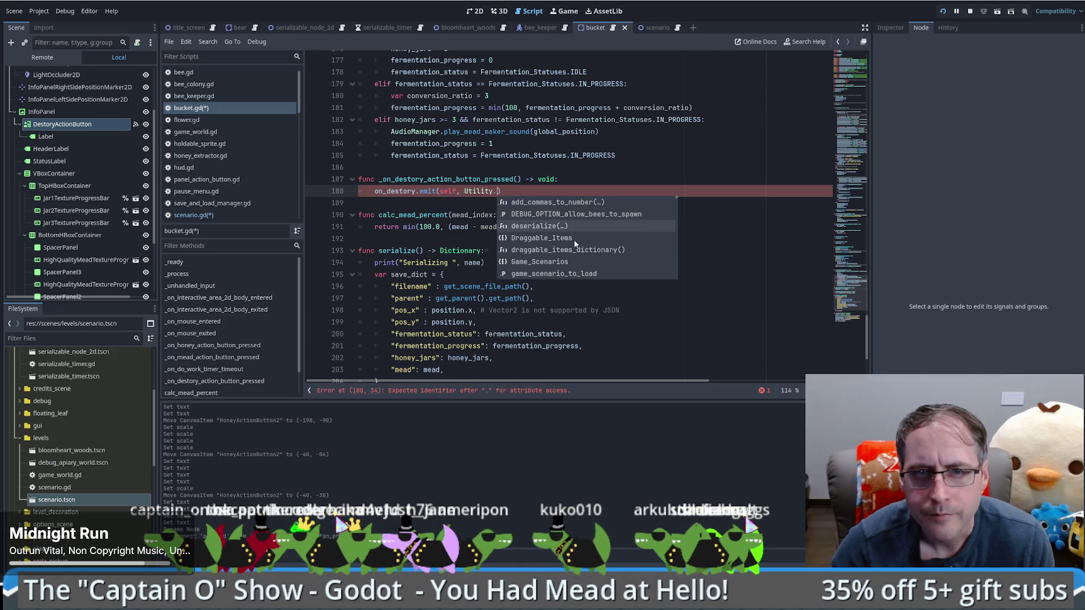
pyautogui.press('Return')
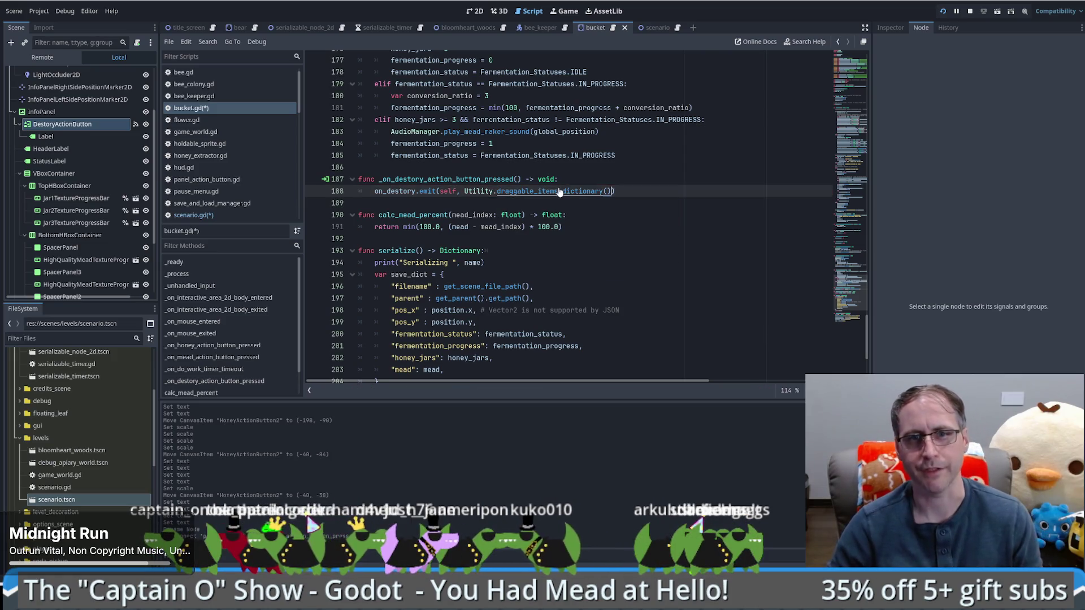
pyautogui.keyDown('ctrl'); pyautogui.click(545, 192); pyautogui.keyUp('ctrl')
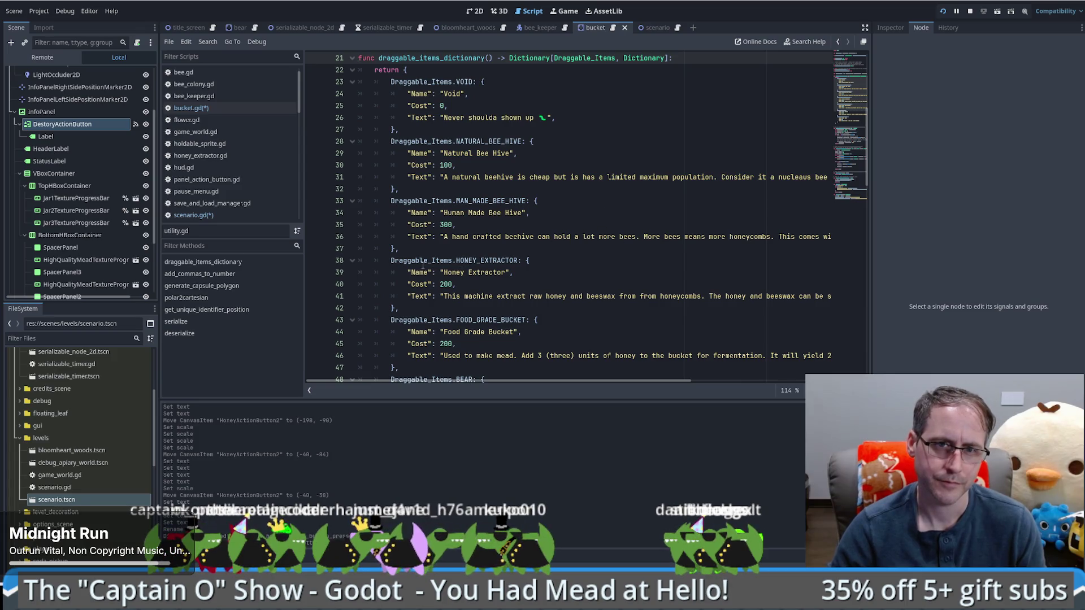
pyautogui.scroll(-1, 457, 247)
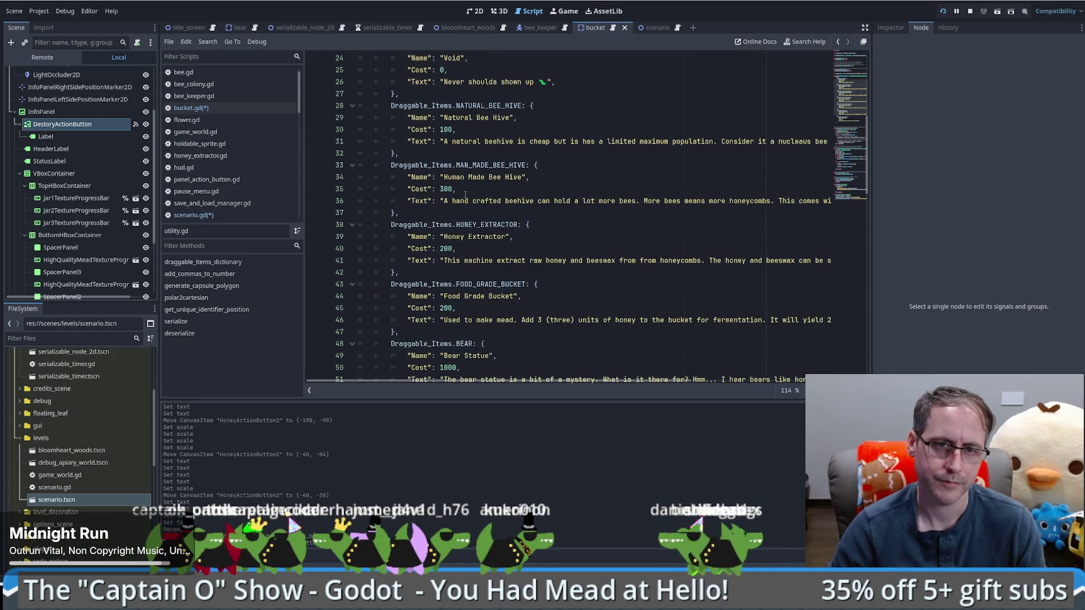
pyautogui.moveTo(390, 284); pyautogui.dragTo(527, 284)
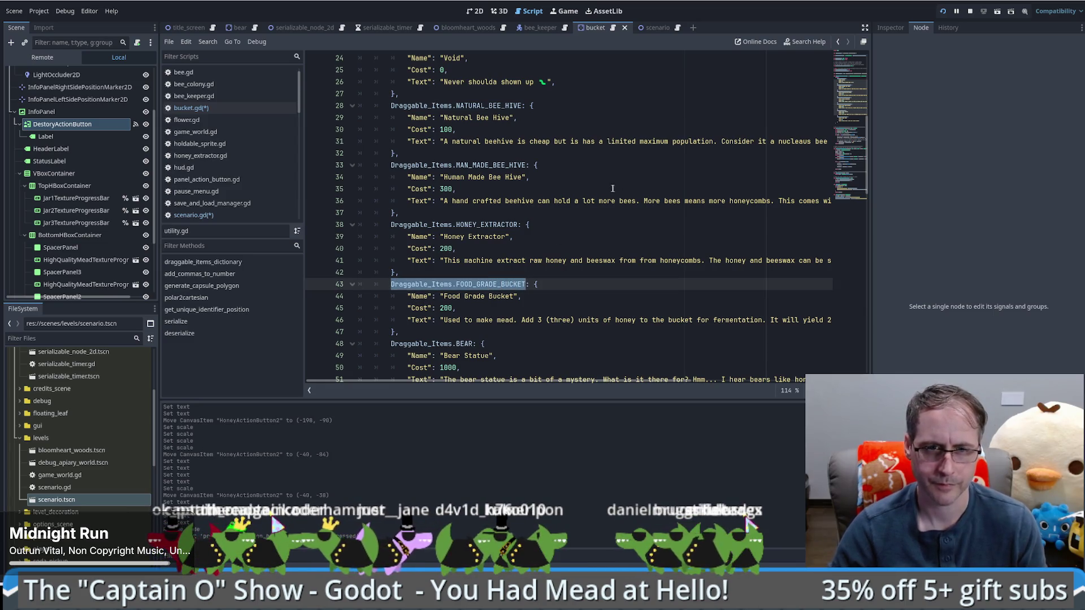
pyautogui.keyDown('ctrl'); pyautogui.click(425, 287); pyautogui.keyUp('ctrl')
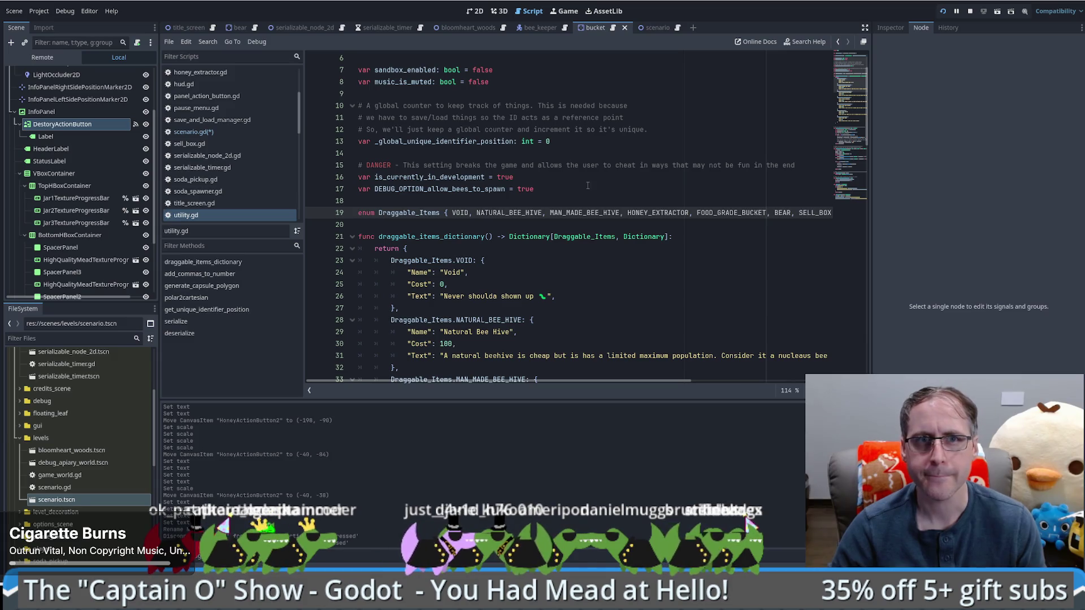
pyautogui.hotkey('alt', 'Left')
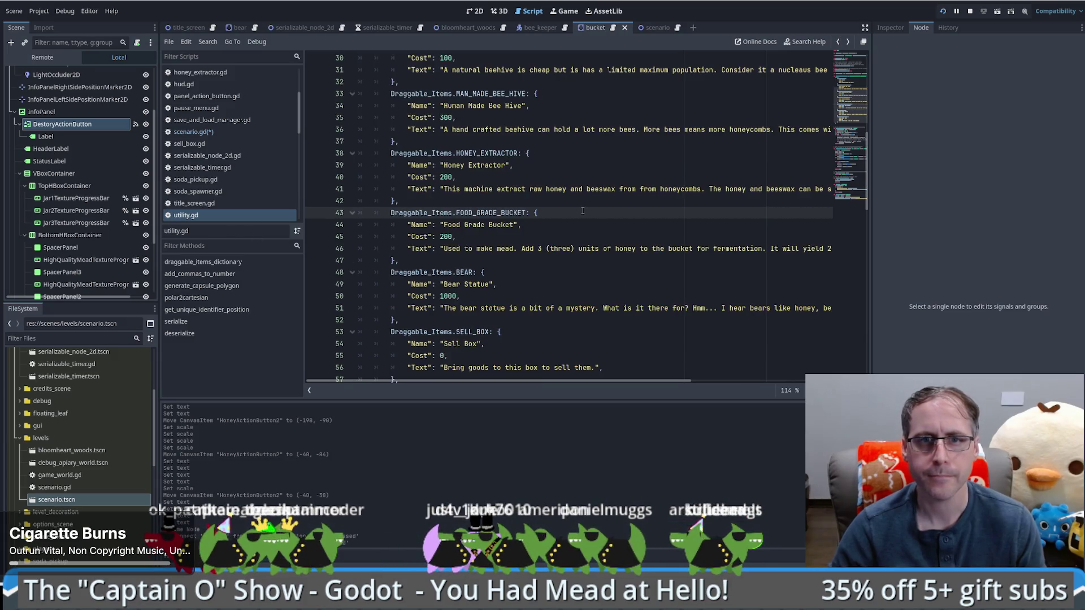
pyautogui.hotkey('alt', 'Left')
pyautogui.hotkey('alt', 'Left')
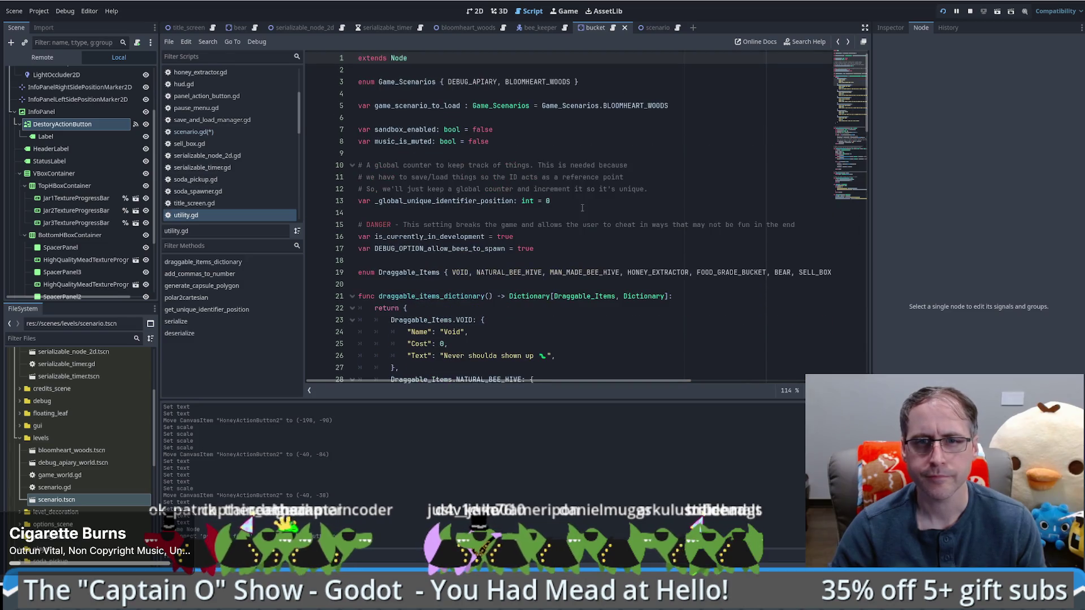
pyautogui.hotkey('alt', 'Left')
pyautogui.hotkey('alt', 'Left')
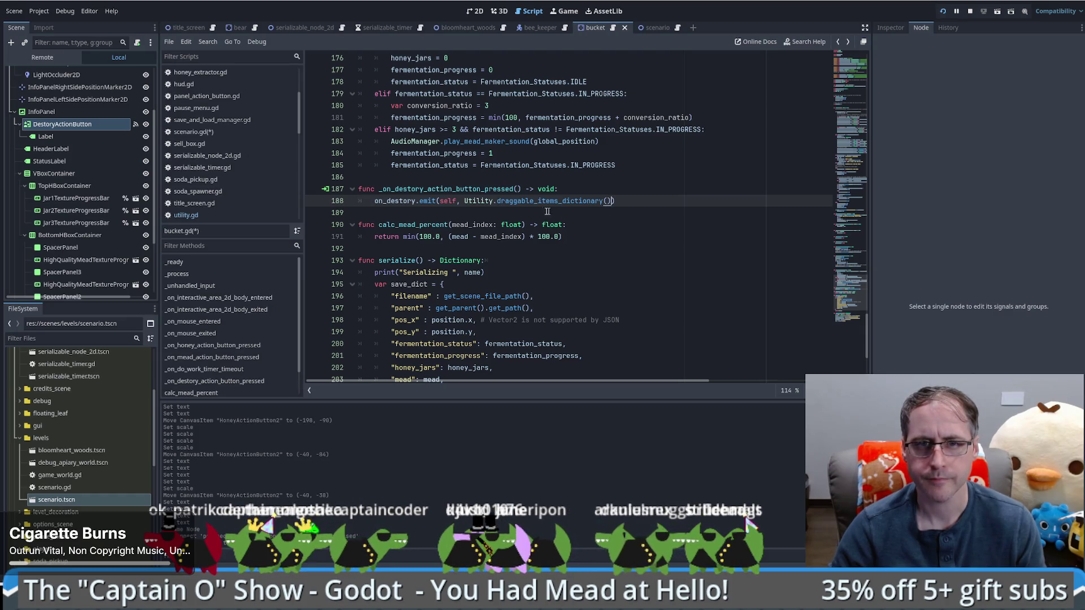
# - Replace draggable_items_dictionary() with Utility.Draggable_Items.FOOD_GRADE_BUCKET in the on_destory emit
pyautogui.moveTo(499, 199)
pyautogui.moveTo(497, 200); pyautogui.dragTo(611, 200)
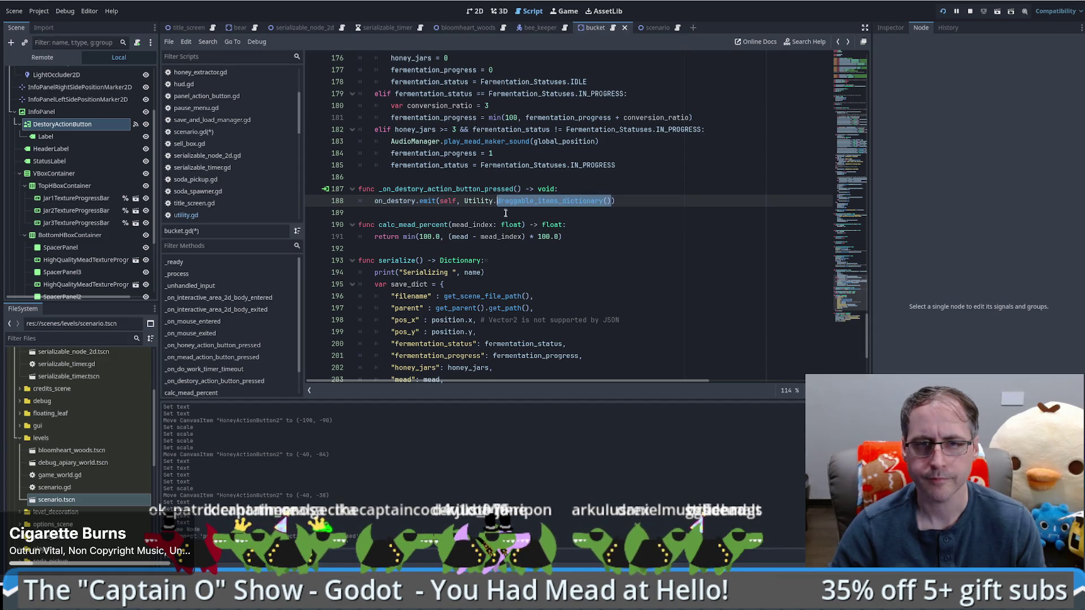
pyautogui.write('dr')
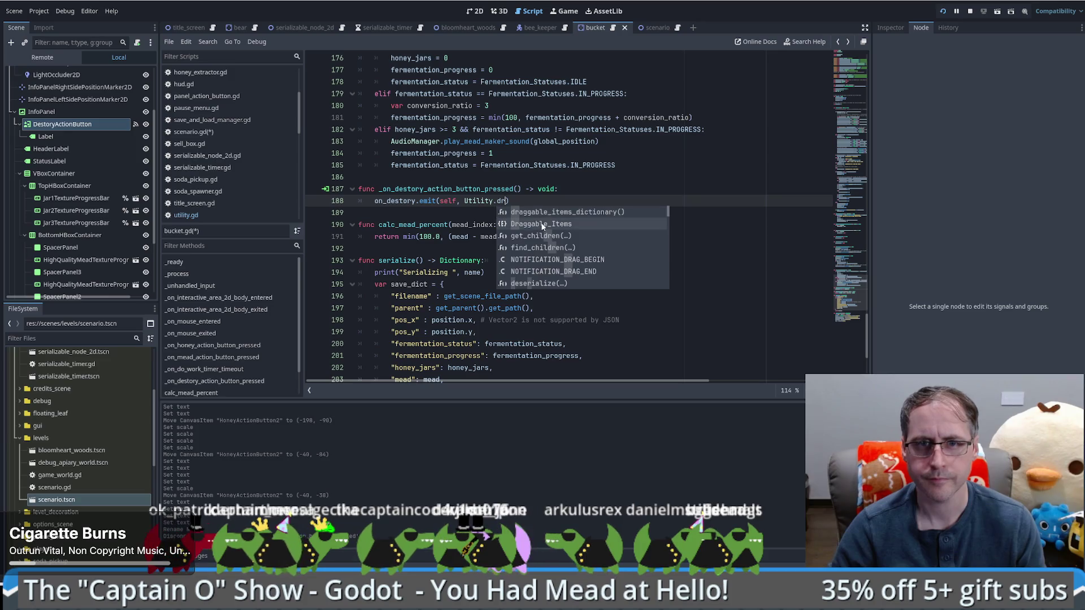
pyautogui.click(521, 228)
pyautogui.write('.')
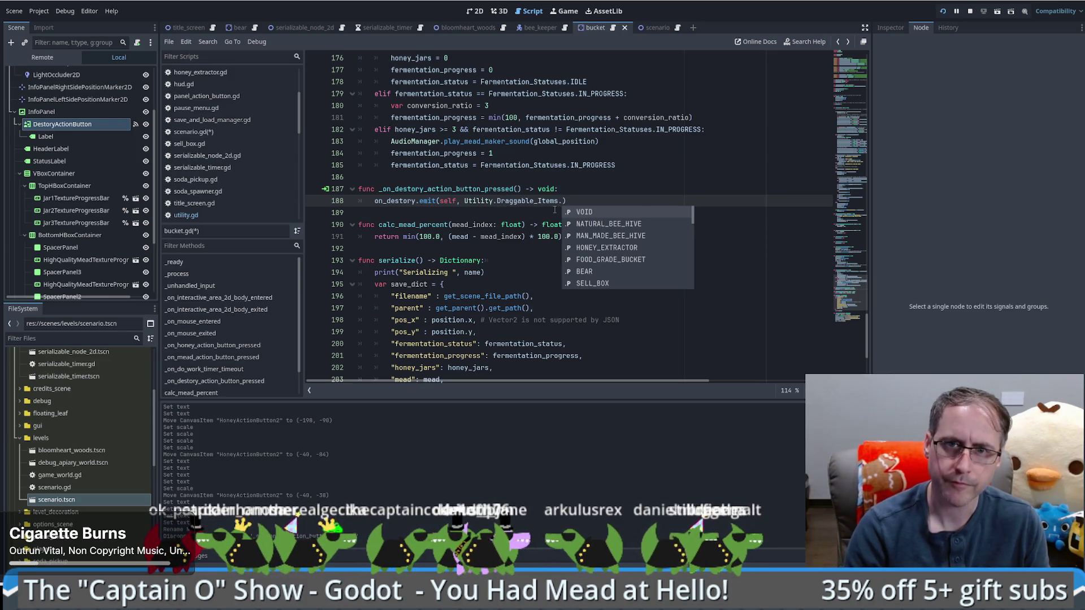
pyautogui.write('f')
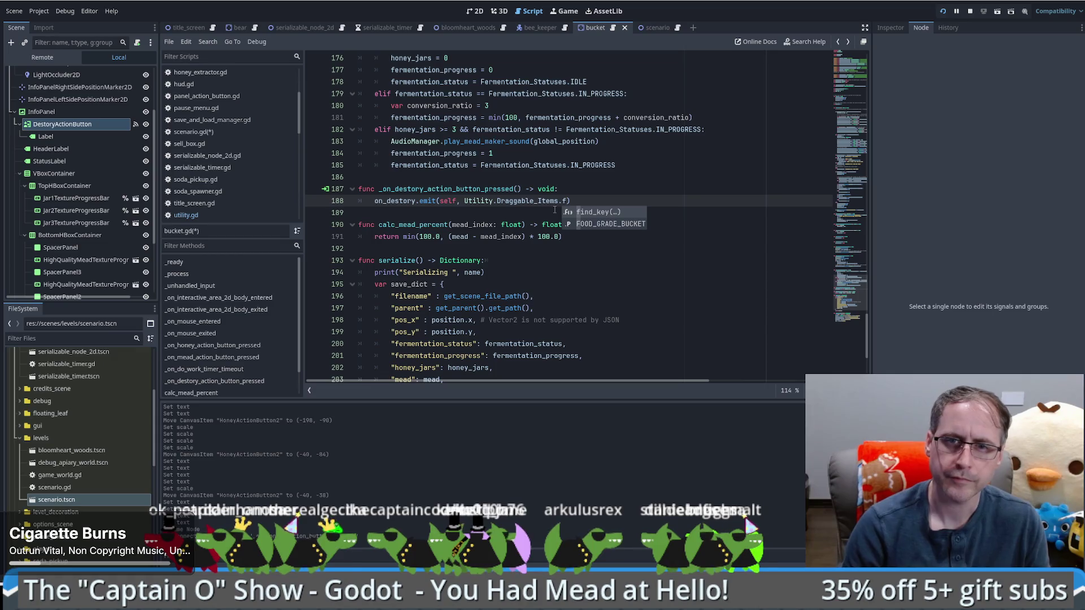
pyautogui.press('Down')
pyautogui.press('Return')
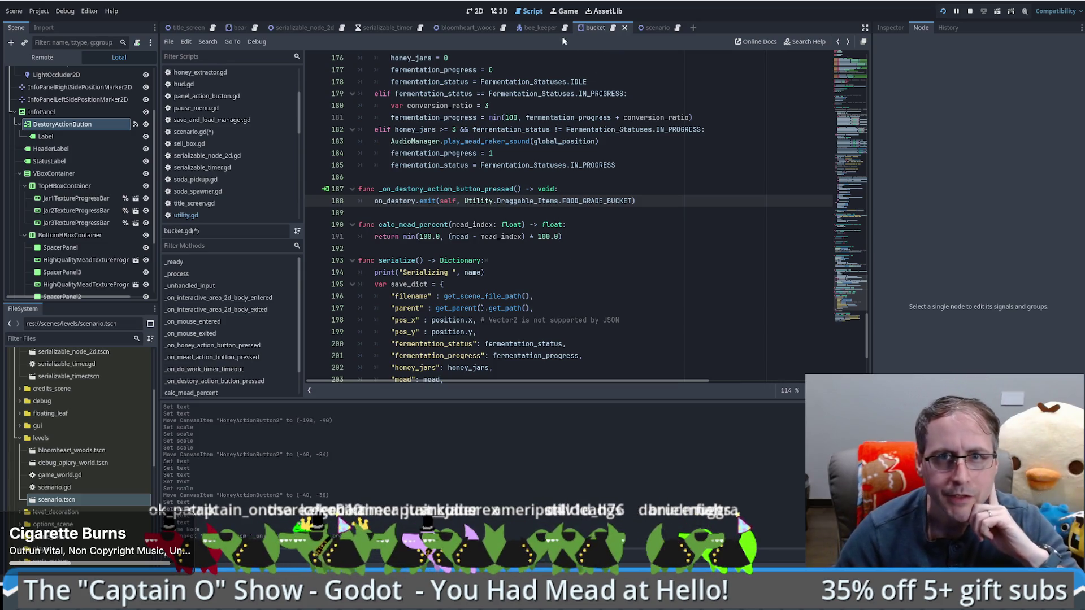
# - In scenario.gd, add an 'item: Utility.Draggable_Items' parameter to _on_destory
pyautogui.click(678, 29)
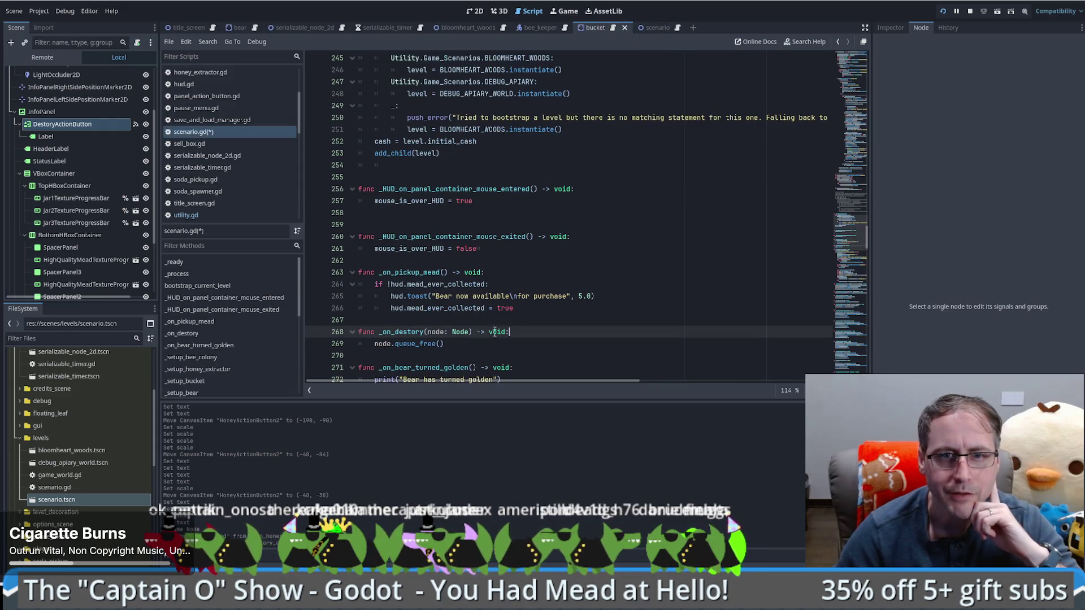
pyautogui.write(', ')
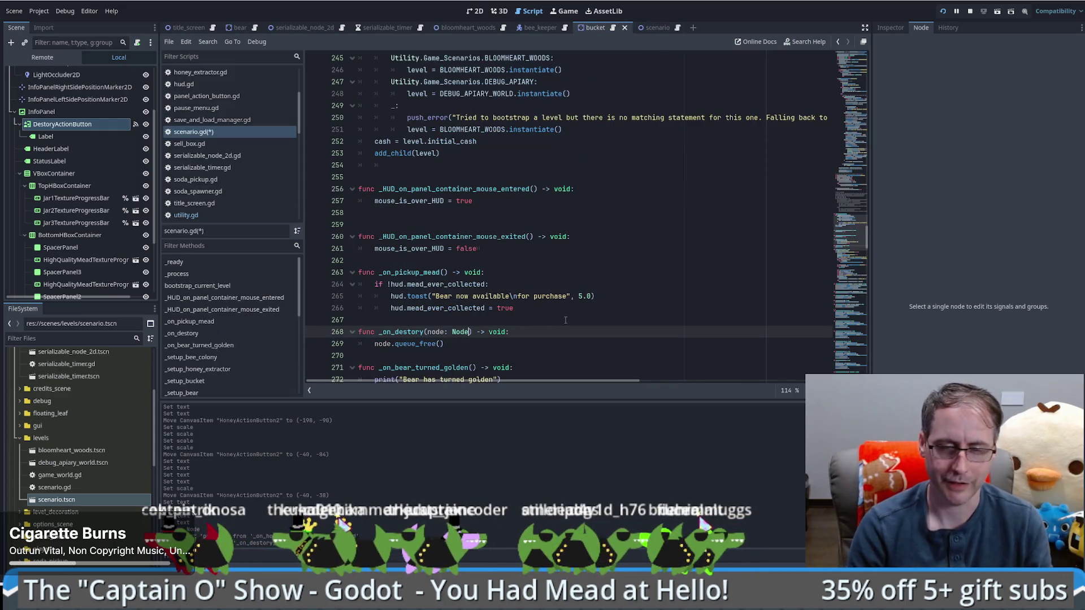
pyautogui.write('item: Draggable_Items.FOOD_GRADE_BUCKET')
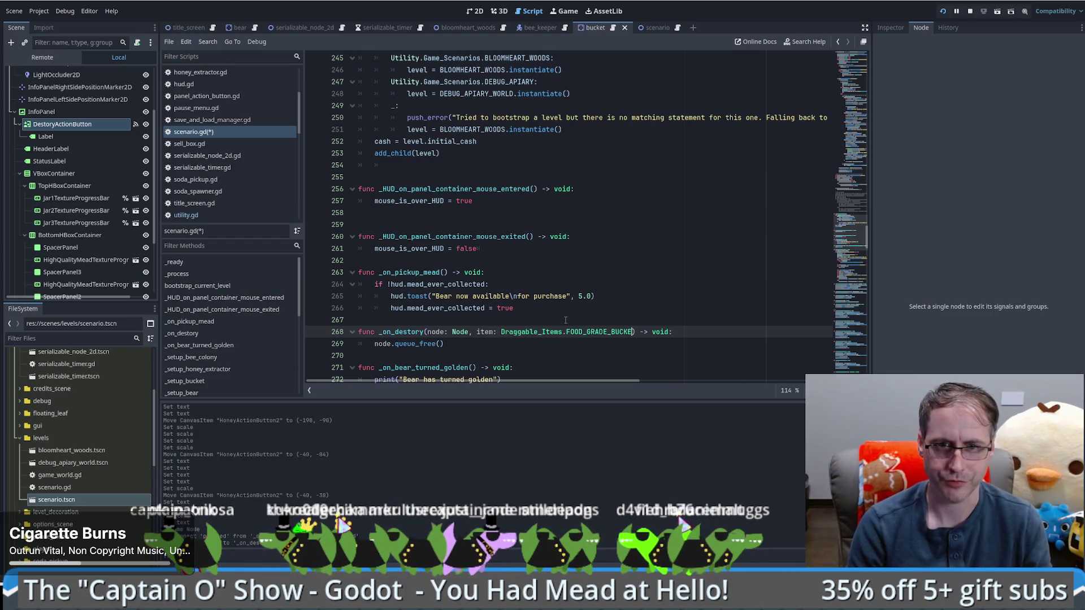
pyautogui.hotkey('ctrl', 'BackSpace')
pyautogui.hotkey('ctrl', 'BackSpace')
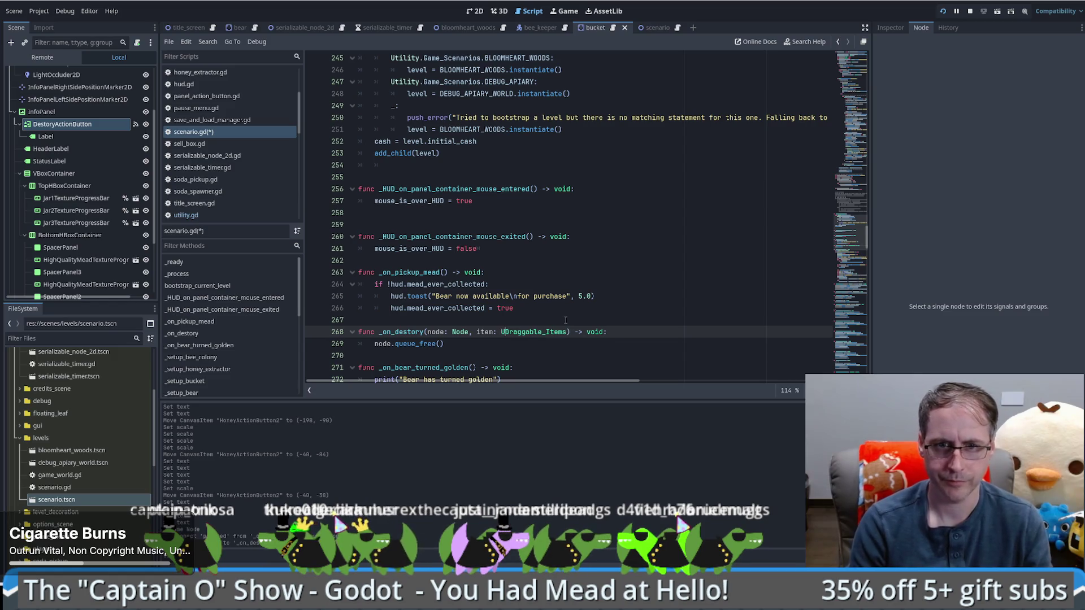
pyautogui.hotkey('ctrl', 'Left')
pyautogui.write('Utility.')
pyautogui.press('Escape')
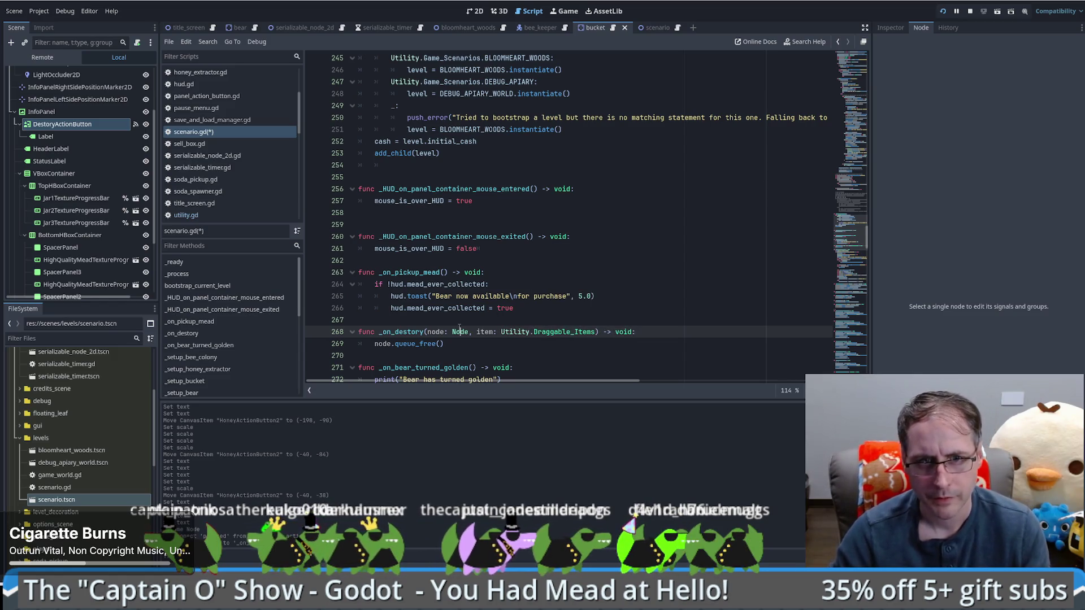
pyautogui.press('Down')
# - Scroll down scenario.gd to the FOOD_GRADE_BUCKET placement branch that calls _setup_bucket
pyautogui.scroll(-5, 581, 324)
pyautogui.scroll(9, 598, 295)
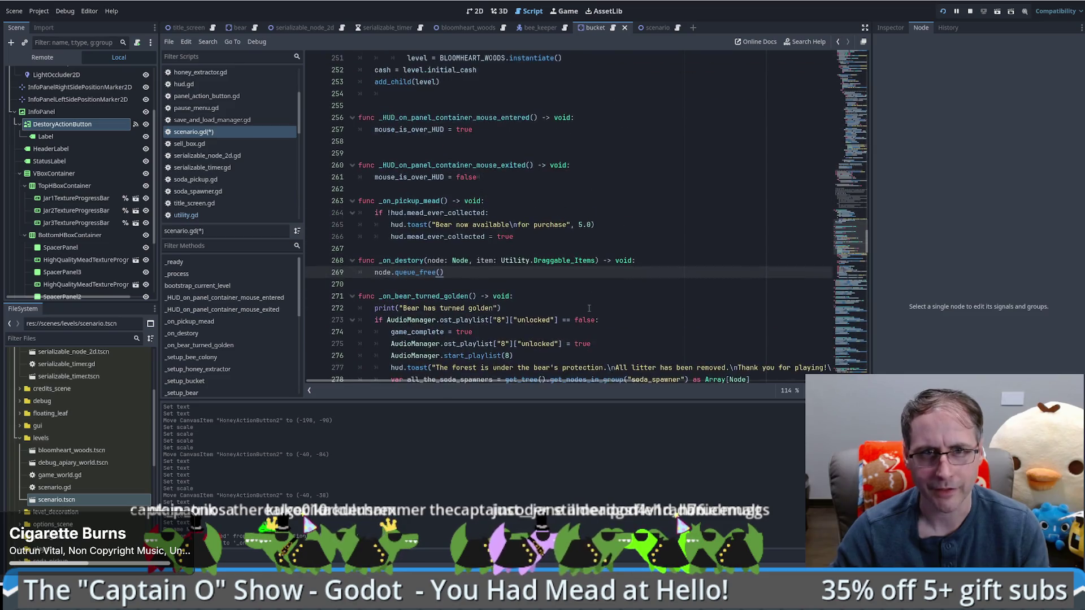
pyautogui.scroll(-9, 598, 294)
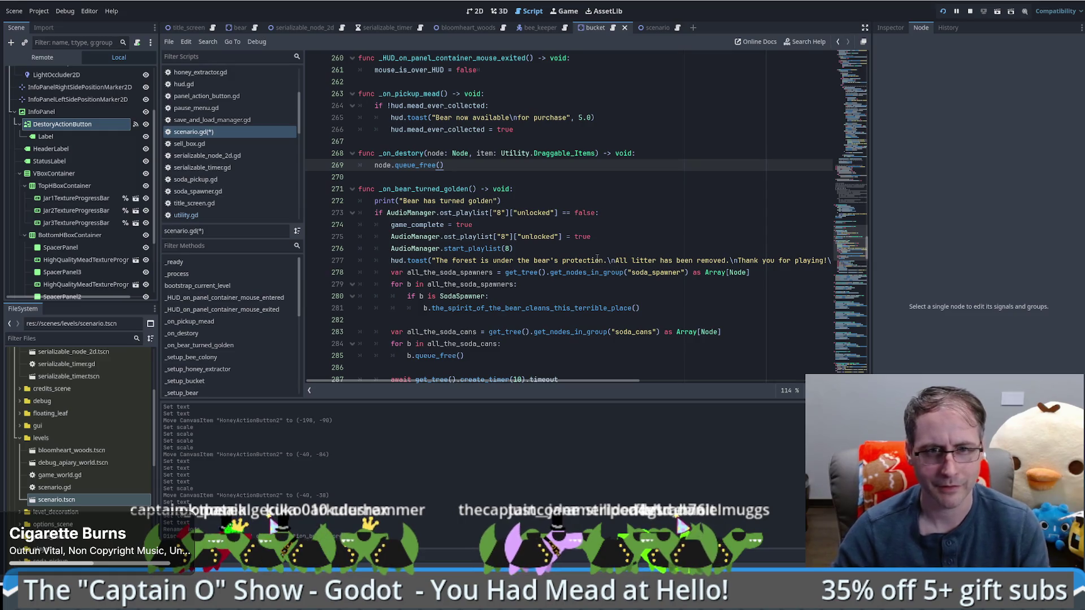
pyautogui.scroll(-2, 596, 260)
pyautogui.scroll(-2, 593, 273)
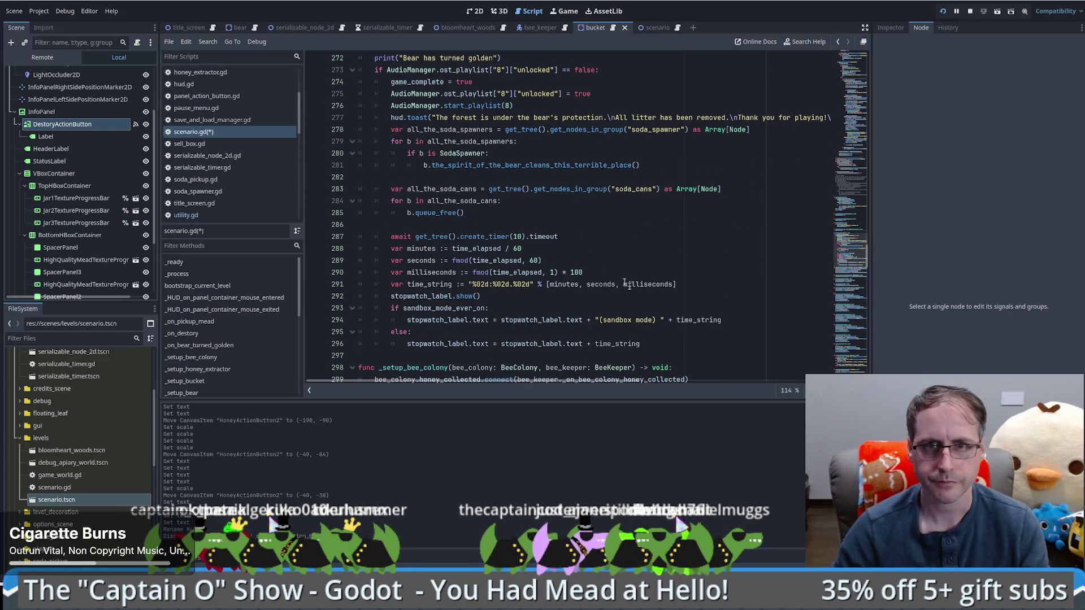
pyautogui.scroll(1, 622, 253)
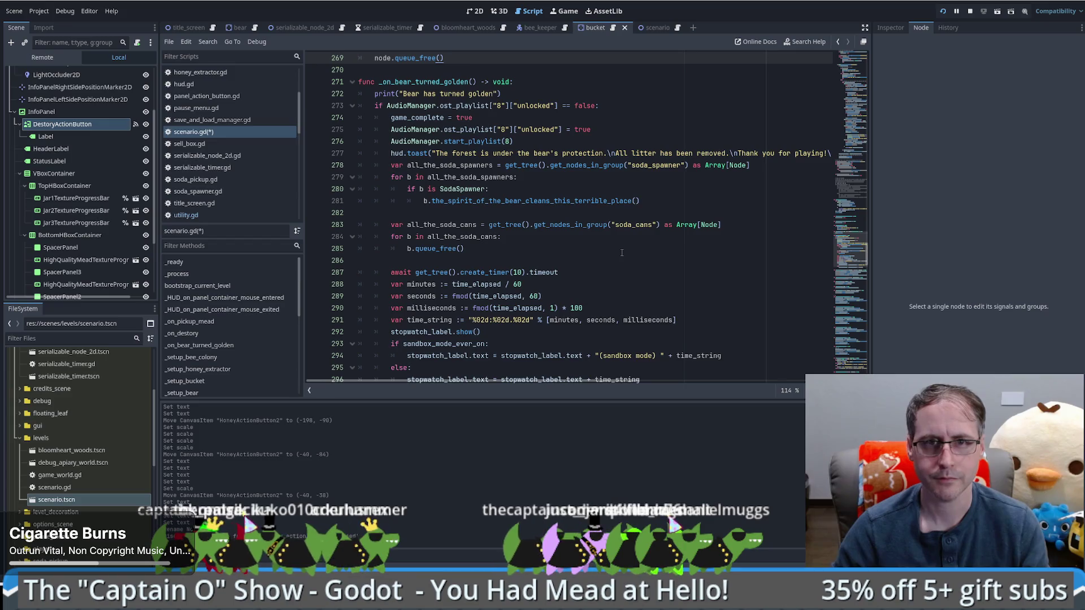
pyautogui.scroll(-4, 598, 287)
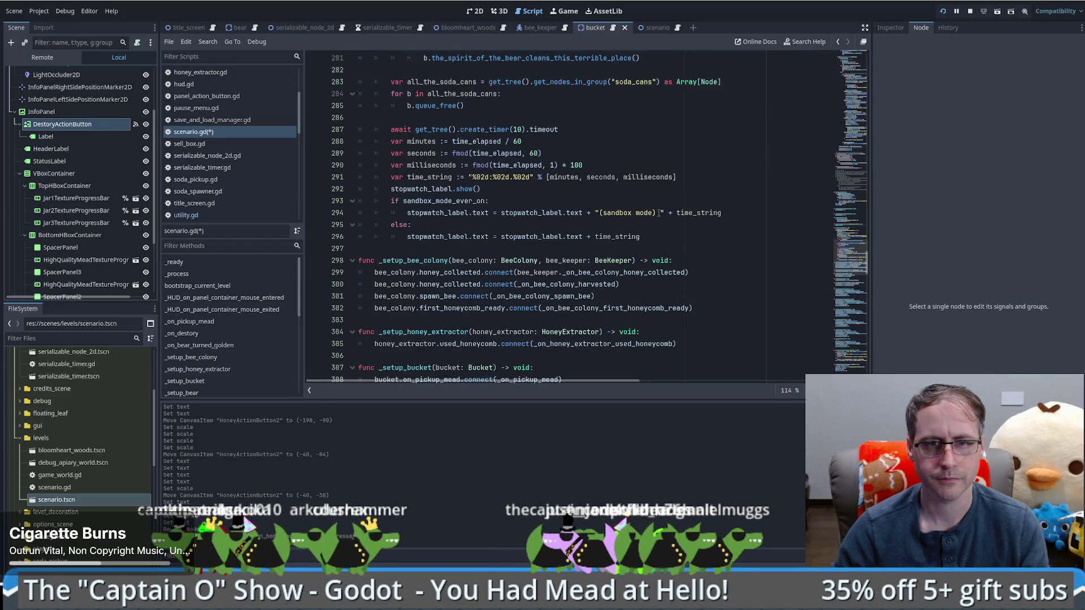
pyautogui.scroll(-1, 660, 213)
pyautogui.scroll(-3, 671, 185)
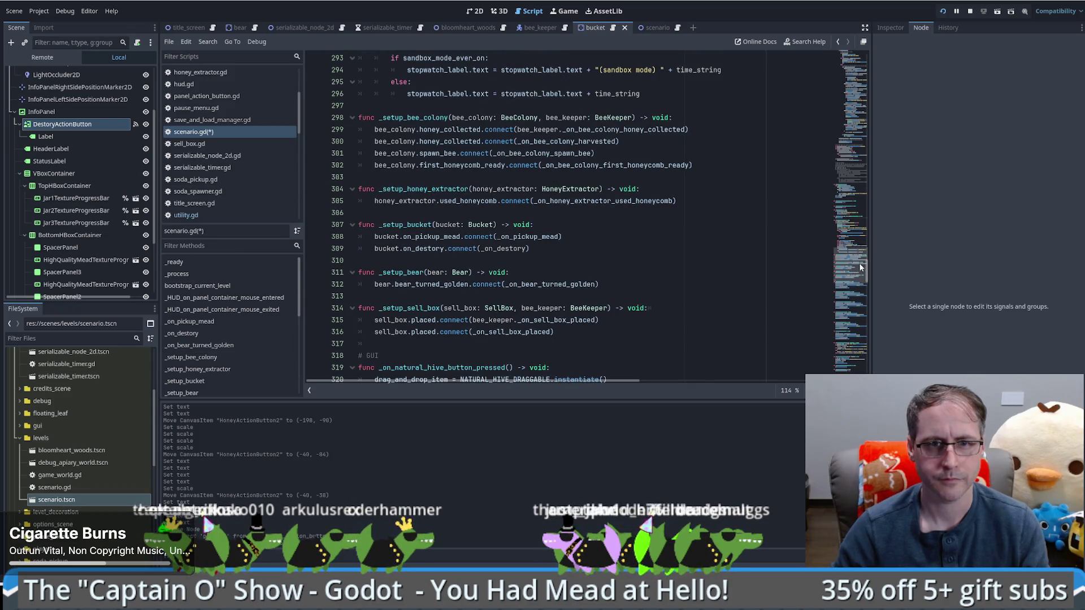
pyautogui.scroll(-2, 860, 265)
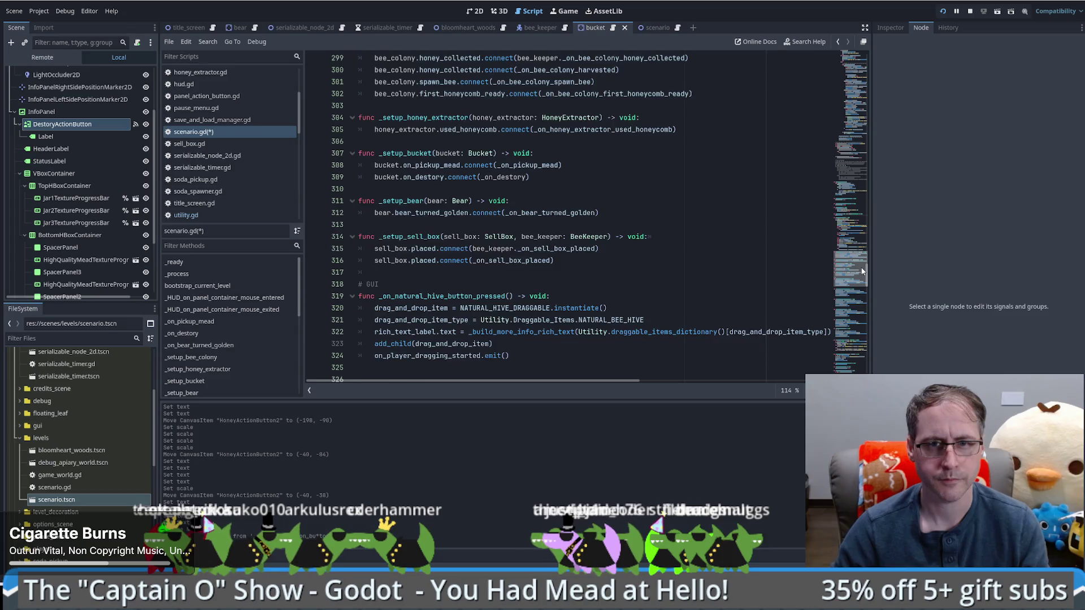
pyautogui.scroll(-15, 863, 282)
pyautogui.moveTo(865, 302)
pyautogui.mouseDown()
pyautogui.moveTo(865, 316)
pyautogui.moveTo(870, 230)
pyautogui.moveTo(896, 134)
pyautogui.moveTo(893, 181)
pyautogui.mouseUp()
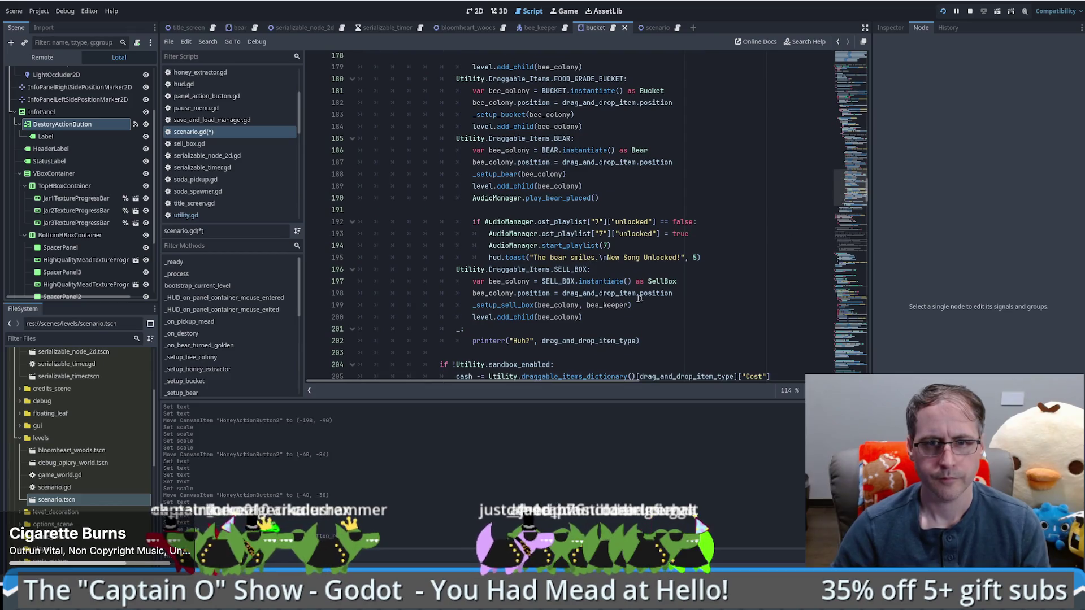
# - Jump to _on_sell_box_placed and copy its toast, sold-flag and cash lines (402–404)
pyautogui.keyDown('ctrl'); pyautogui.click(497, 305); pyautogui.keyUp('ctrl')
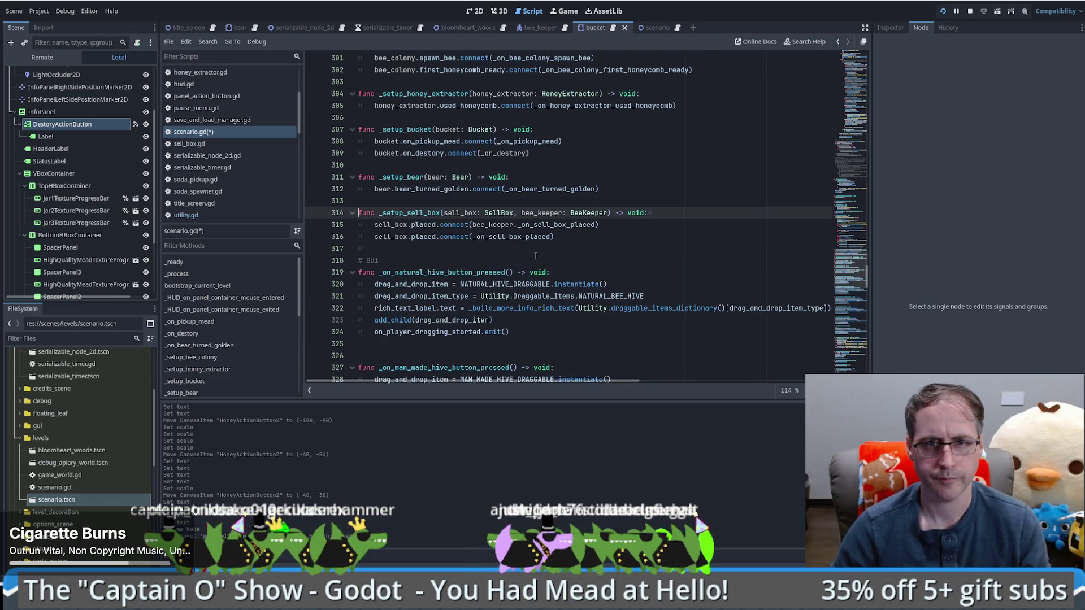
pyautogui.keyDown('ctrl'); pyautogui.click(536, 237); pyautogui.keyUp('ctrl')
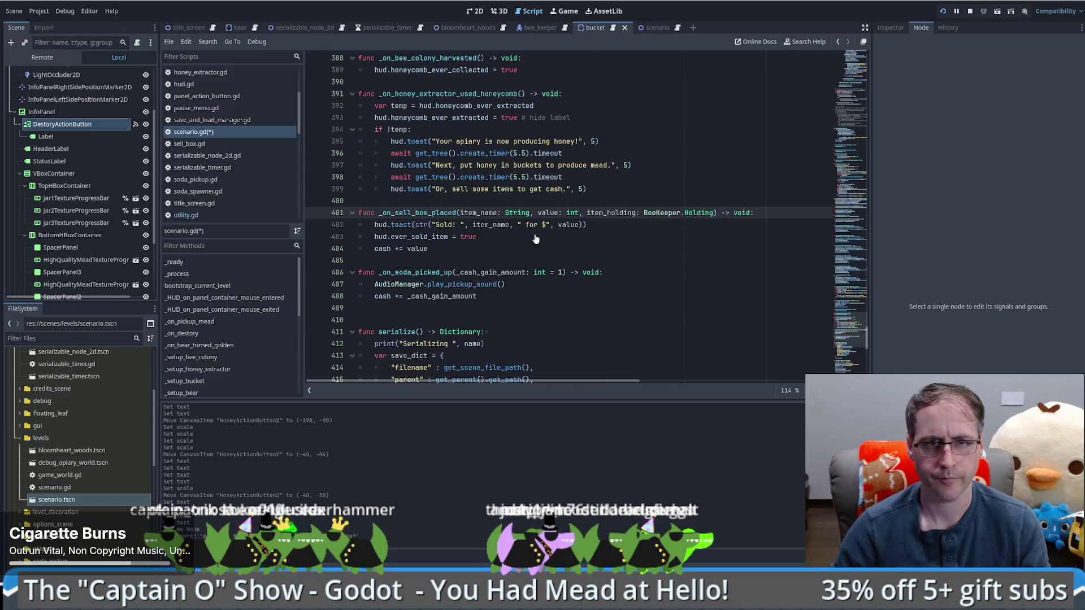
pyautogui.click(503, 242)
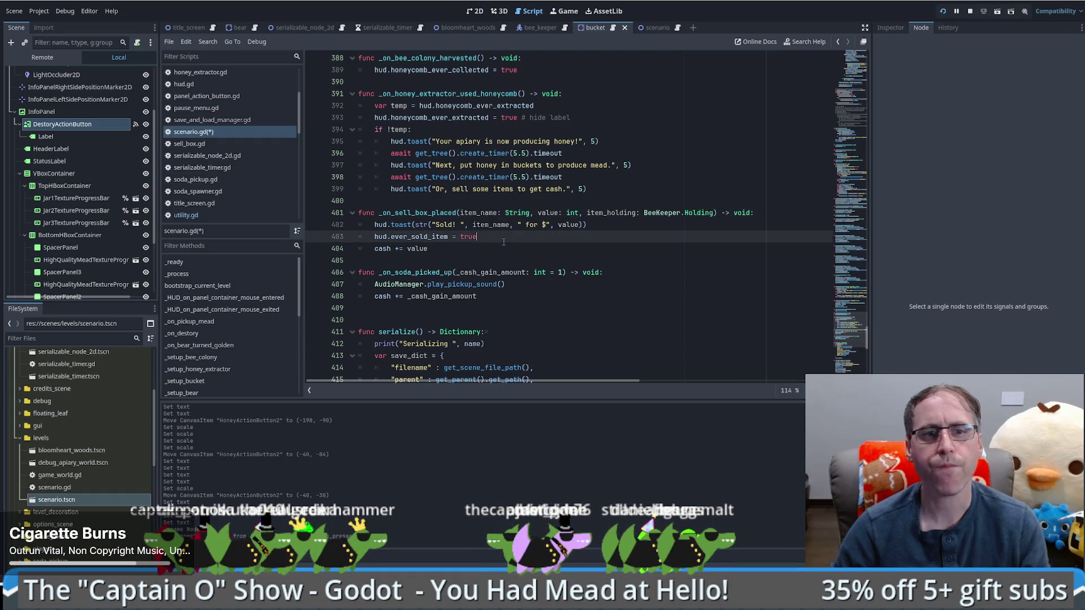
pyautogui.moveTo(453, 246); pyautogui.dragTo(370, 225)
pyautogui.hotkey('ctrl', 'c')
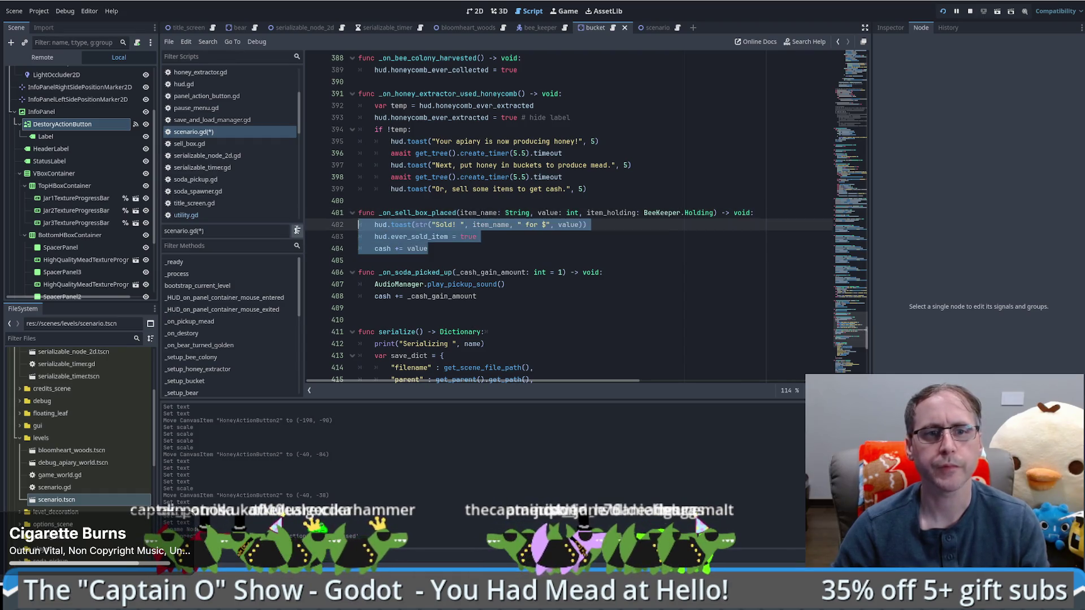
pyautogui.click(519, 240)
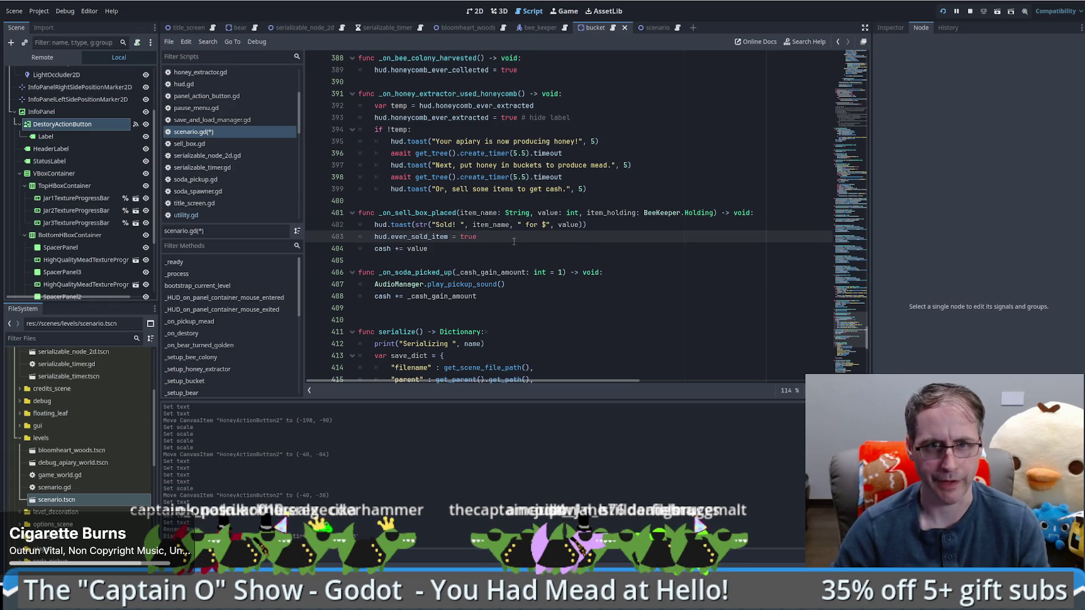
# - Scroll back up and return to the _on_destory function at line 268
pyautogui.scroll(1, 512, 243)
pyautogui.scroll(5, 511, 243)
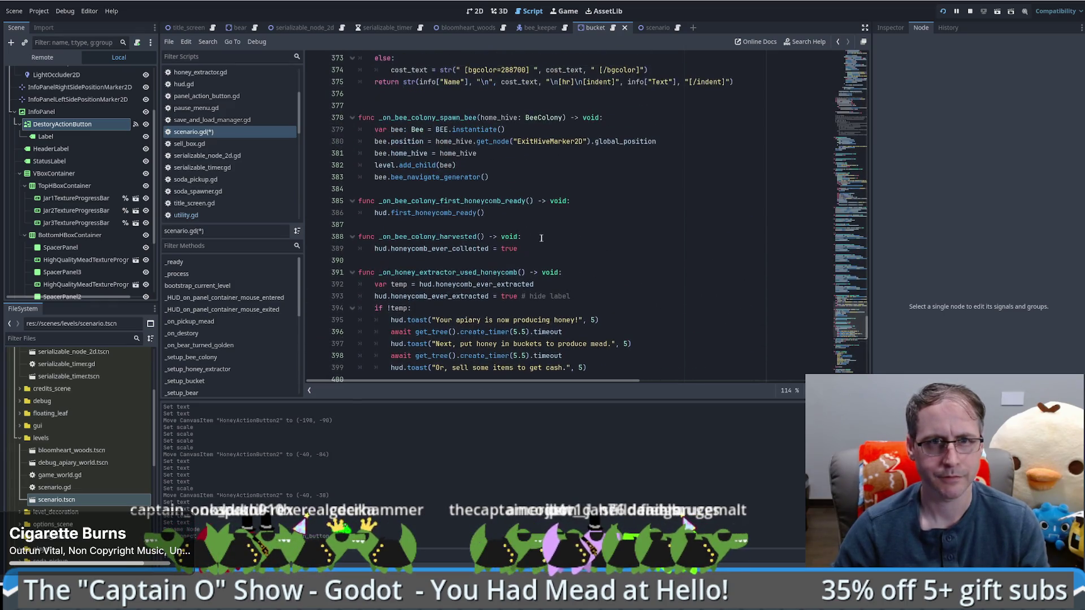
pyautogui.scroll(-10, 539, 259)
pyautogui.scroll(-7, 540, 257)
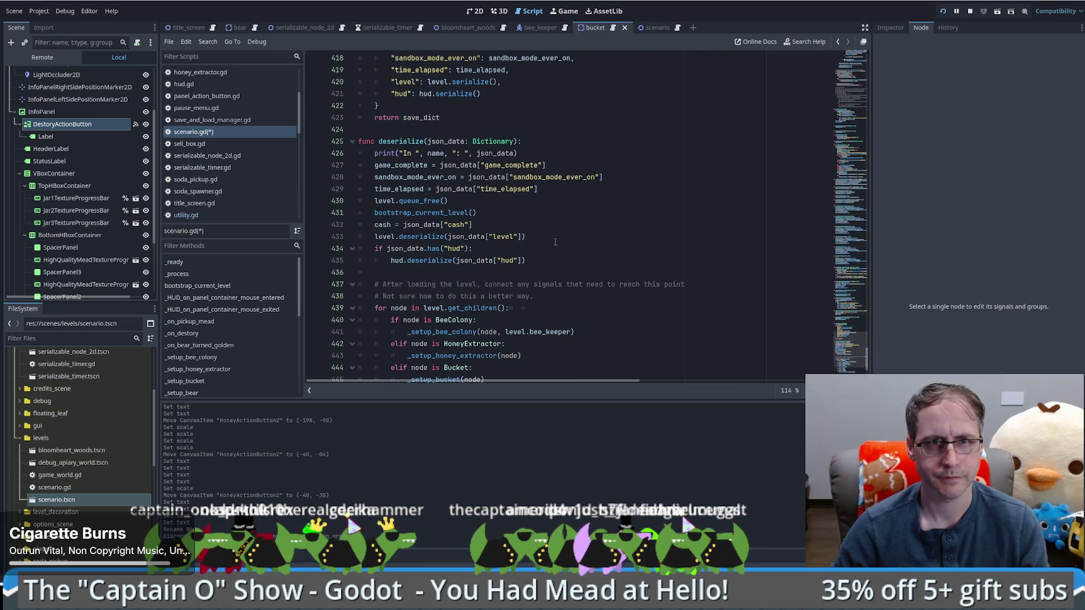
pyautogui.scroll(-2, 553, 243)
pyautogui.scroll(12, 560, 265)
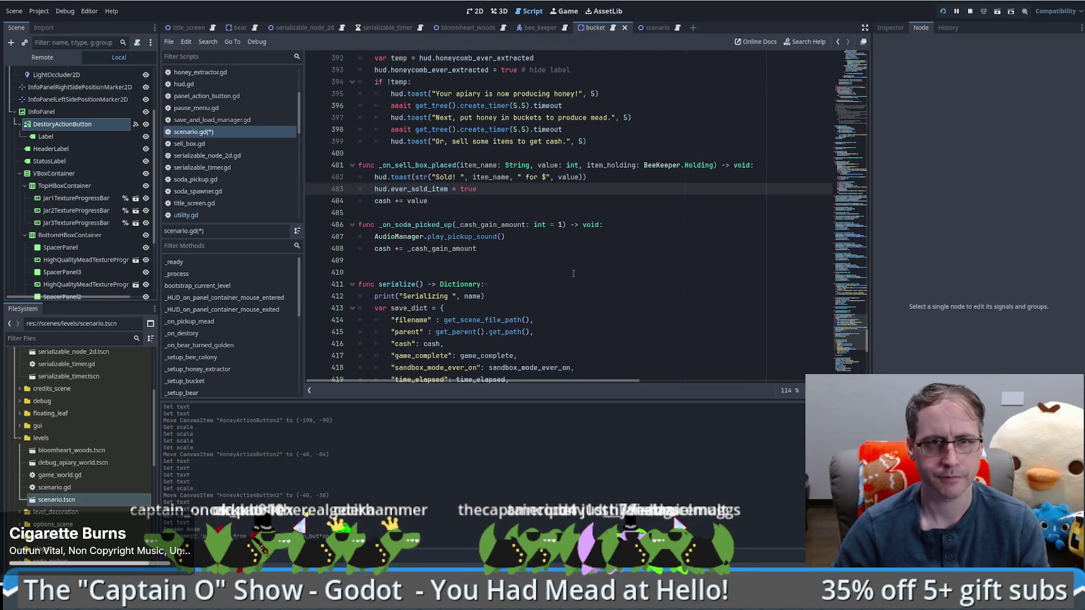
pyautogui.scroll(8, 573, 274)
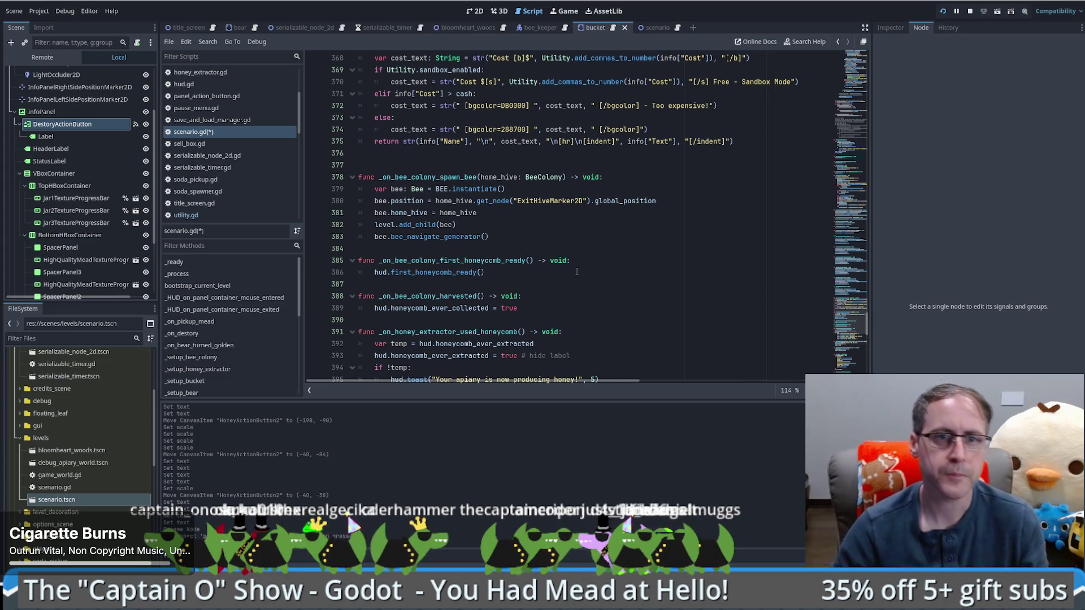
pyautogui.scroll(5, 571, 274)
pyautogui.scroll(4, 567, 273)
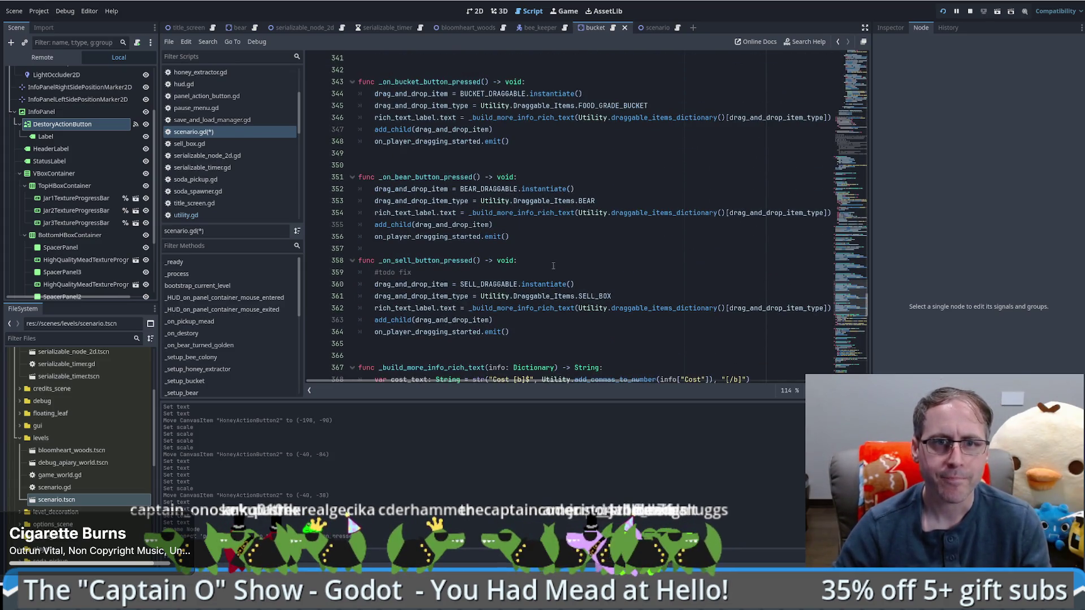
pyautogui.scroll(11, 565, 266)
pyautogui.scroll(5, 562, 259)
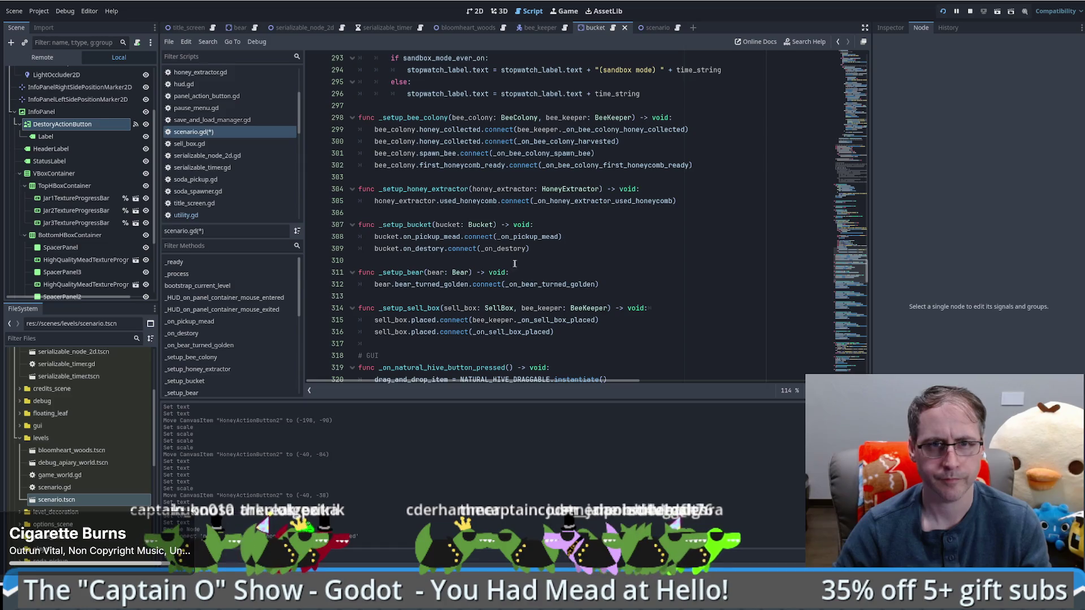
pyautogui.keyDown('ctrl'); pyautogui.click(504, 249); pyautogui.keyUp('ctrl')
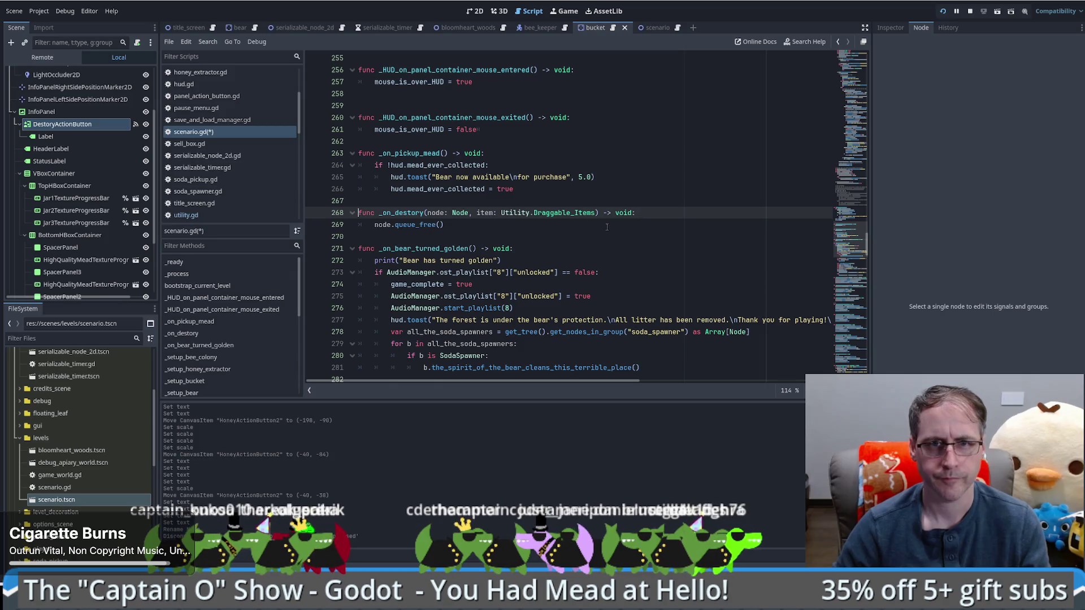
# - Paste the copied toast, sold-flag and cash lines below node.queue_free() and fix their indentation
pyautogui.click(497, 226)
pyautogui.press('Return')
pyautogui.hotkey('ctrl', 'v')
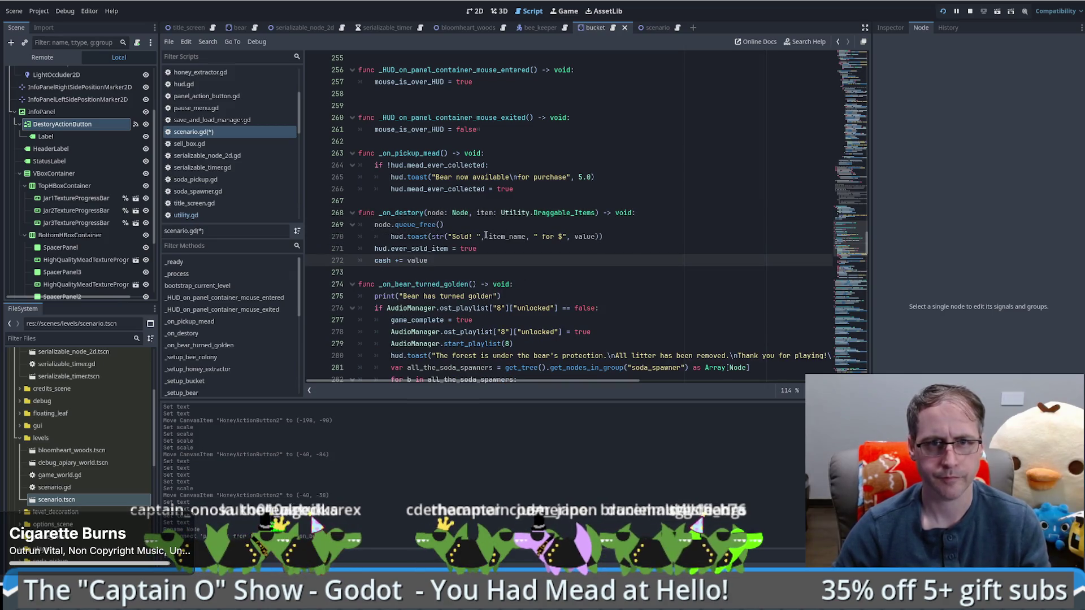
pyautogui.moveTo(488, 236); pyautogui.dragTo(434, 260)
pyautogui.hotkey('ctrl', 'i')
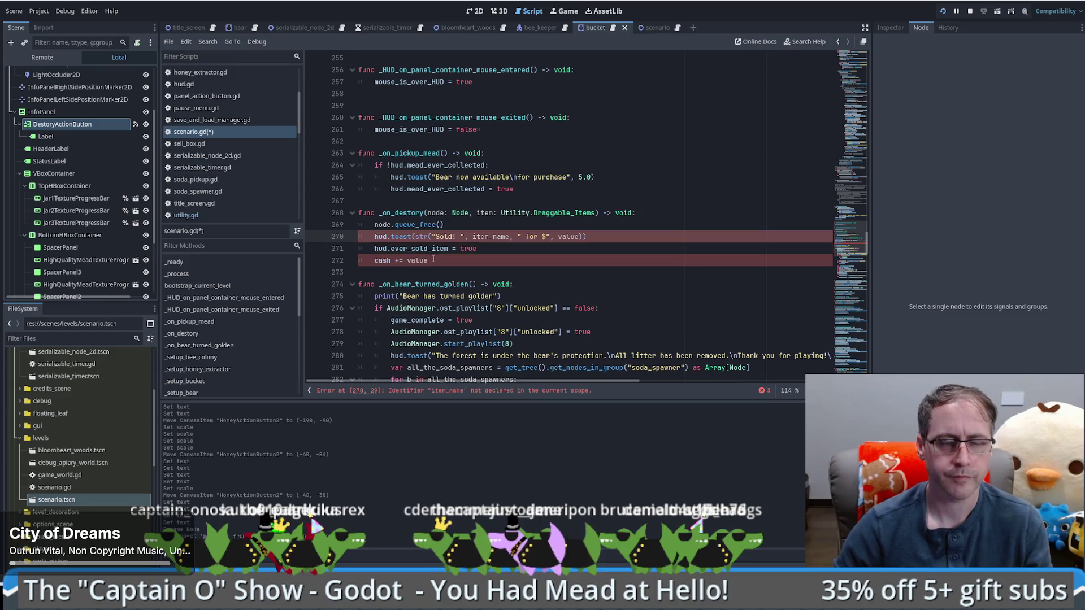
pyautogui.click(475, 226)
pyautogui.press('Return')
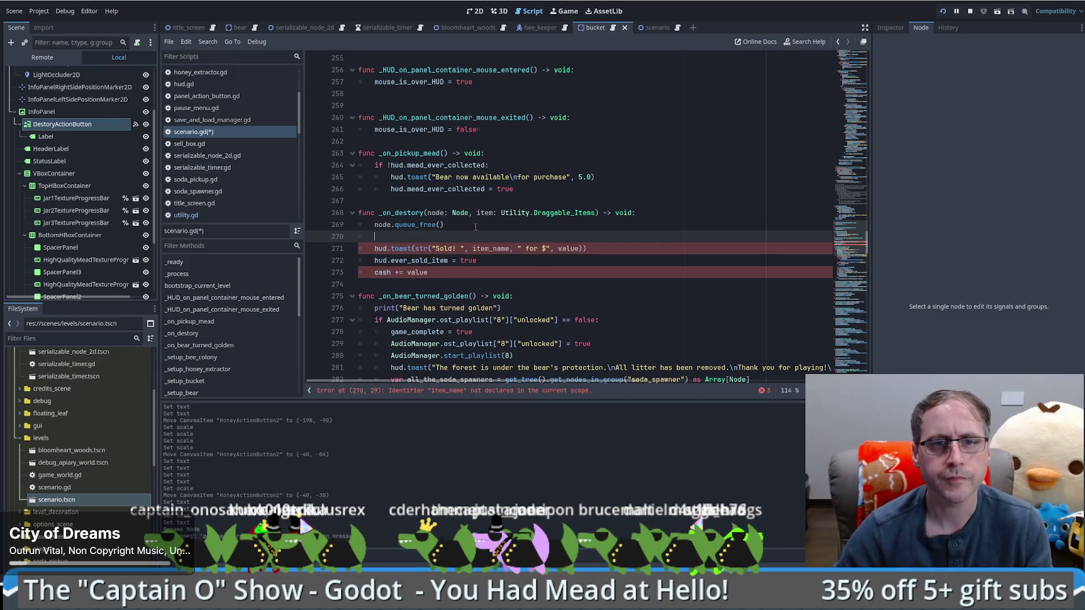
# - Add 'var value = Utility.draggable_items_dictionary()[item]' on the new line in _on_destory
pyautogui.doubleClick(444, 249)
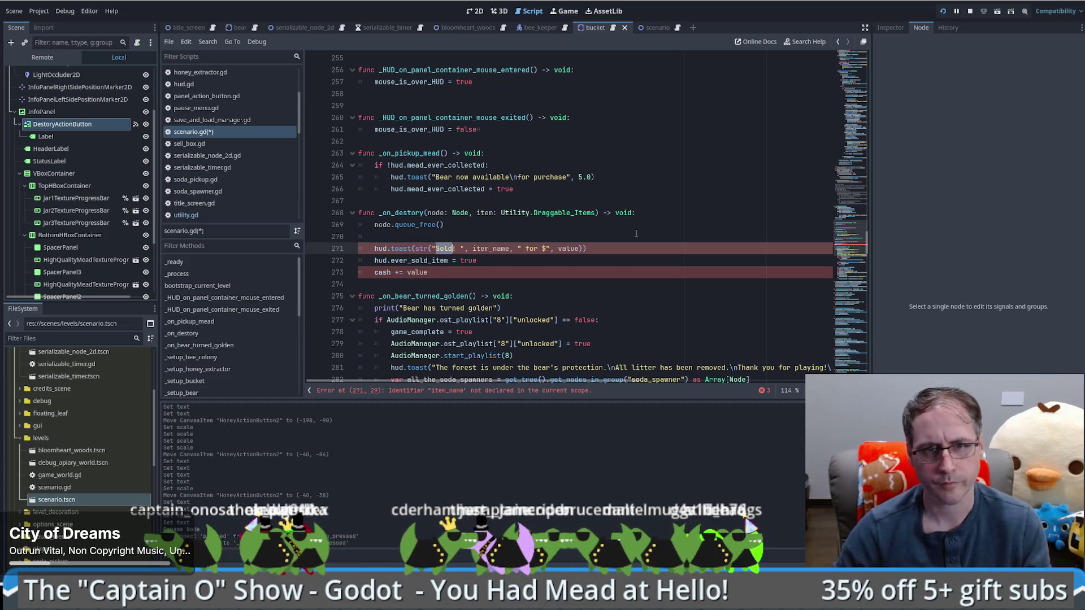
pyautogui.click(470, 236)
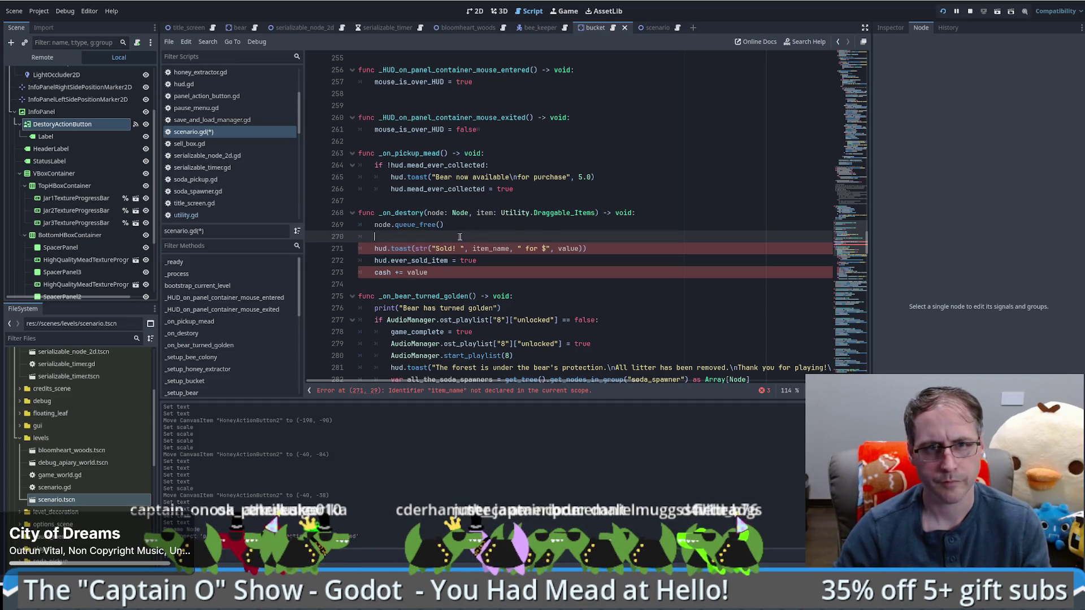
pyautogui.write('var value = ')
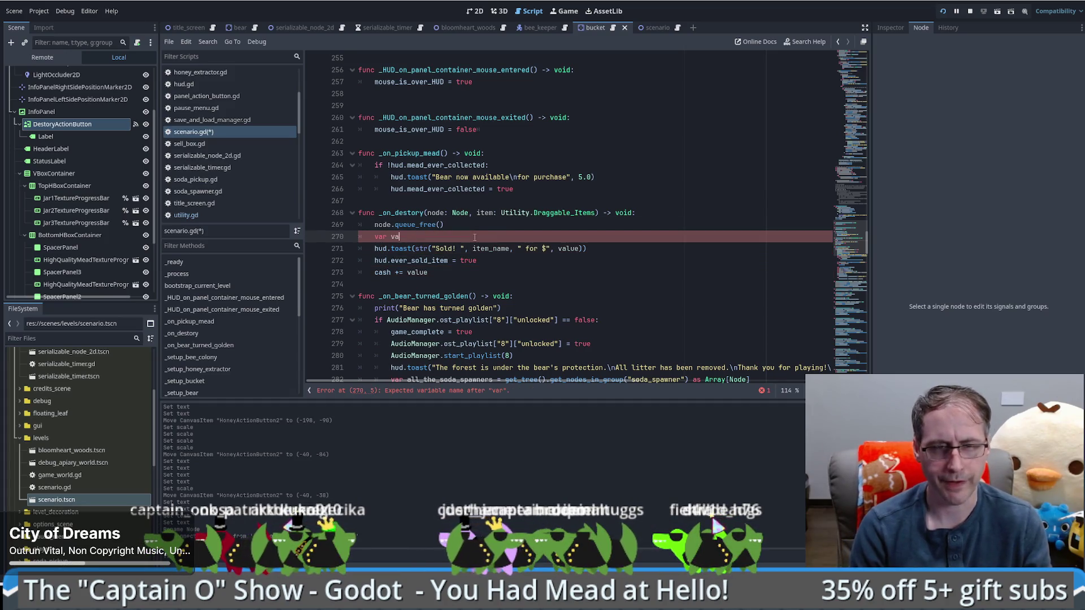
pyautogui.write('Utility')
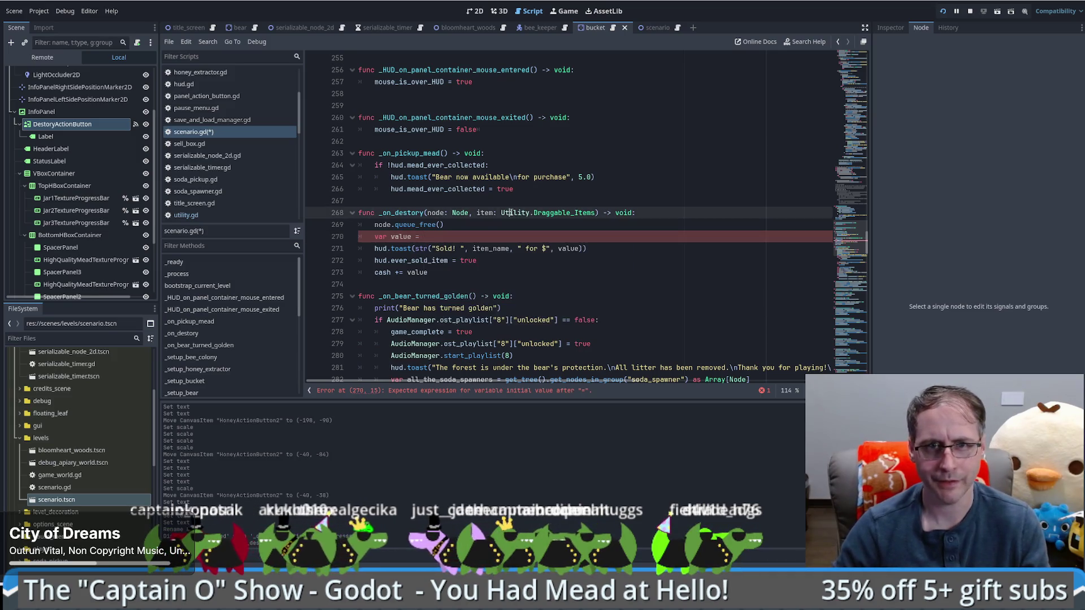
pyautogui.write('.')
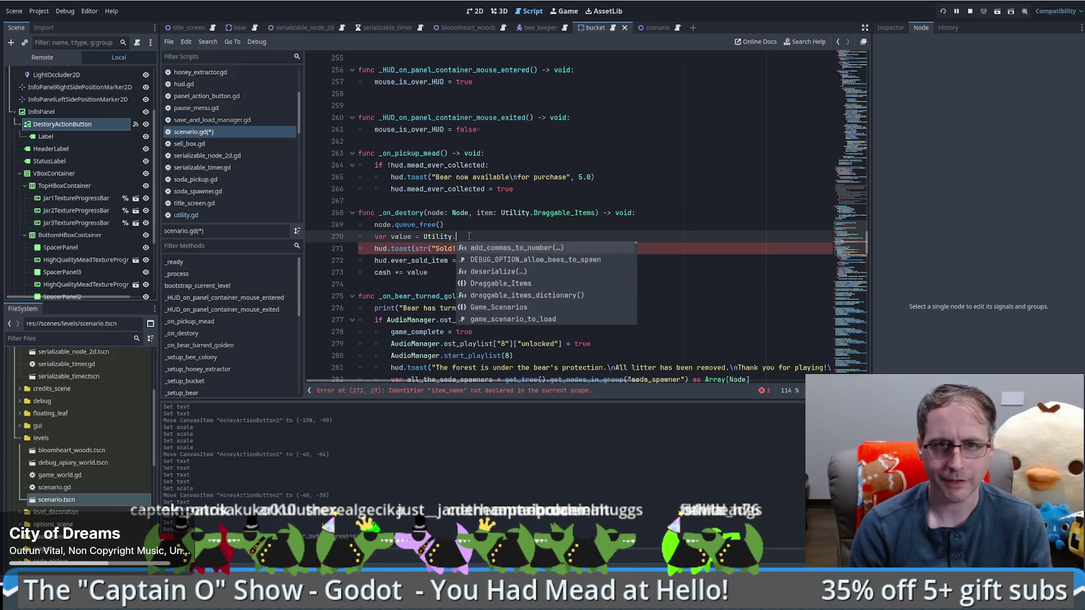
pyautogui.press('Escape')
pyautogui.press('Home')
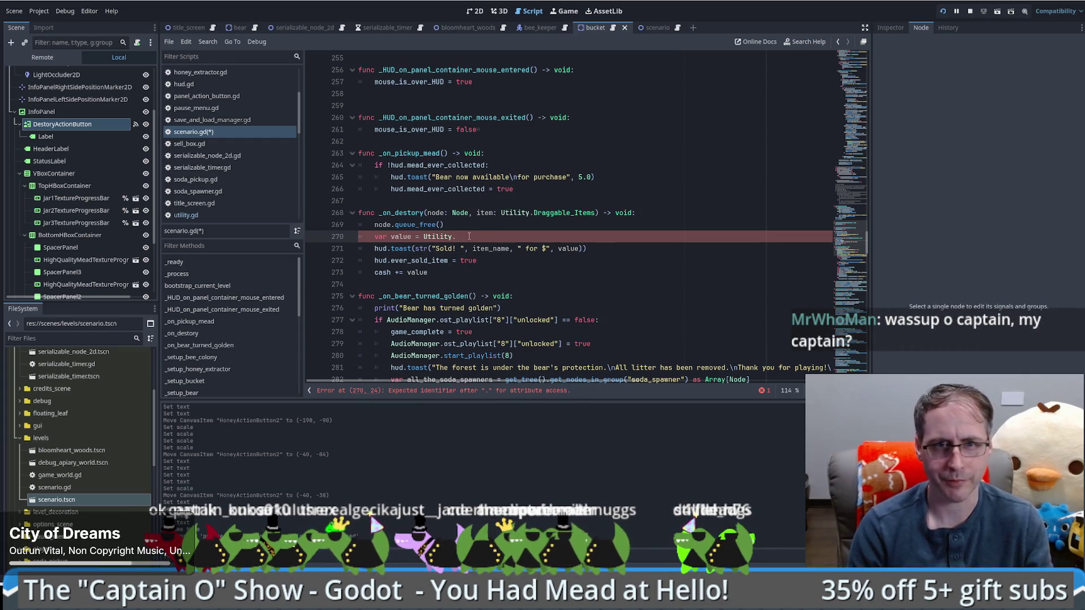
pyautogui.press('End')
pyautogui.hotkey('ctrl', 'space')
pyautogui.press('Down')
pyautogui.press('Down')
pyautogui.press('Down')
pyautogui.press('Down')
pyautogui.press('Return')
pyautogui.write('[')
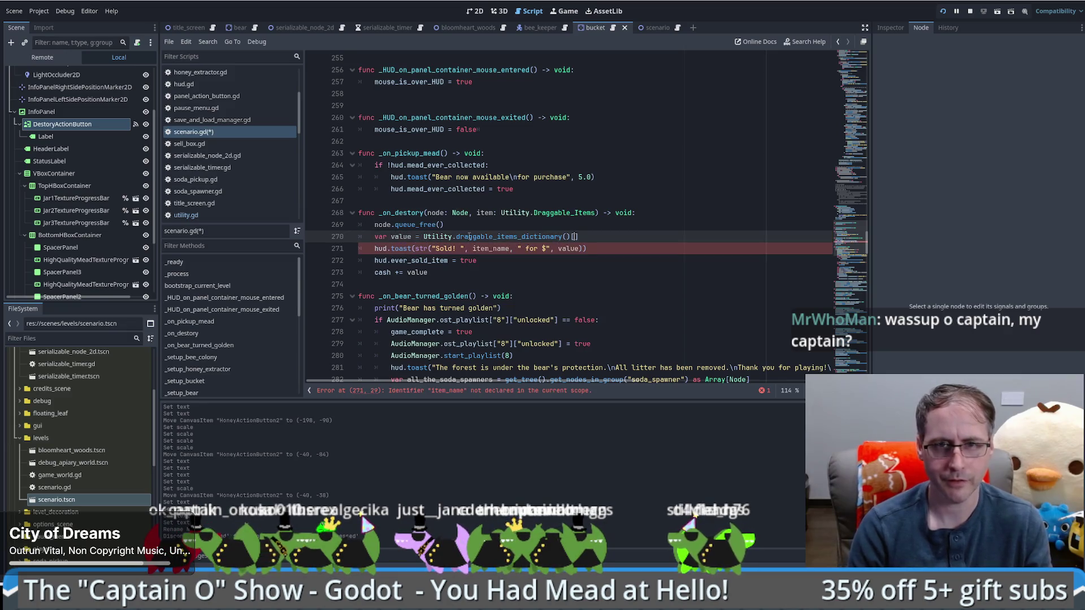
pyautogui.doubleClick(491, 214)
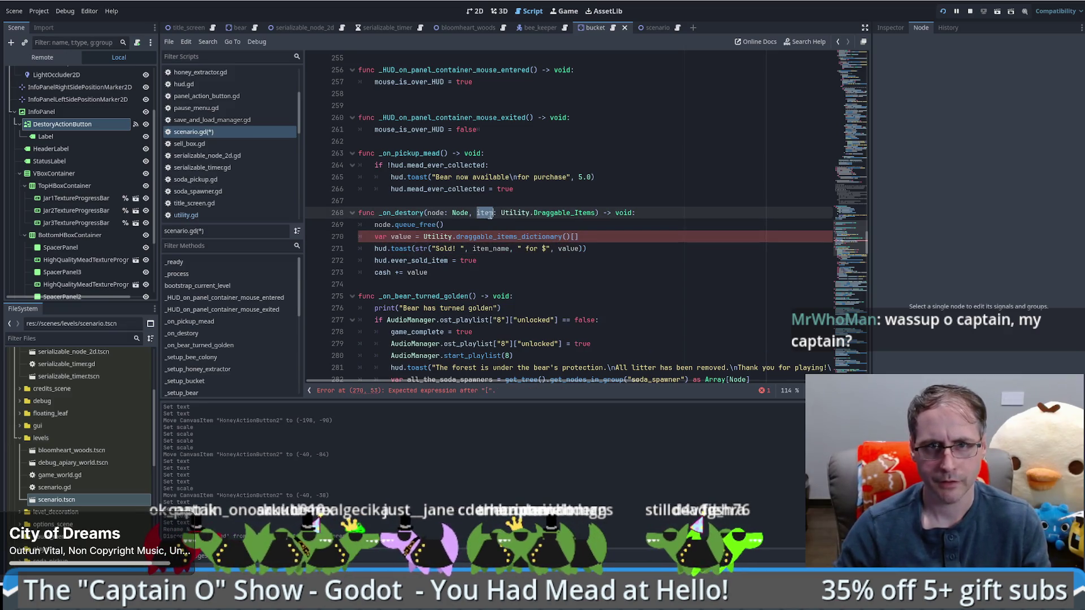
pyautogui.click(573, 236)
pyautogui.write('item')
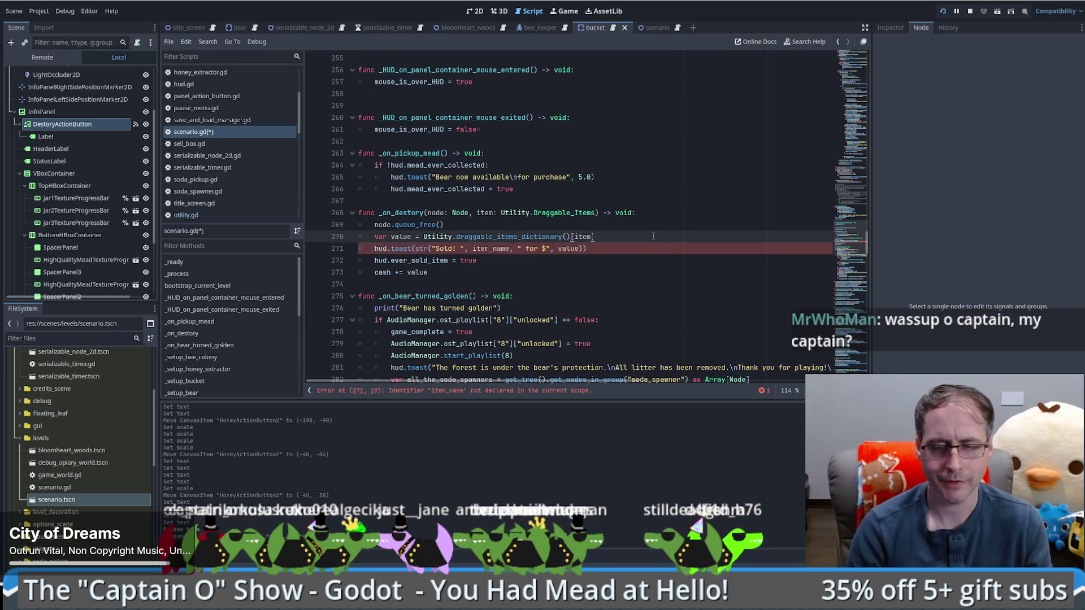
pyautogui.press('Escape')
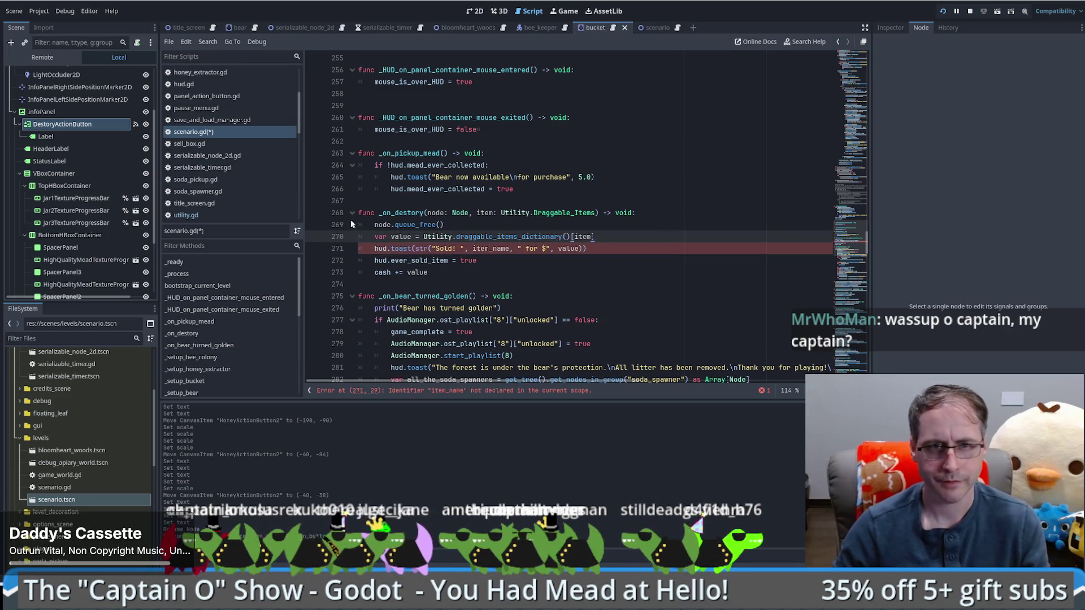
# - Rename the variable to item_info and use it in place of item_name in the toast
pyautogui.doubleClick(400, 237)
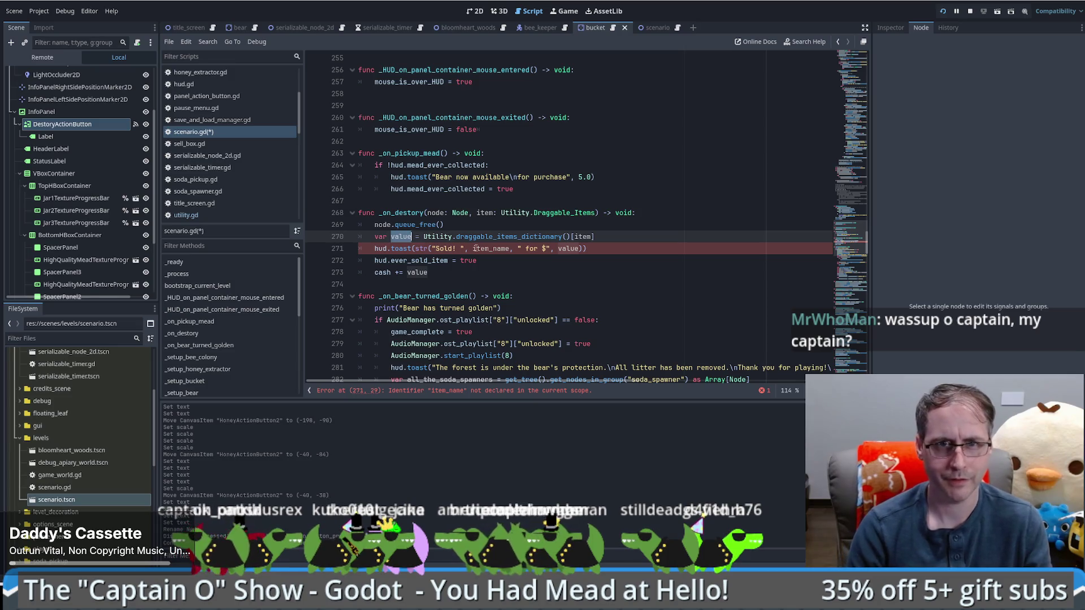
pyautogui.write('item_info')
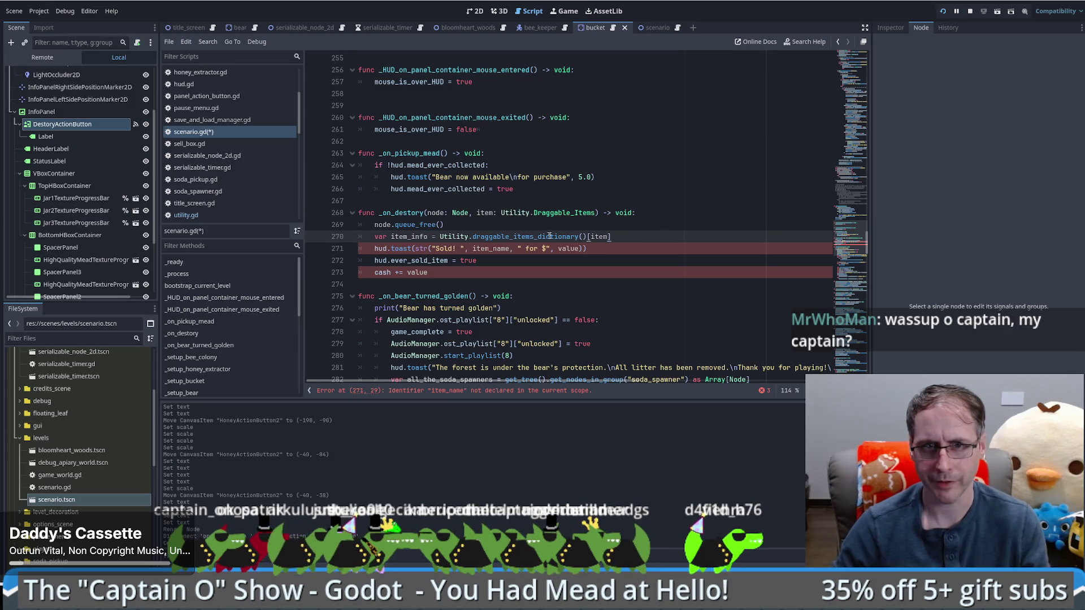
pyautogui.doubleClick(403, 237)
pyautogui.hotkey('ctrl', 'c')
pyautogui.doubleClick(486, 248)
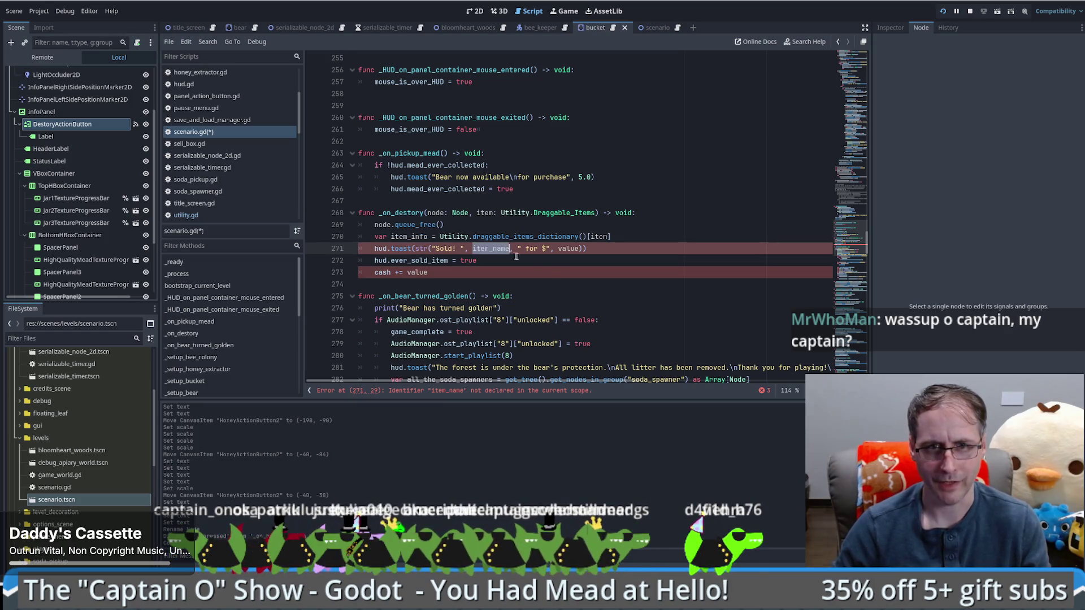
pyautogui.hotkey('ctrl', 'v')
pyautogui.write('.')
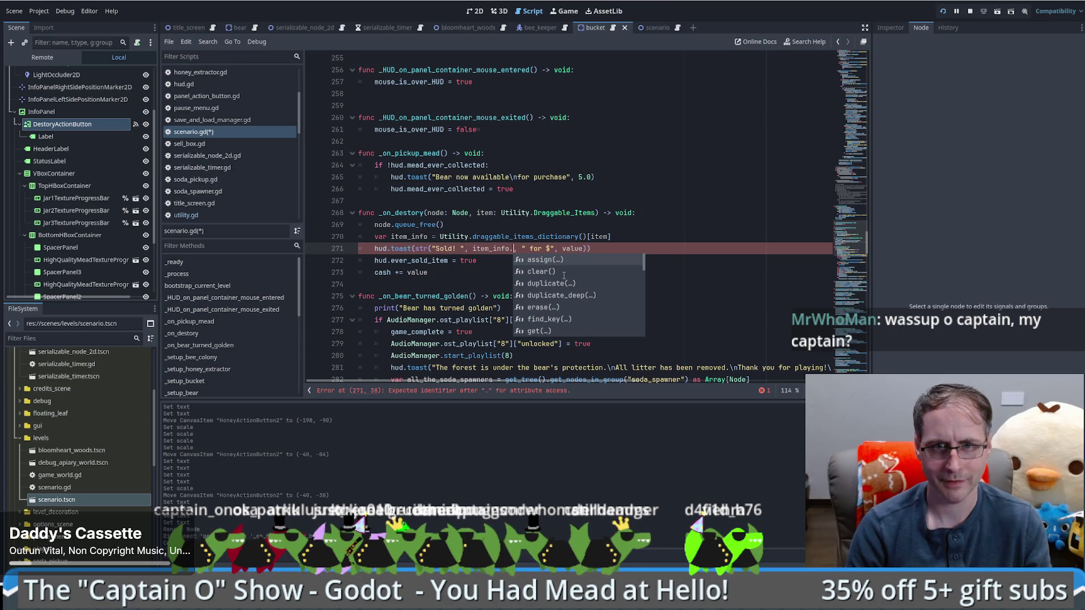
# - Check draggable_items_dictionary in utility.gd, then change 'item_info.' to 'item_info[' in the toast
pyautogui.keyDown('ctrl'); pyautogui.click(497, 237); pyautogui.keyUp('ctrl')
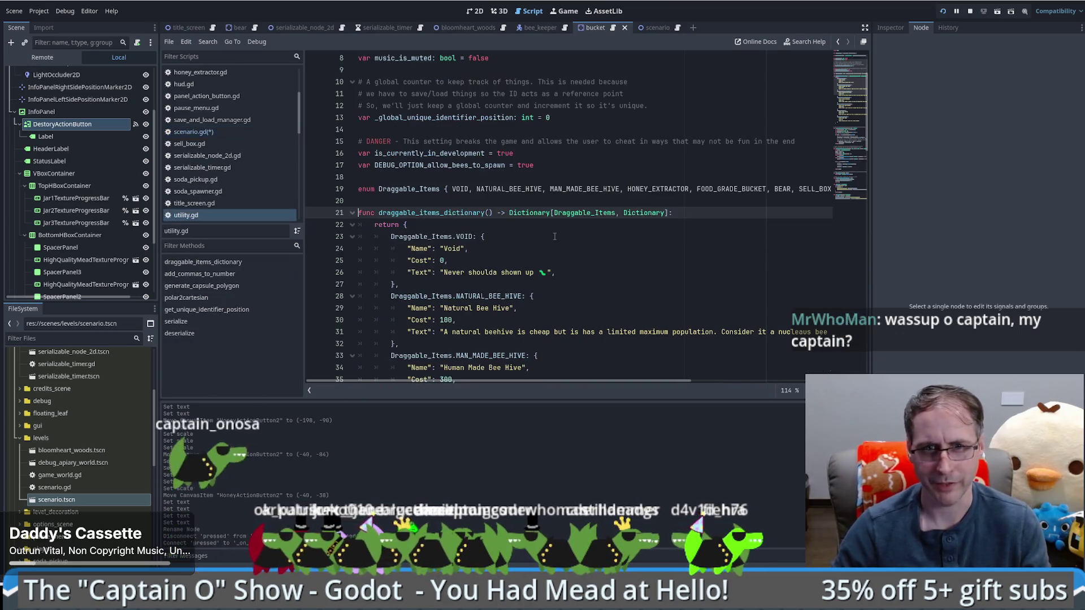
pyautogui.scroll(3, 466, 261)
pyautogui.hotkey('alt', 'Left')
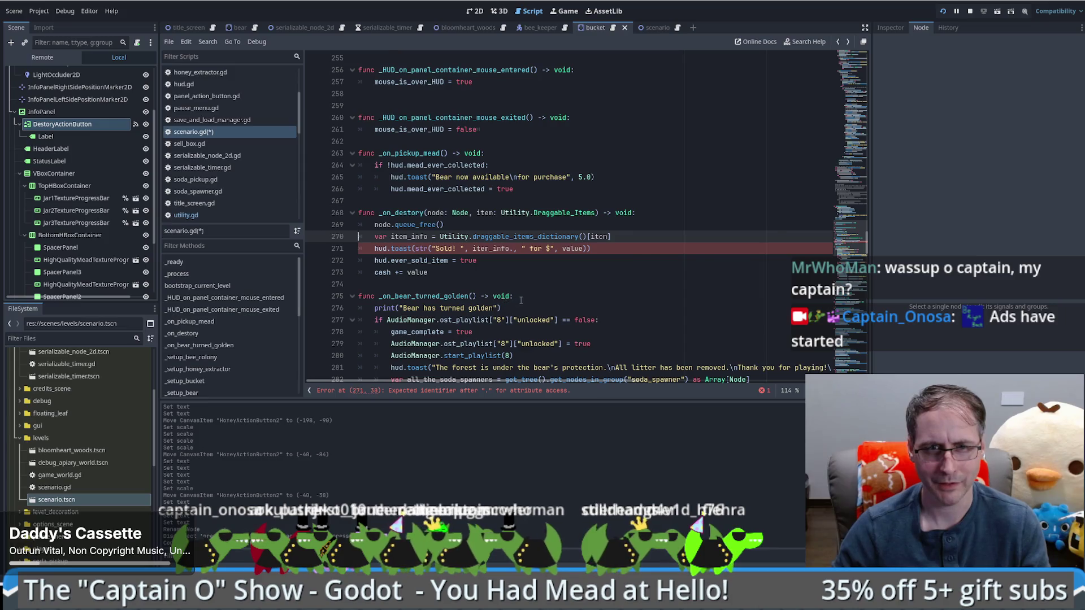
pyautogui.hotkey('alt', 'Right')
pyautogui.hotkey('alt', 'Left')
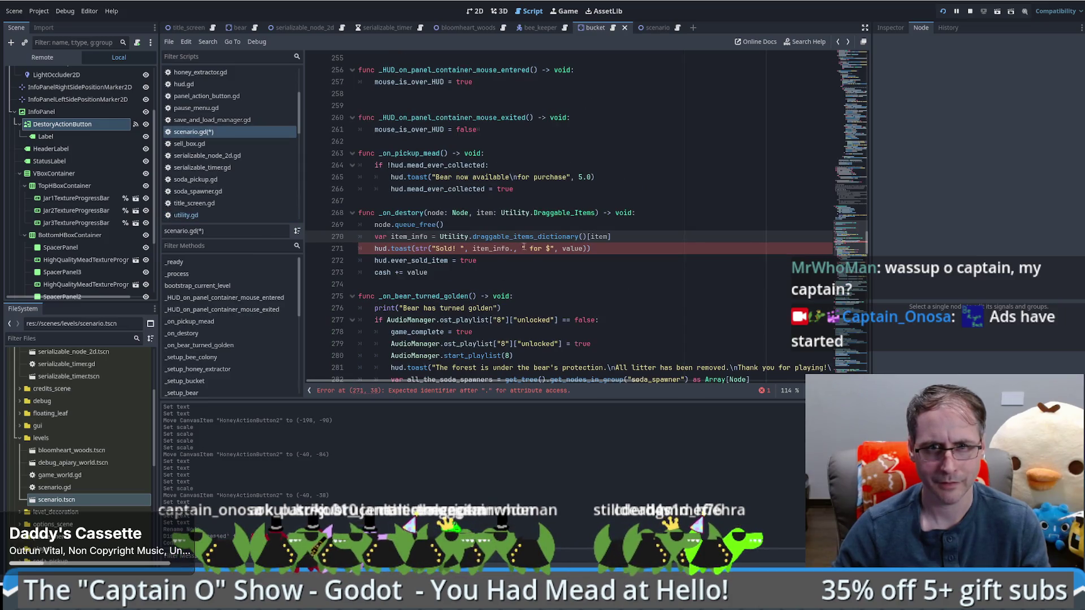
pyautogui.press('BackSpace')
pyautogui.write('[')
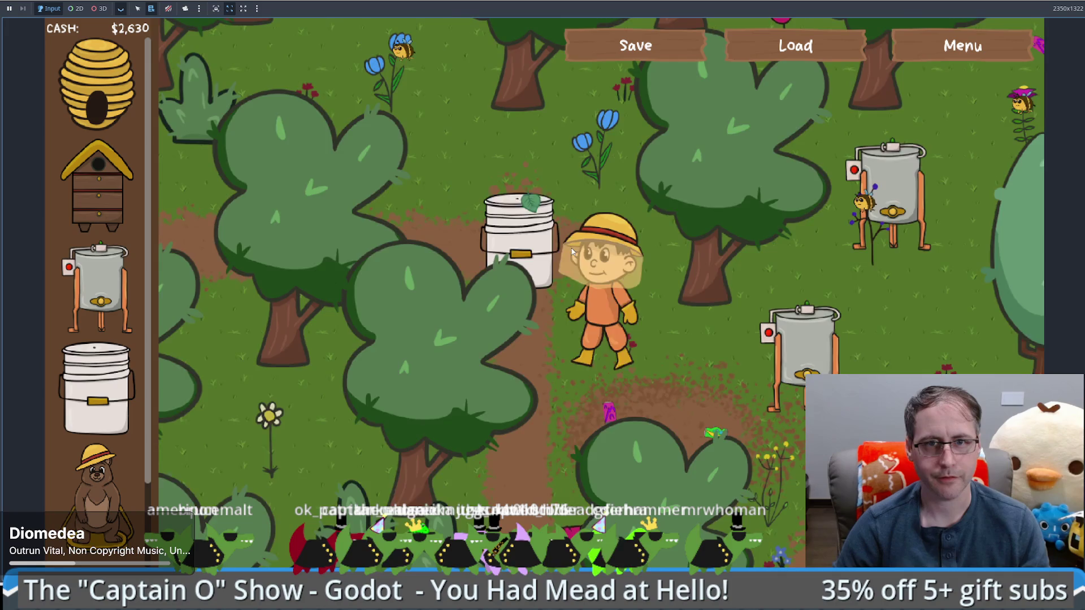
# - Sell a bucket in the running game for $200, then stop the game
pyautogui.moveTo(508, 266)
pyautogui.mouseDown()
pyautogui.moveTo(531, 350)
pyautogui.moveTo(494, 385)
pyautogui.mouseUp()
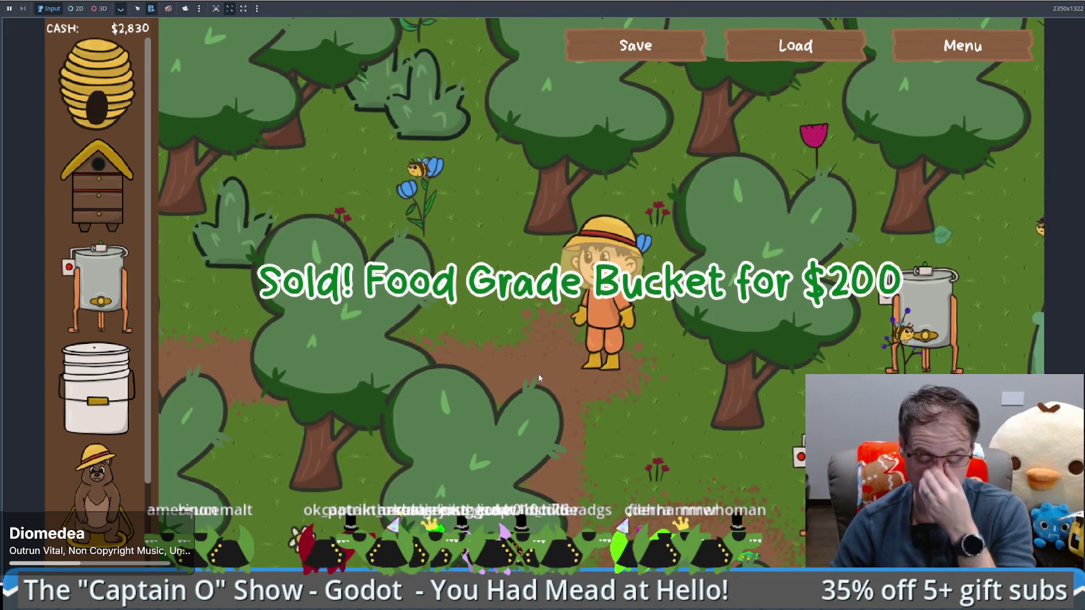
pyautogui.press('F8')
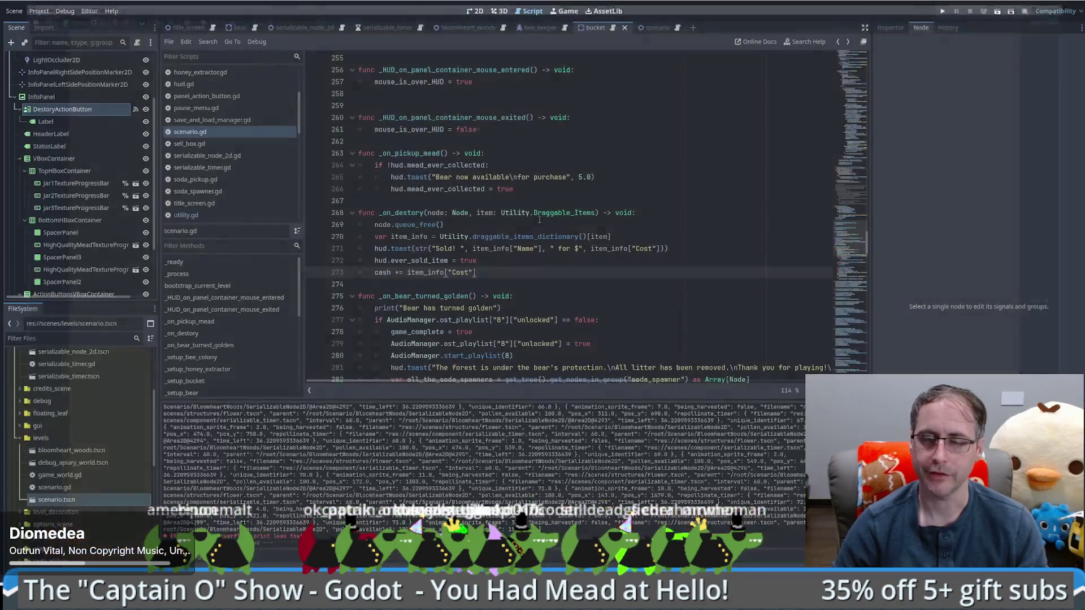
# - Review the finished _on_destory body and run the project again
pyautogui.hotkey('shift', 'Up')
pyautogui.hotkey('shift', 'Up')
pyautogui.hotkey('shift', 'Up')
pyautogui.hotkey('shift', 'Home')
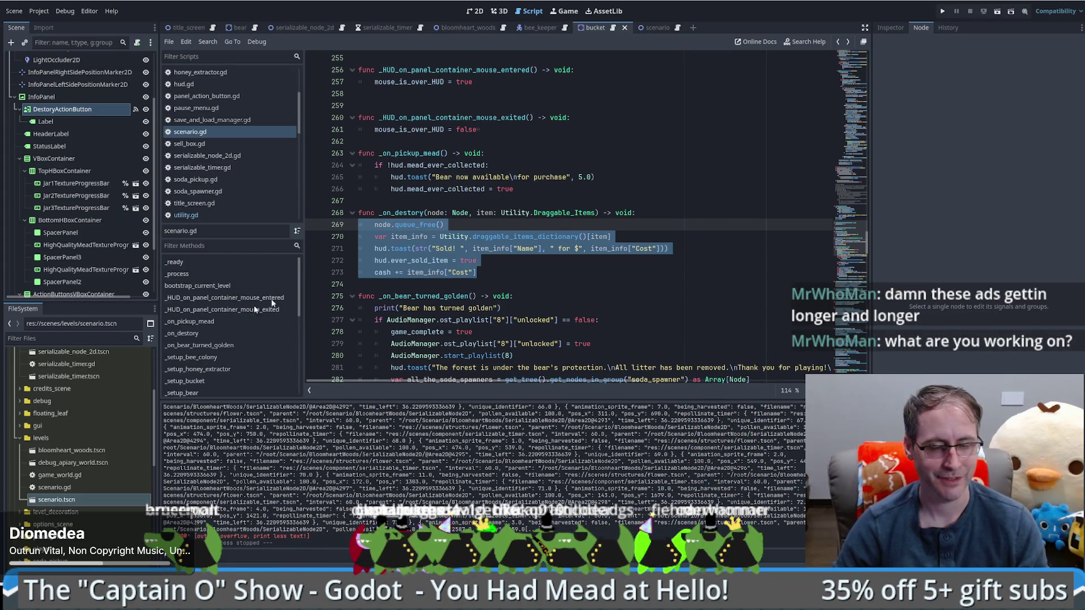
pyautogui.click(446, 273)
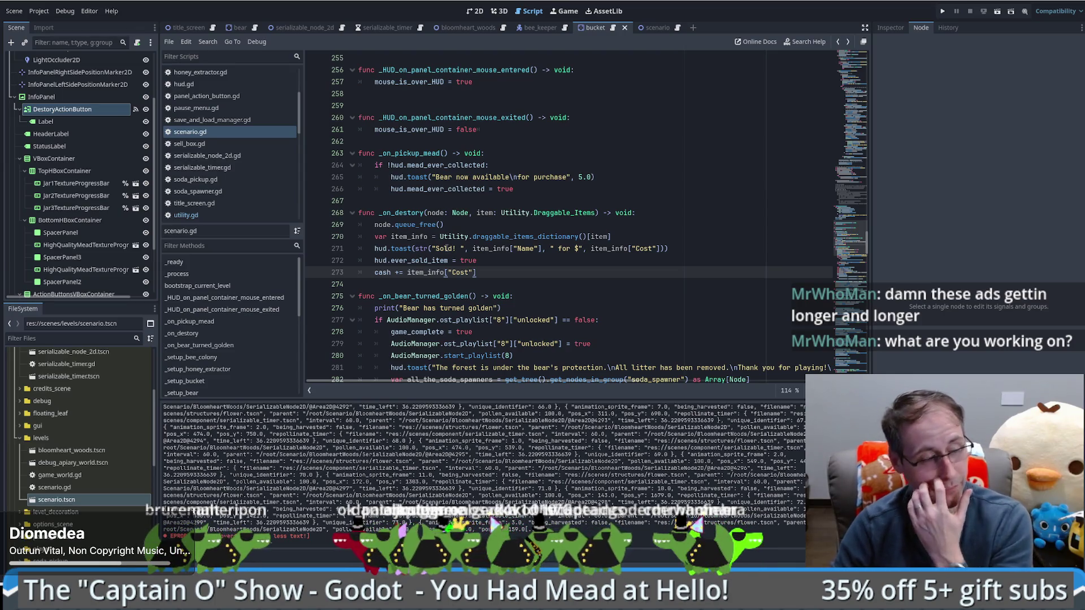
pyautogui.click(942, 11)
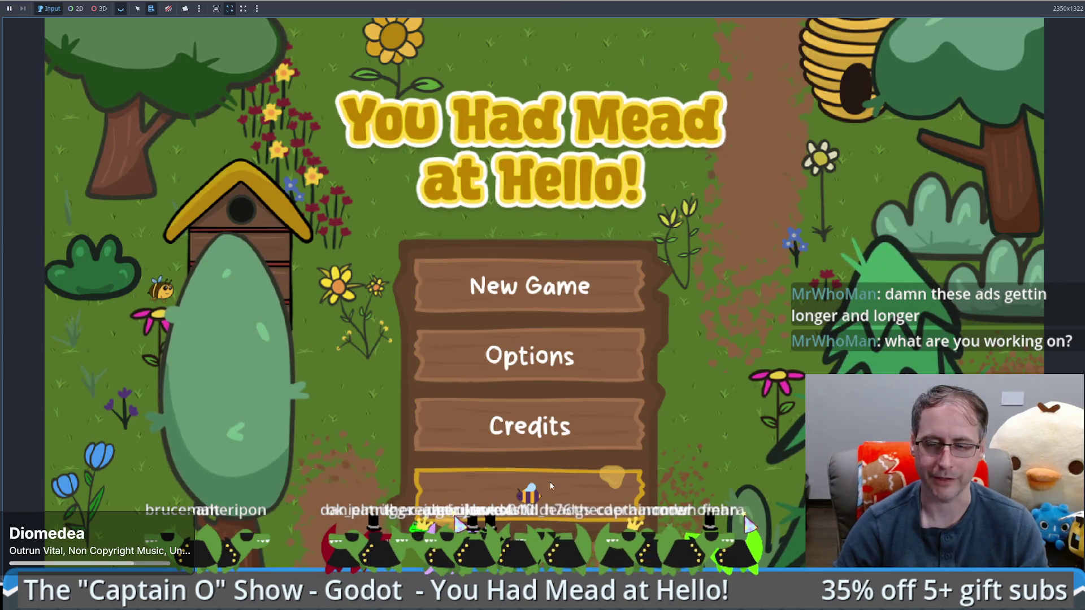
# - Start the game, load the saved farm, sell a Food Grade Bucket and place a new one
pyautogui.click(551, 486)
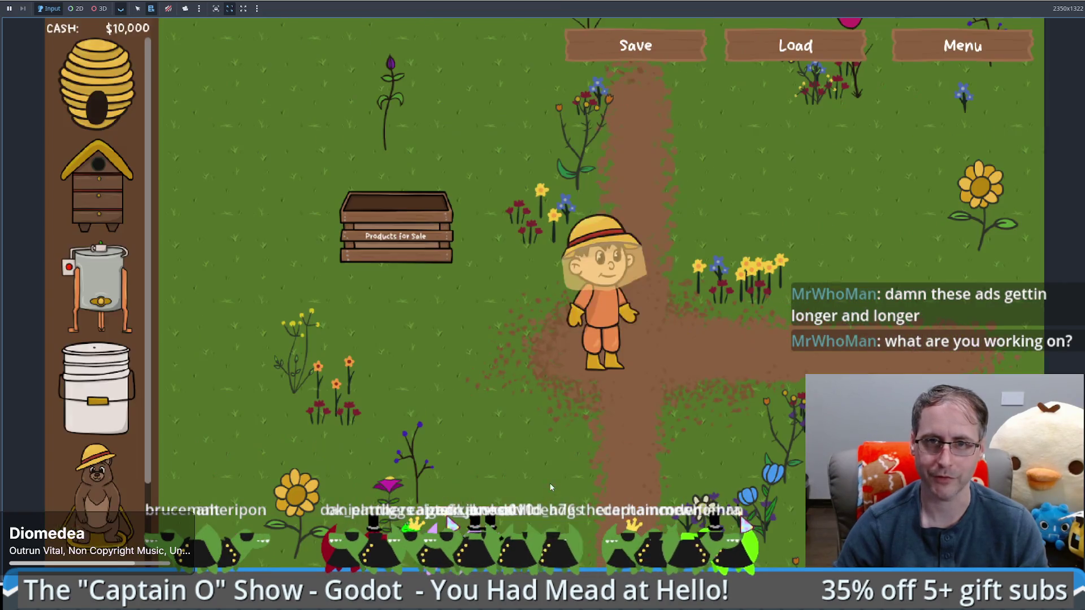
pyautogui.click(790, 47)
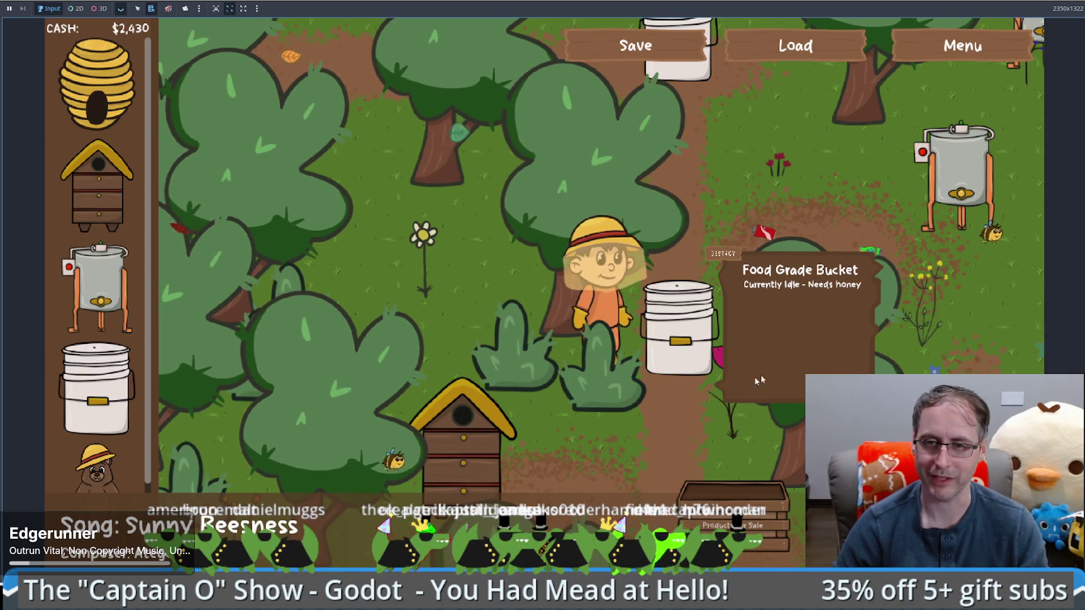
pyautogui.click(724, 253)
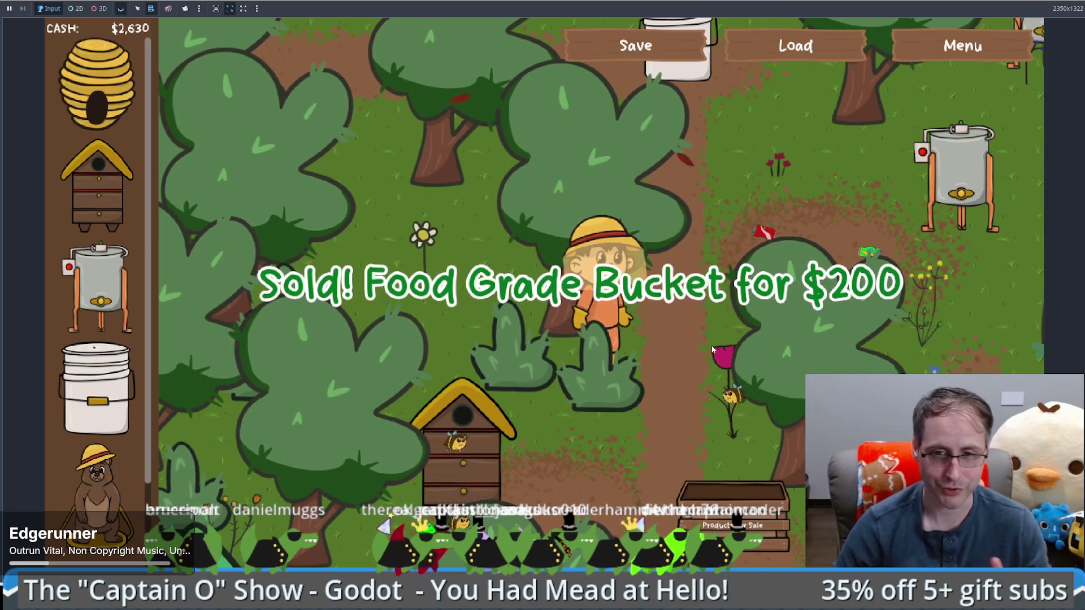
pyautogui.moveTo(97, 375)
pyautogui.mouseDown()
pyautogui.moveTo(520, 334)
pyautogui.moveTo(791, 192)
pyautogui.mouseUp()
# - Walk the beekeeper around, sell buckets for $200 and place a replacement beside him
pyautogui.press('w')
pyautogui.press('d')
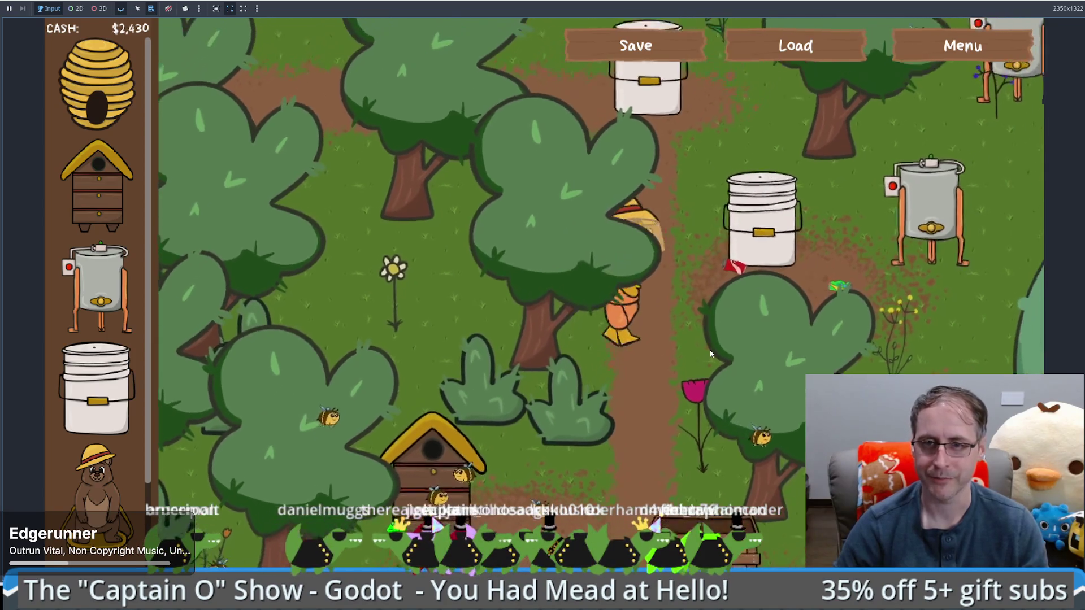
pyautogui.click(707, 271)
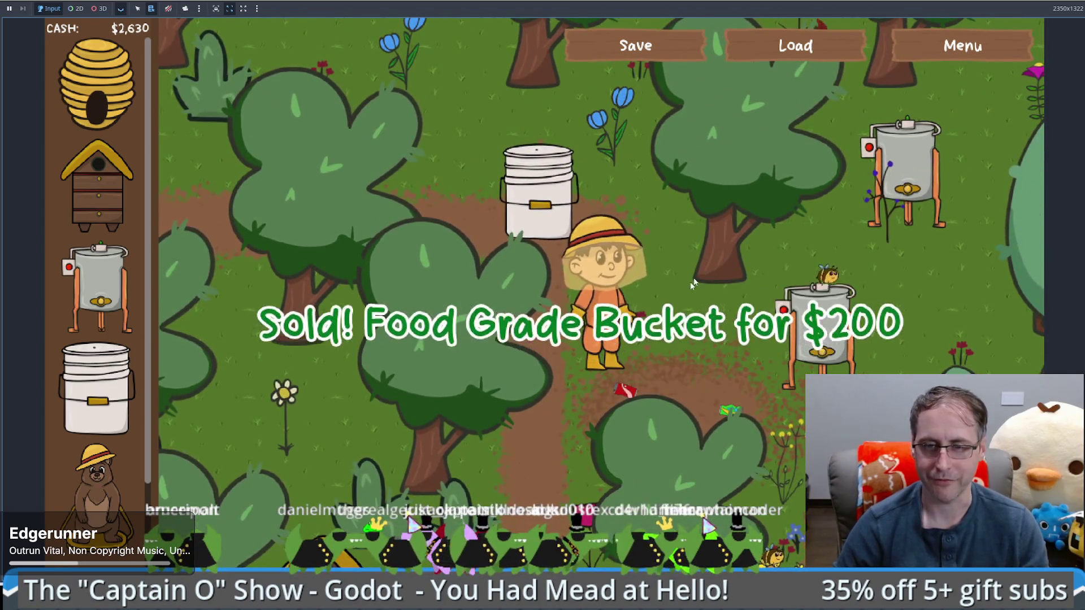
pyautogui.press('s')
pyautogui.press('d')
pyautogui.press('s')
pyautogui.press('a')
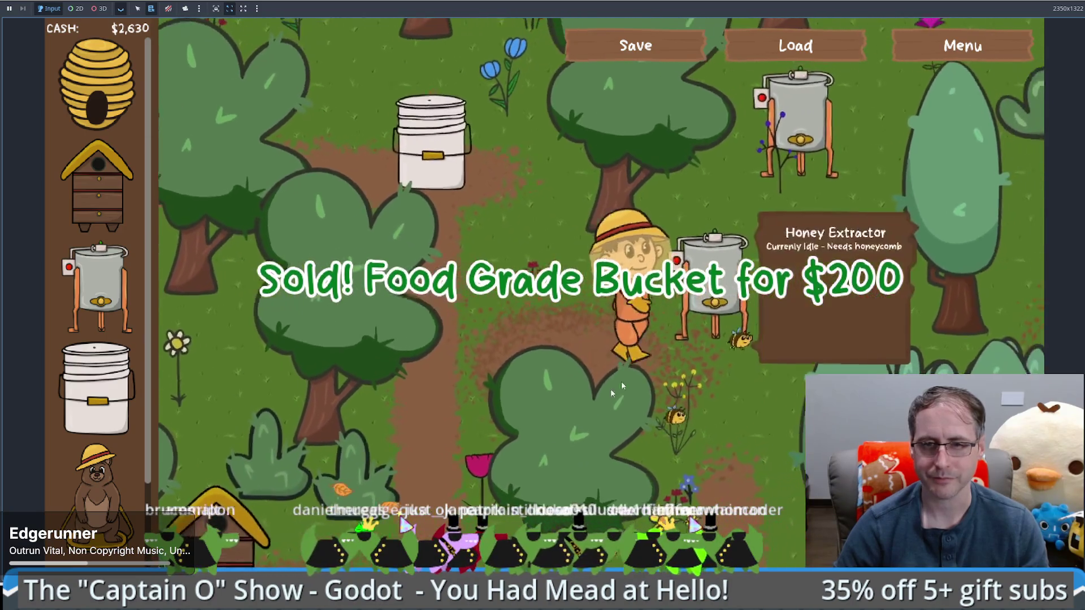
pyautogui.press('d')
pyautogui.press('w')
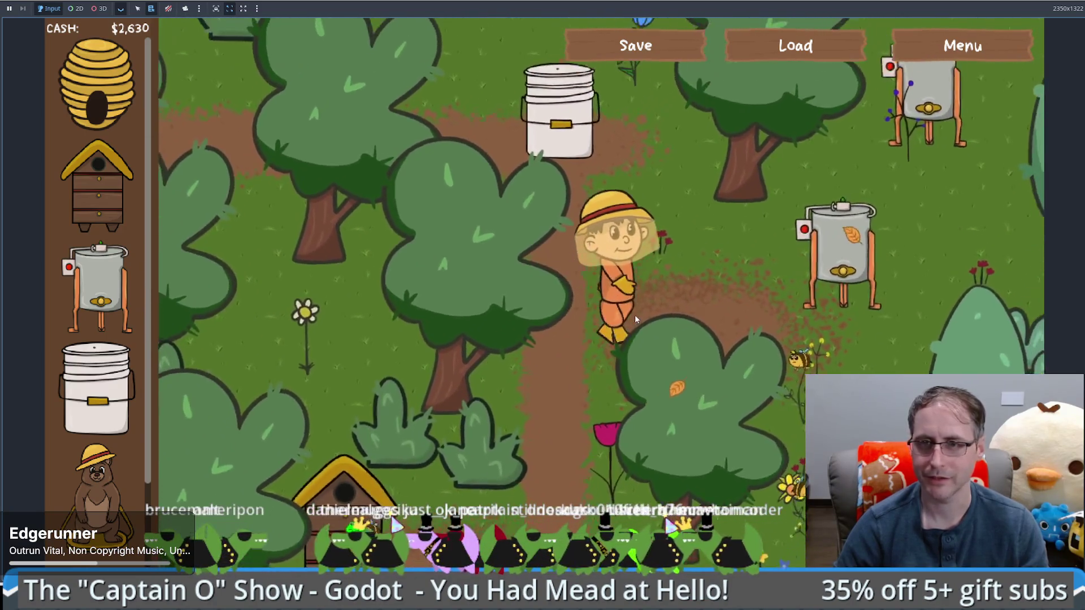
pyautogui.press('a')
pyautogui.press('a')
pyautogui.press('w')
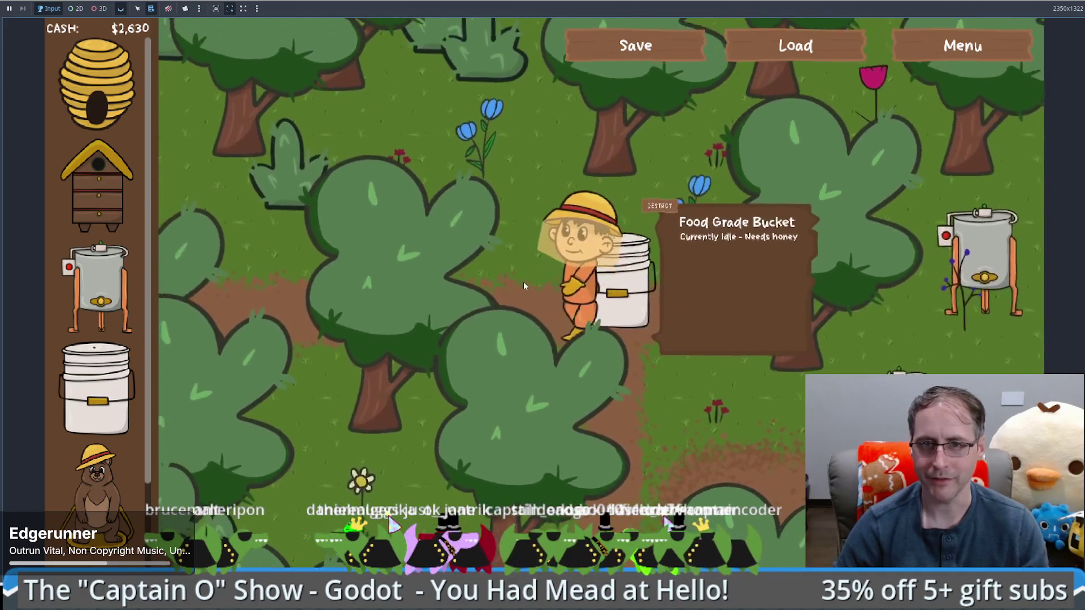
pyautogui.click(717, 285)
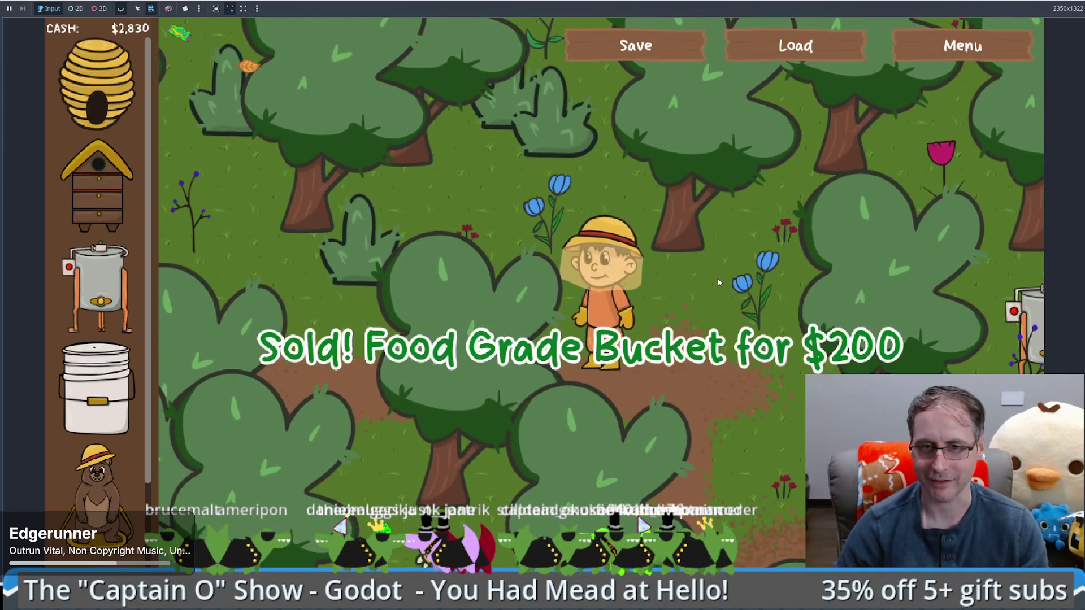
pyautogui.moveTo(96, 390)
pyautogui.mouseDown()
pyautogui.moveTo(581, 428)
pyautogui.moveTo(687, 362)
pyautogui.mouseUp()
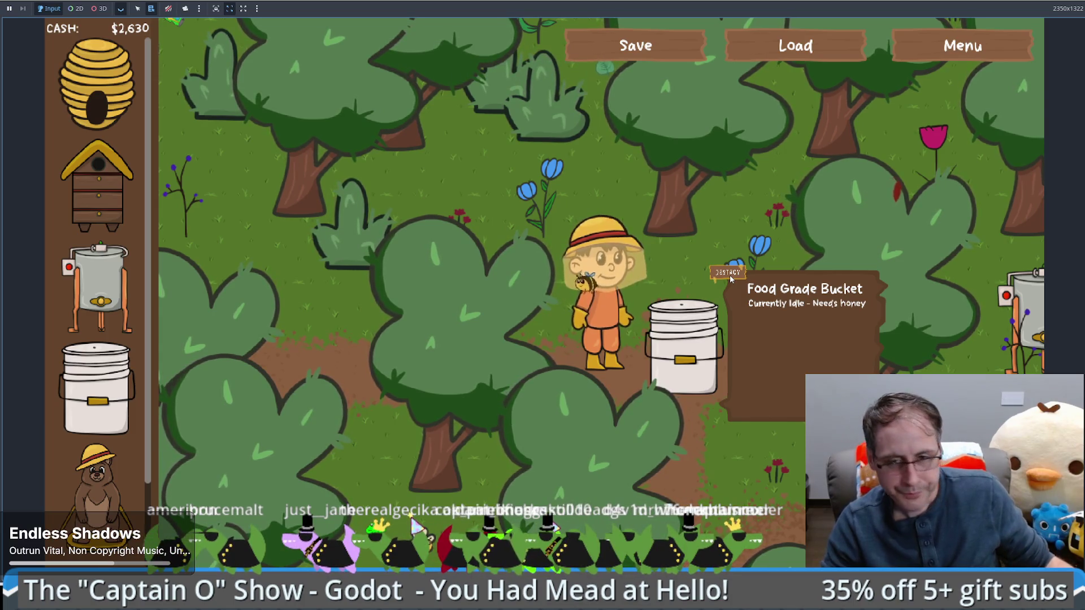
# - Sell the bucket again, place another beside the beekeeper, and shrink the game to a window
pyautogui.click(728, 273)
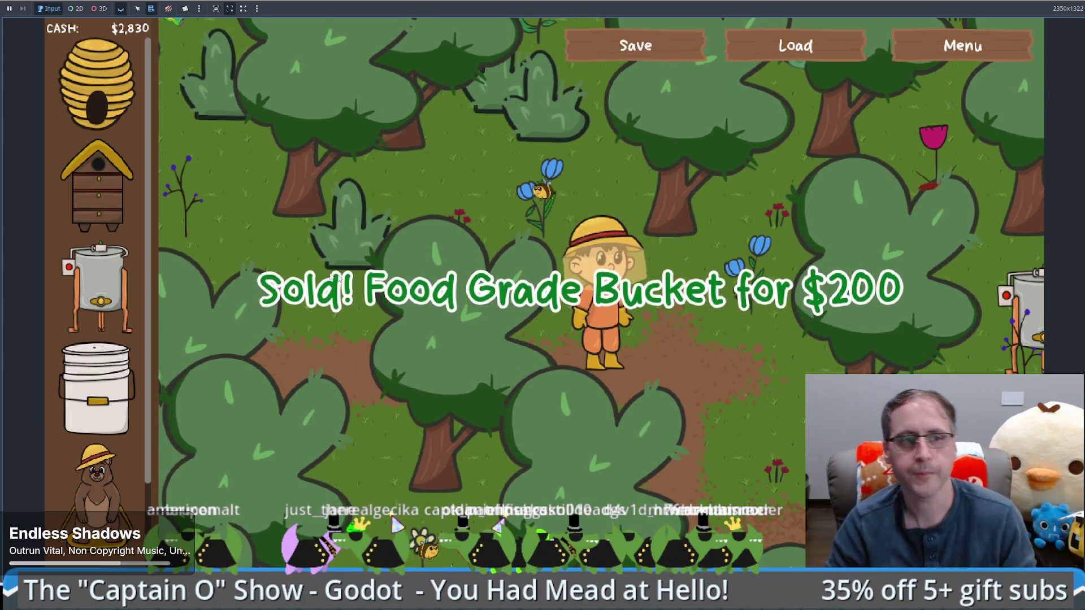
pyautogui.moveTo(96, 390)
pyautogui.mouseDown()
pyautogui.moveTo(707, 368)
pyautogui.moveTo(666, 379)
pyautogui.mouseUp()
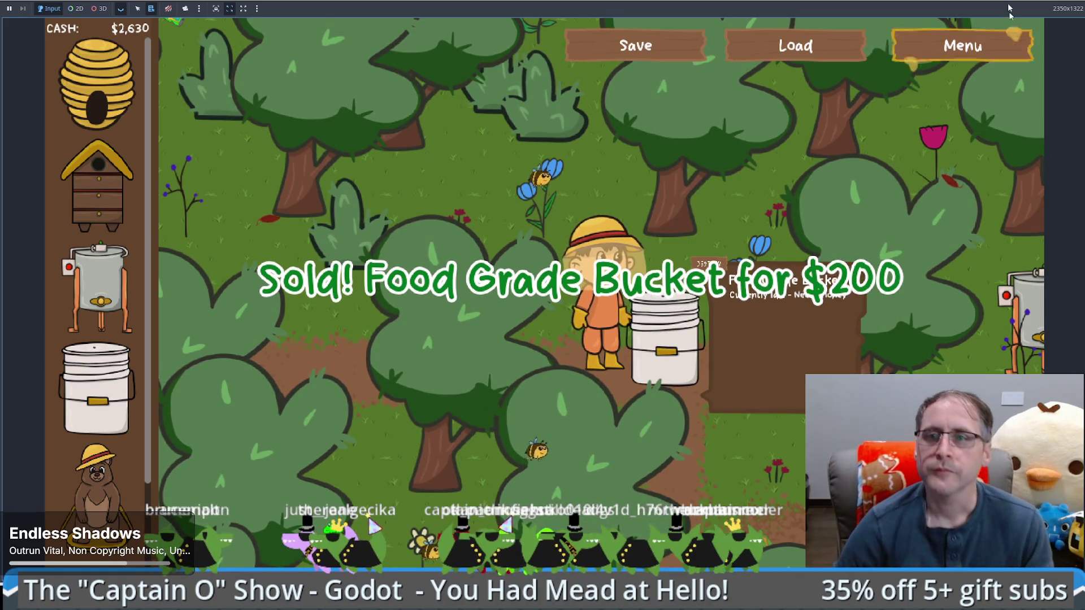
pyautogui.press('super+Down')
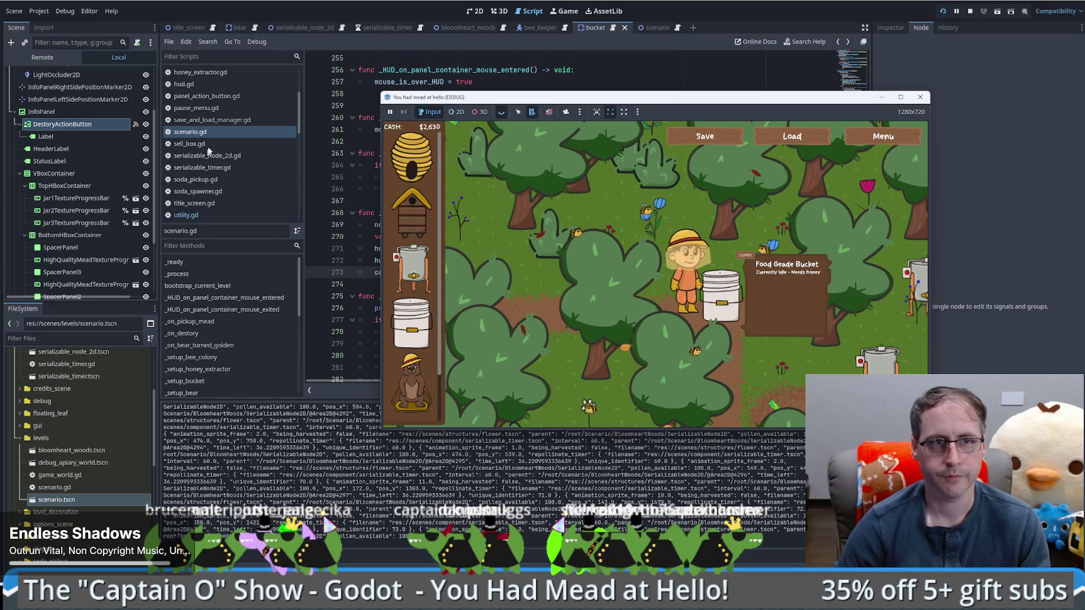
pyautogui.click(598, 28)
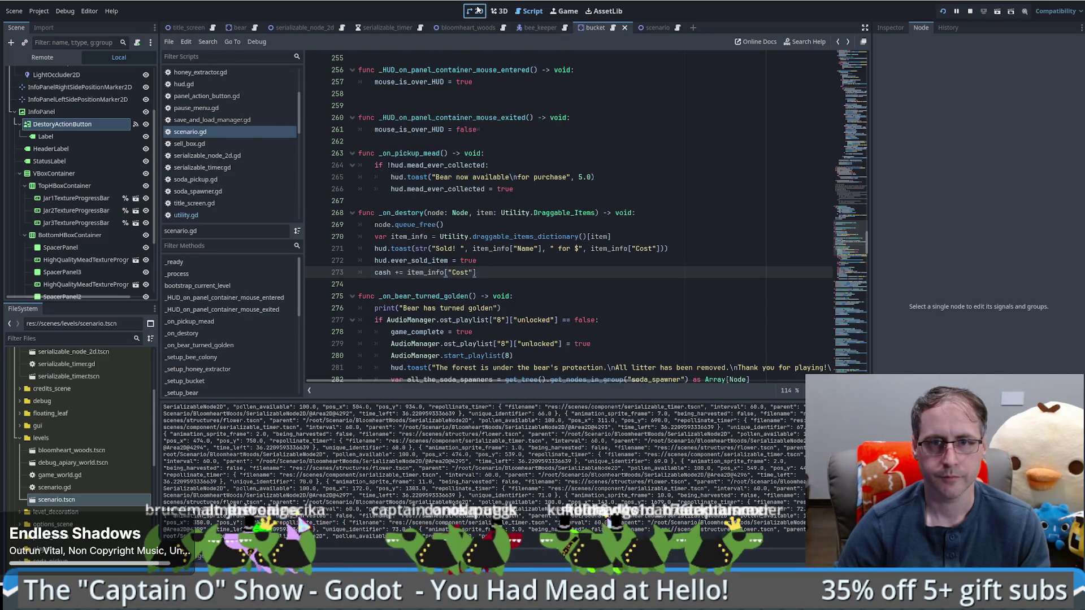
pyautogui.click(477, 9)
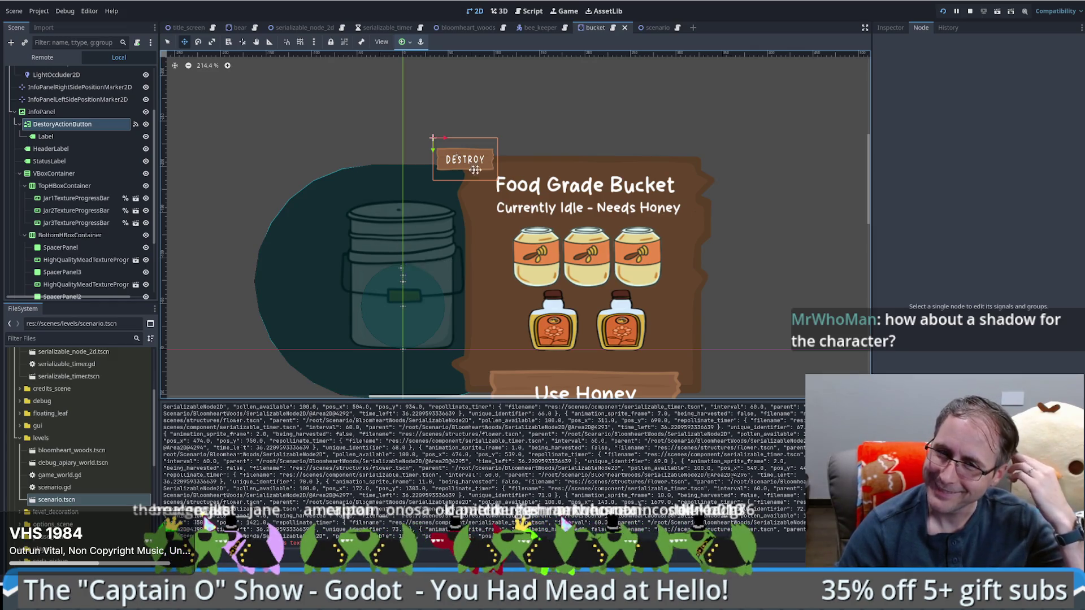
pyautogui.click(530, 10)
pyautogui.click(555, 11)
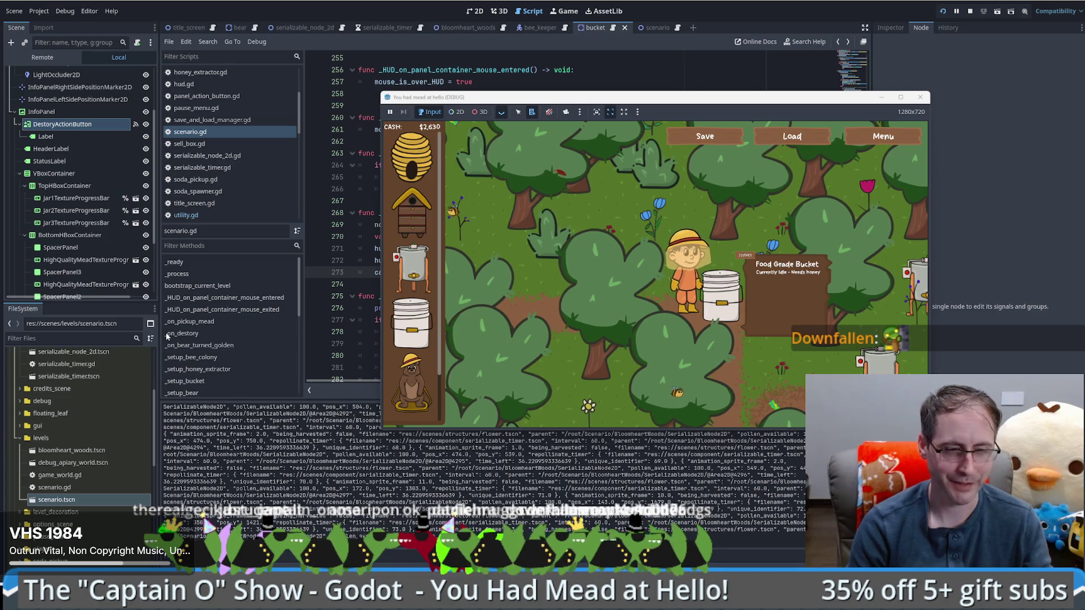
# - Walk the beekeeper around the placed bucket, then stop the running game with F8
pyautogui.press('a')
pyautogui.press('w')
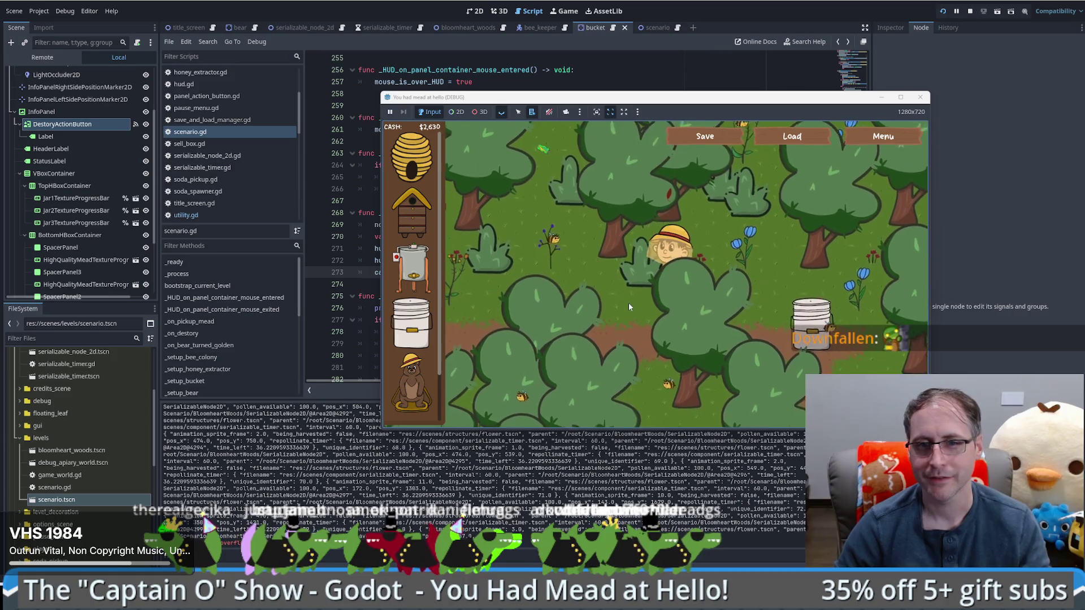
pyautogui.press('d')
pyautogui.press('s')
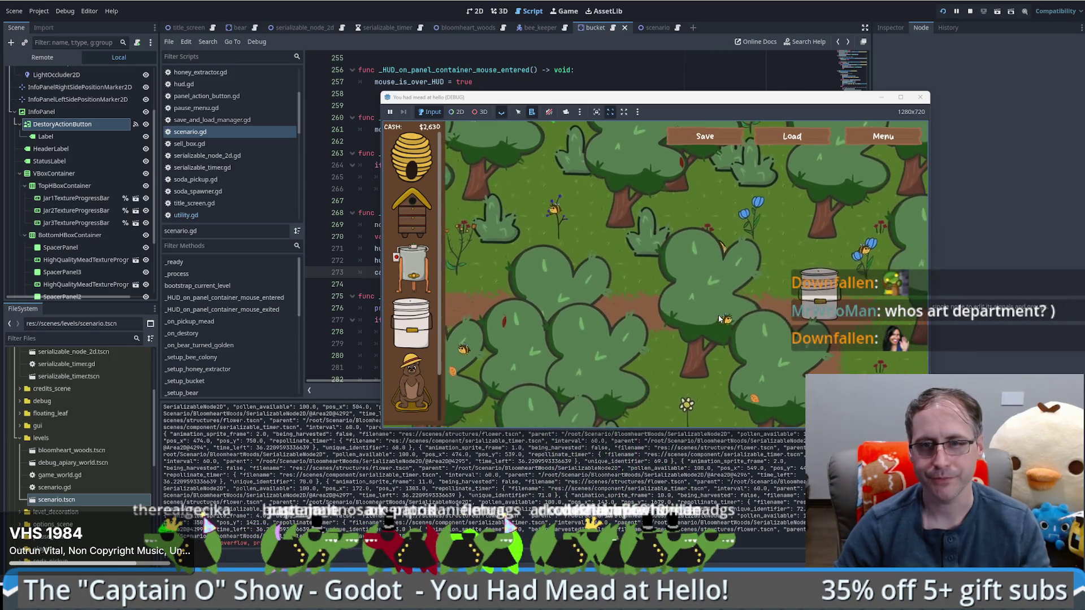
pyautogui.press('w')
pyautogui.press('d')
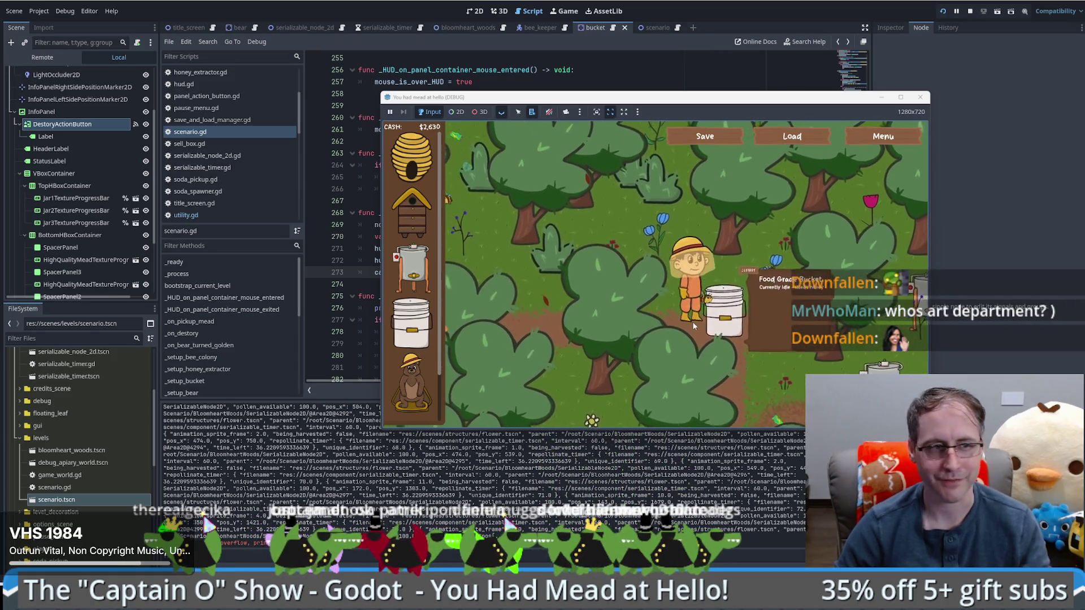
pyautogui.press('s')
pyautogui.press('d')
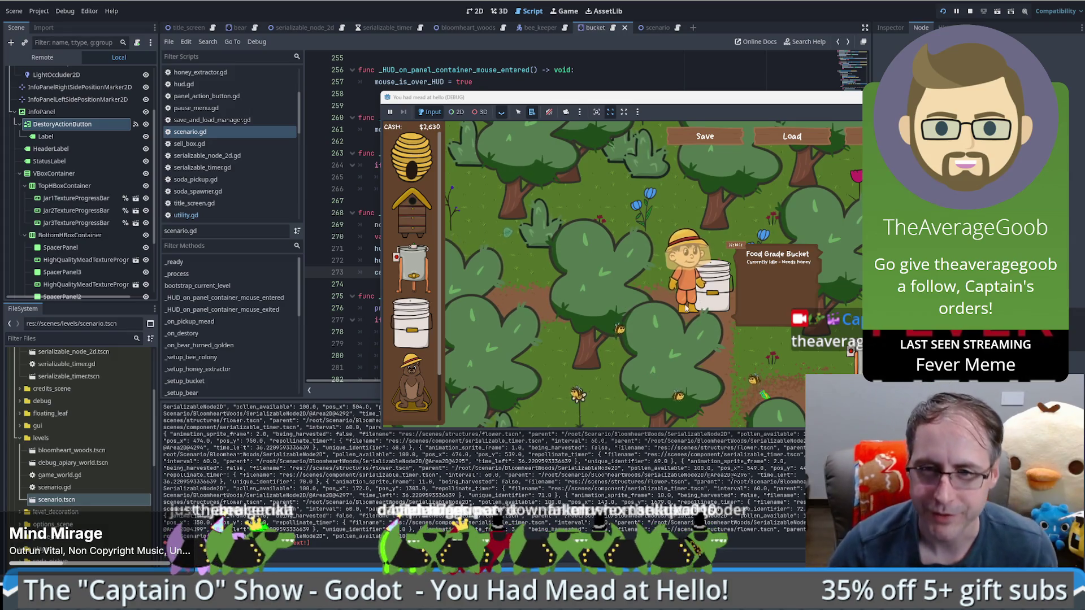
pyautogui.press('w')
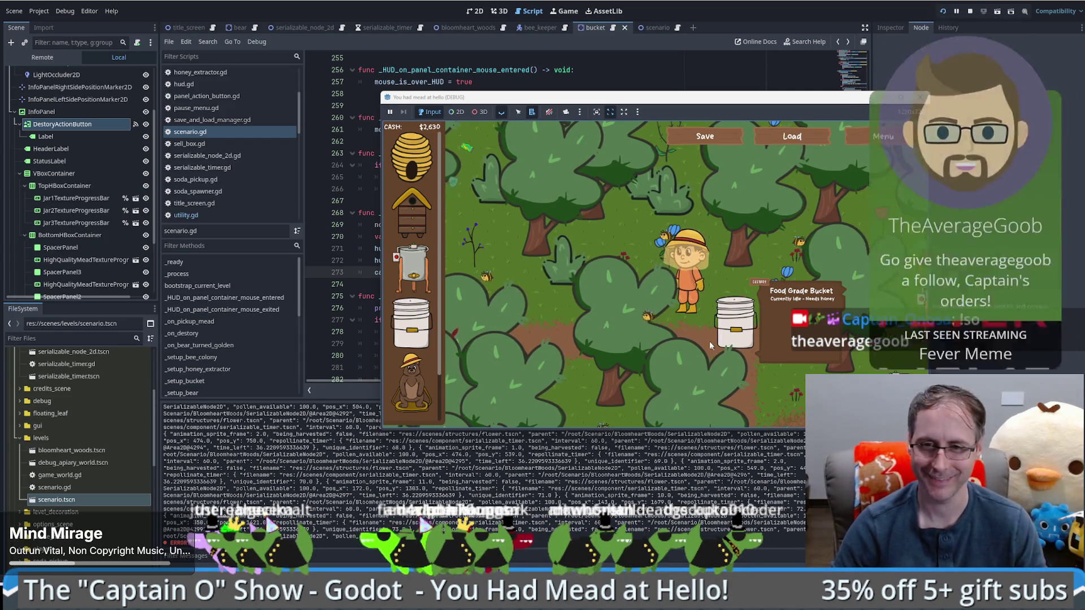
pyautogui.click(693, 323)
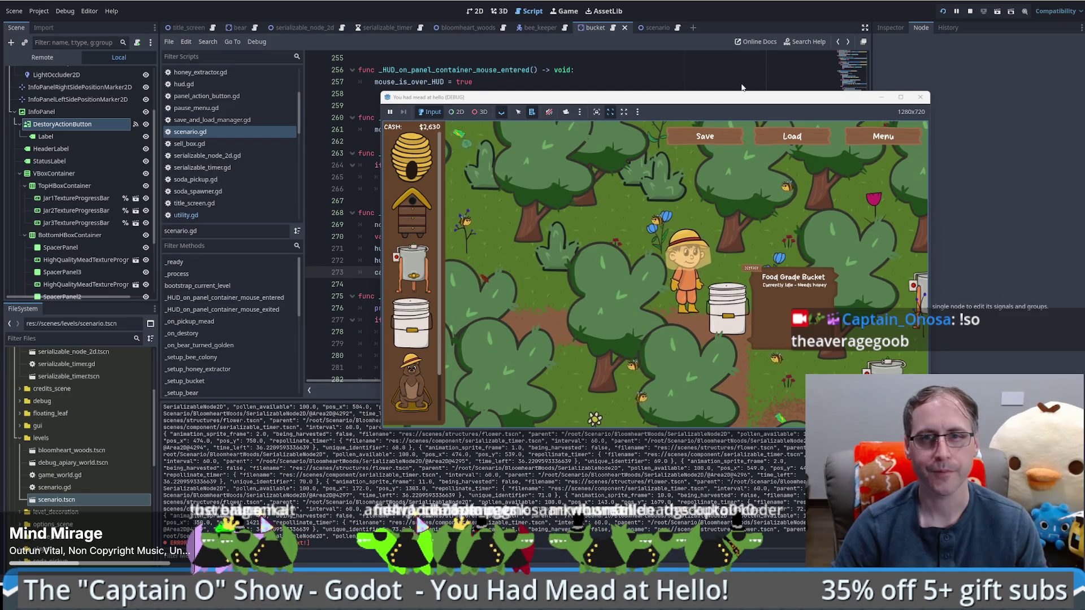
pyautogui.press('F8')
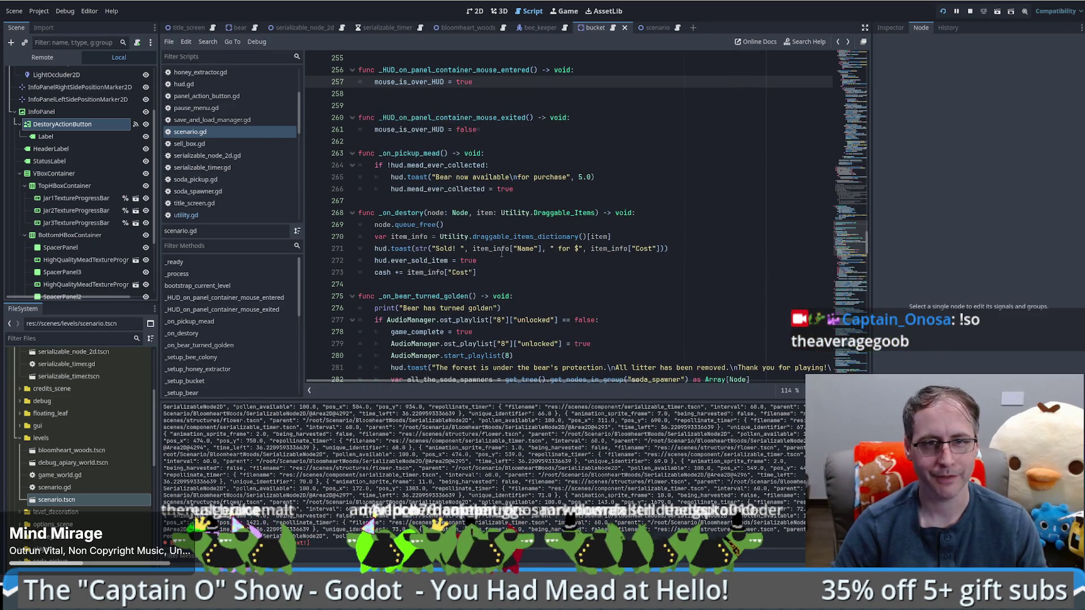
# - Show DestoryActionButton's signals in the Node dock, then switch to Firefox with a new blank tab
pyautogui.click(502, 252)
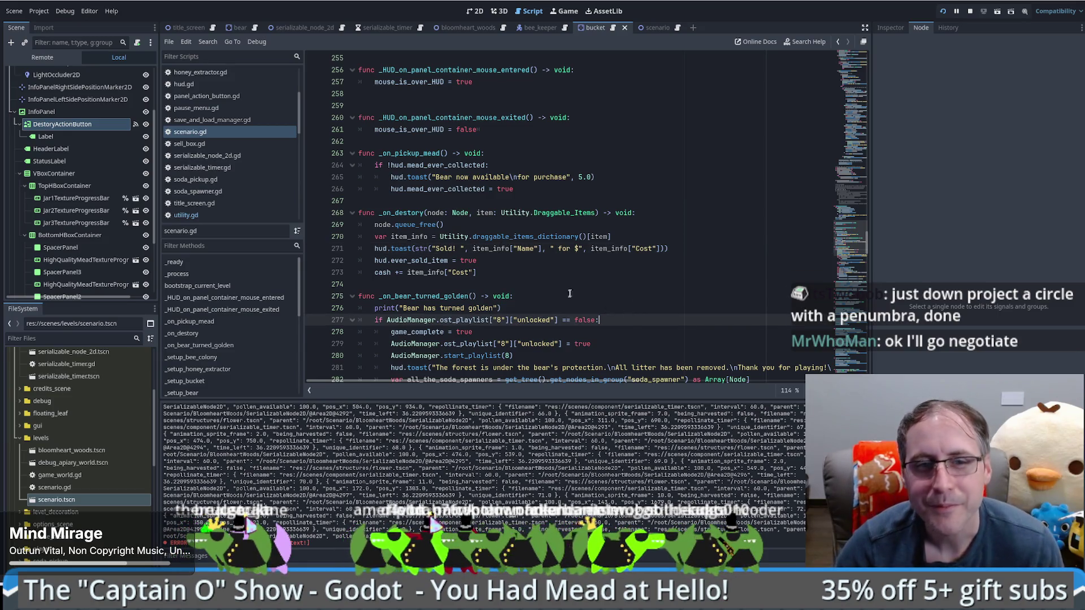
pyautogui.scroll(2, 621, 308)
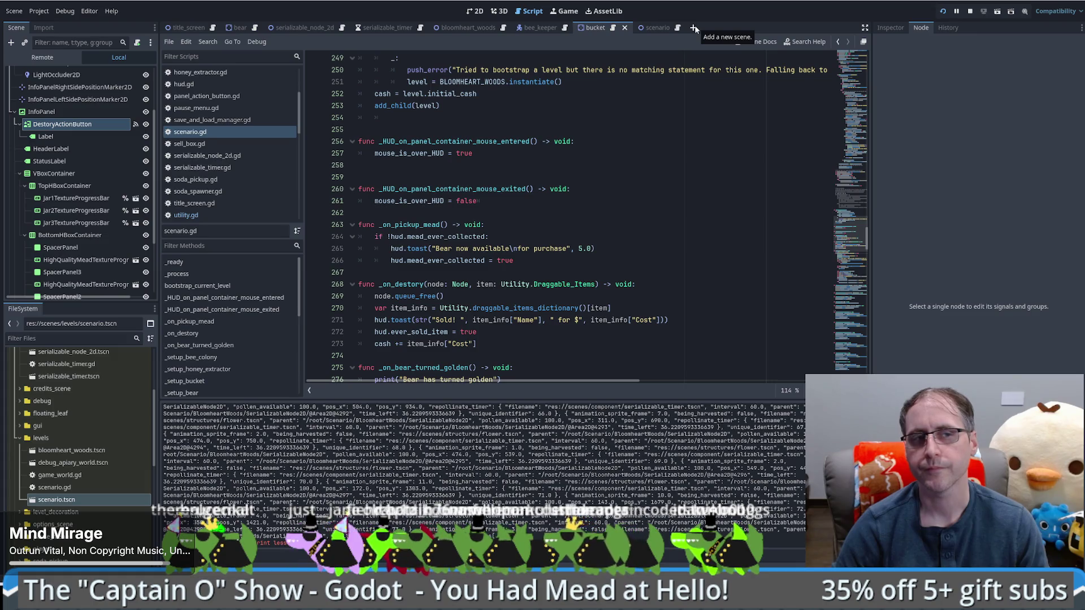
pyautogui.click(67, 124)
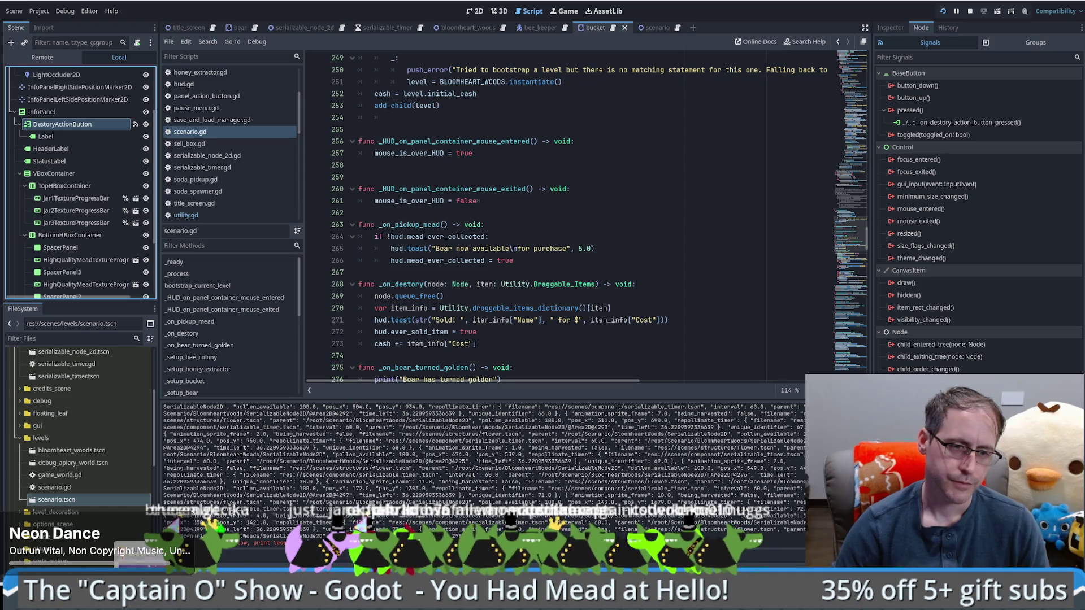
pyautogui.hotkey('alt', 'Tab')
pyautogui.click(987, 2)
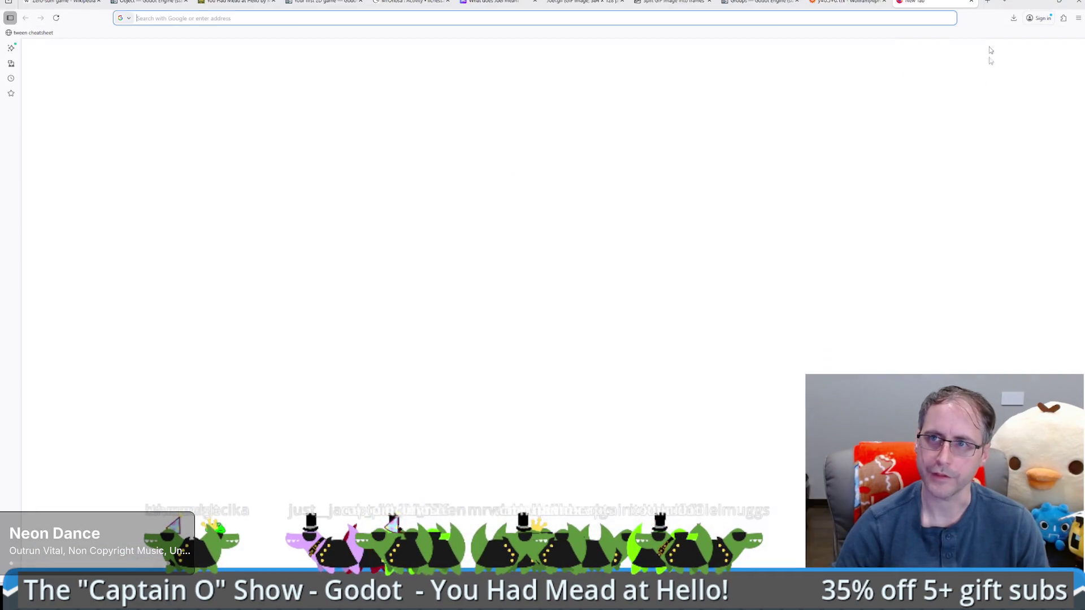
# - Search Google for 'godot button that the user has to click and hold to activate'
pyautogui.write('godot button long press an')
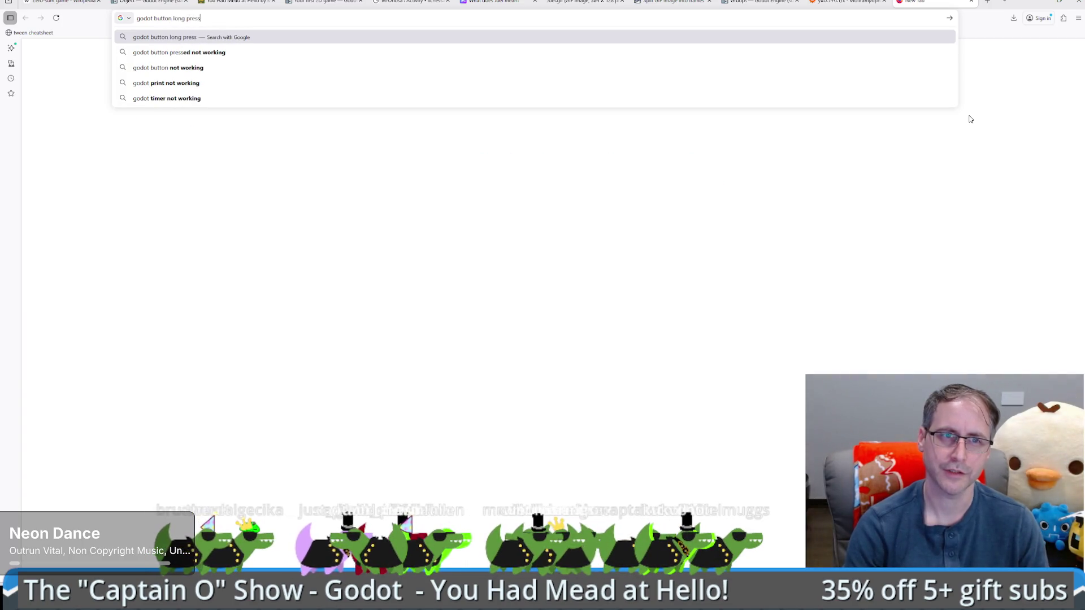
pyautogui.write('imation that st')
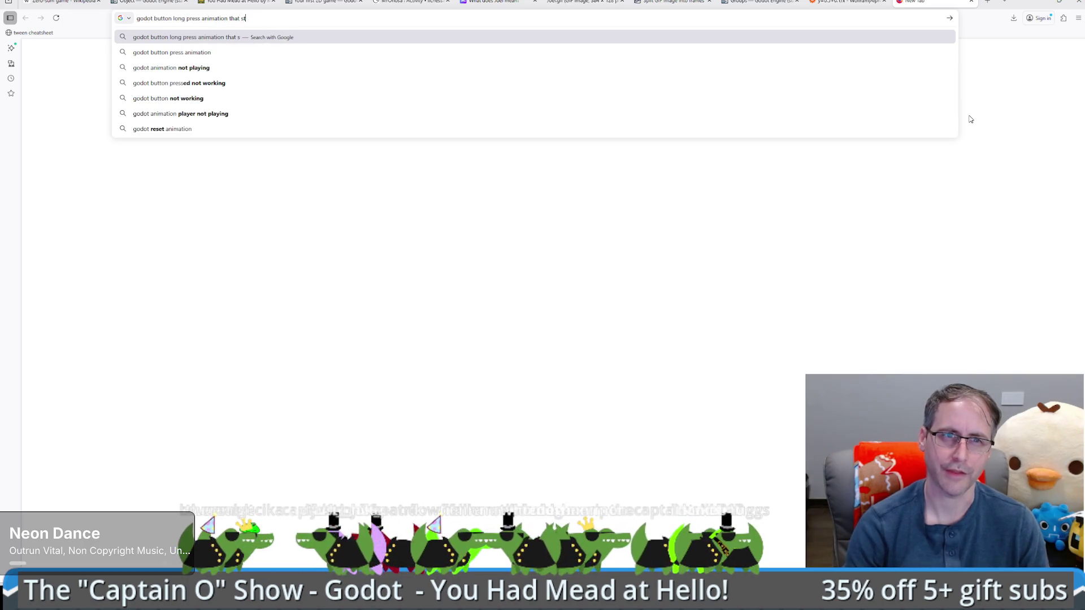
pyautogui.write('ops')
pyautogui.press('BackSpace')
pyautogui.press('BackSpace')
pyautogui.press('BackSpace')
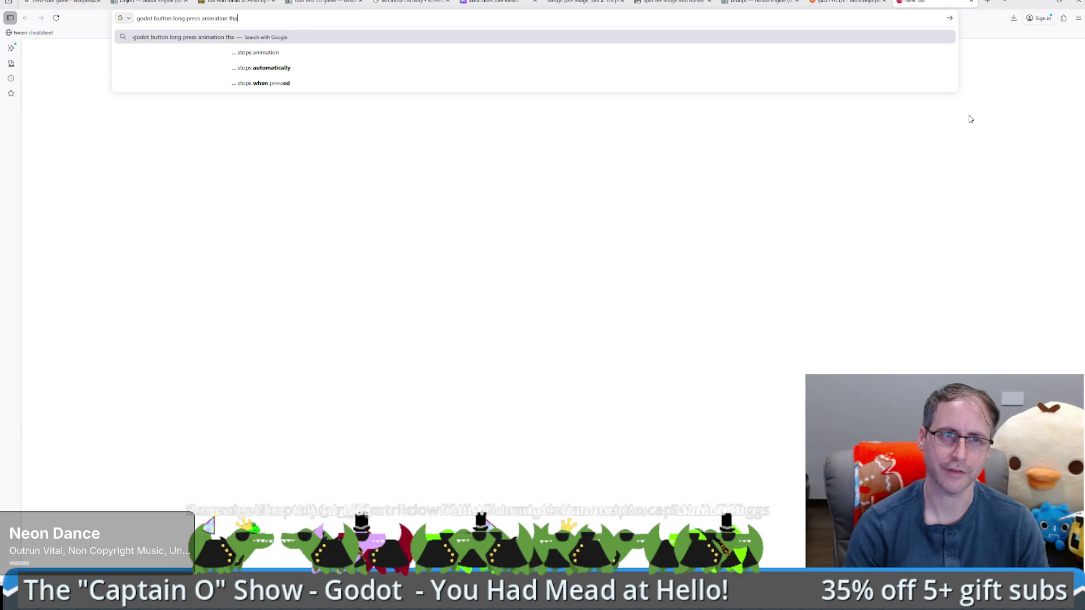
pyautogui.write('button tha')
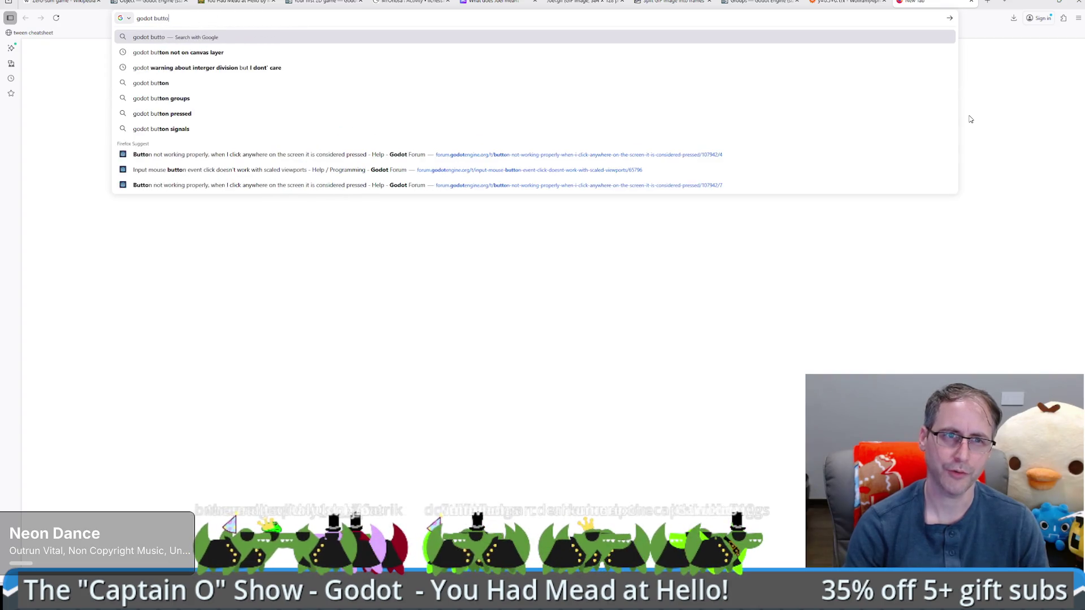
pyautogui.write('er has the ')
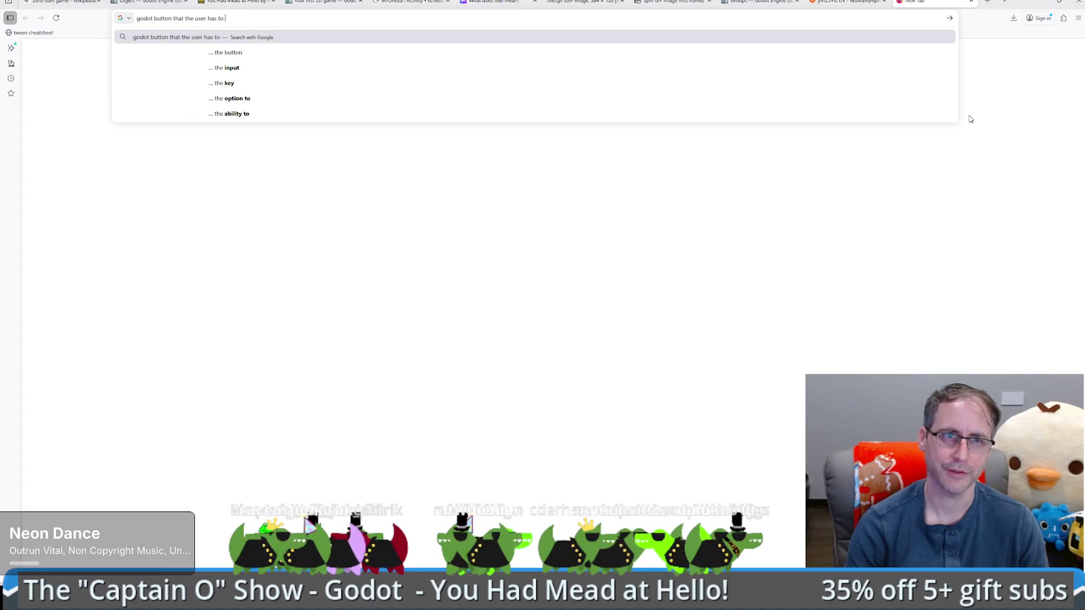
pyautogui.write(' and holdto ac')
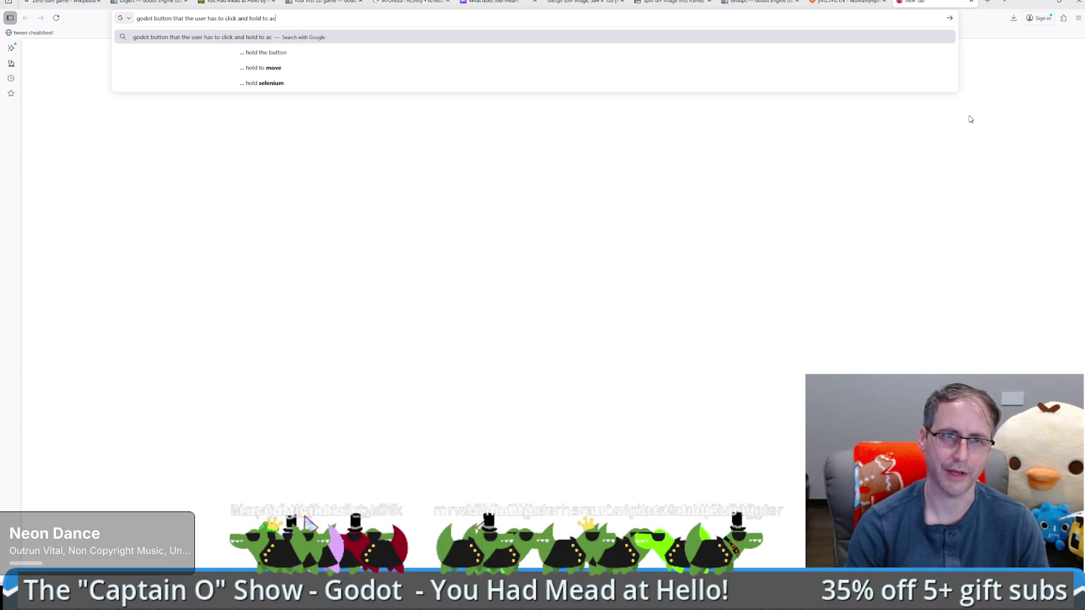
pyautogui.write('te')
pyautogui.press('Return')
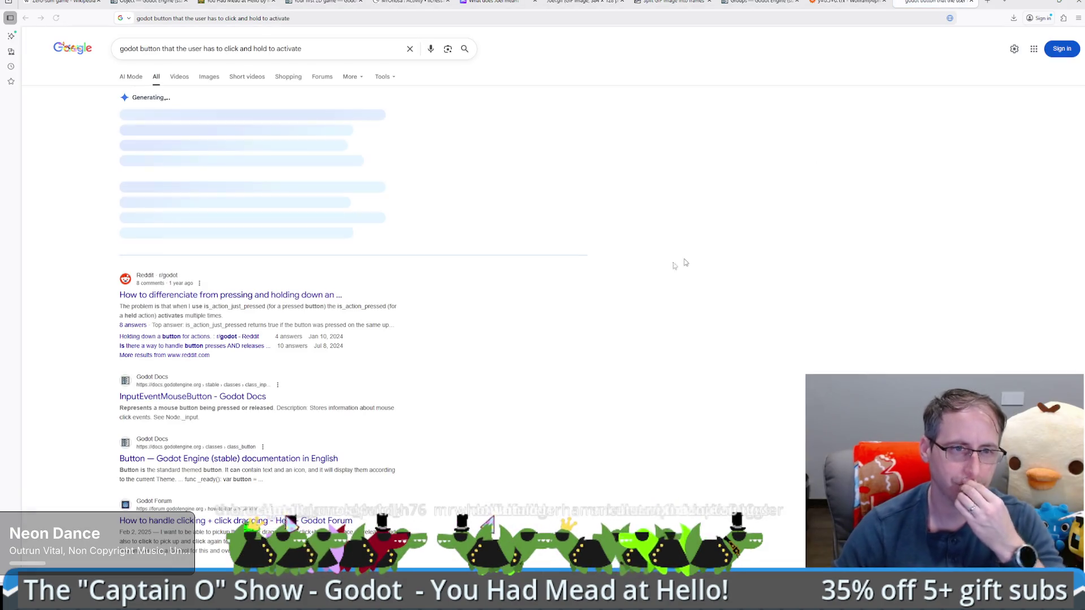
# - Open the 'BaseButton — Godot Engine (stable) documentation' result from page 2 of the results
pyautogui.scroll(-3, 238, 373)
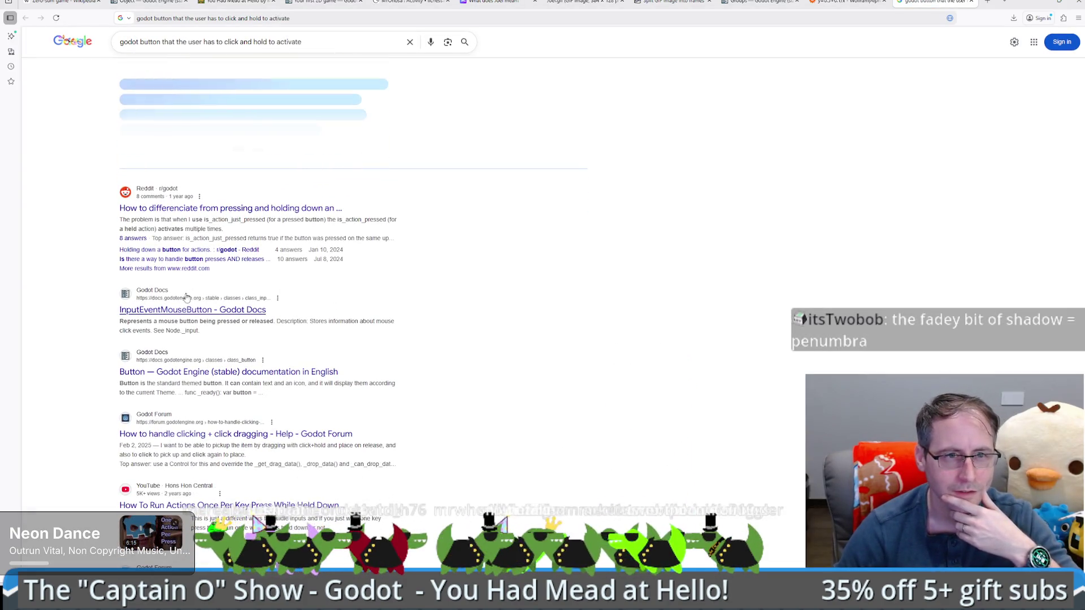
pyautogui.scroll(-8, 224, 302)
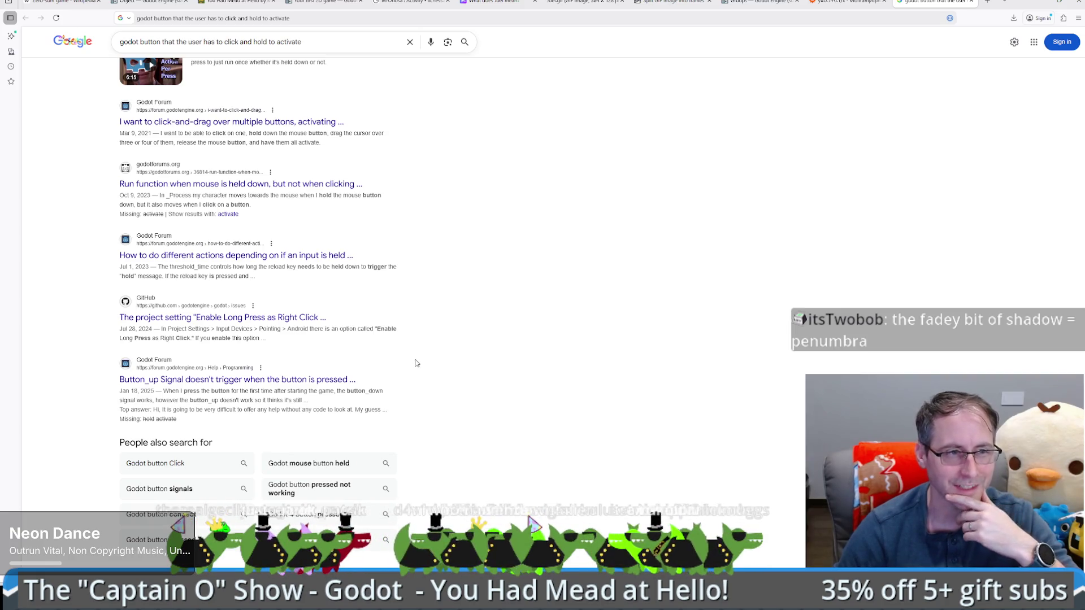
pyautogui.scroll(-2, 403, 348)
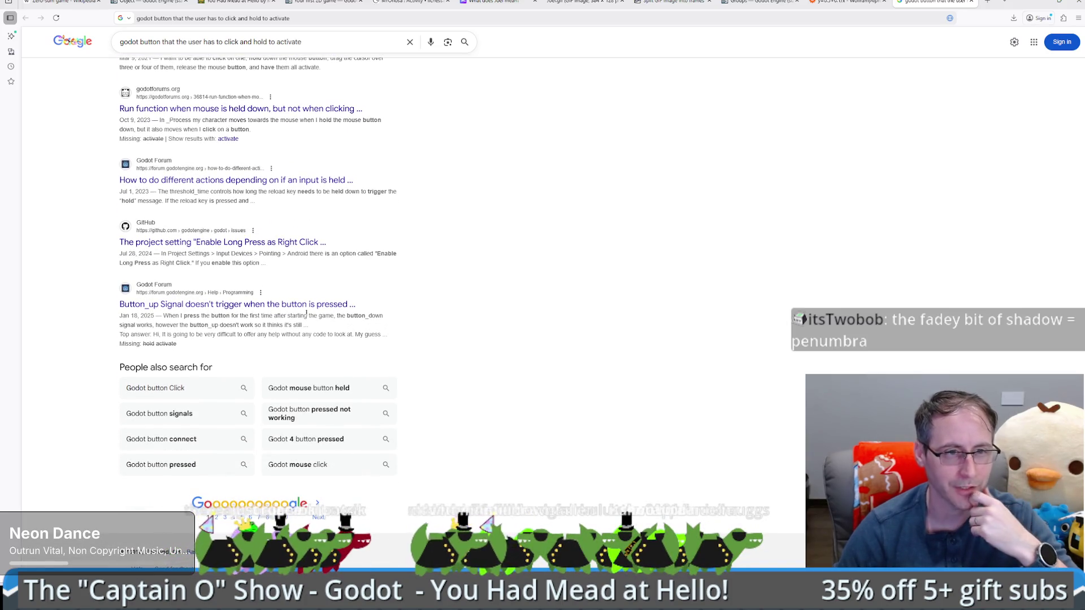
pyautogui.click(219, 519)
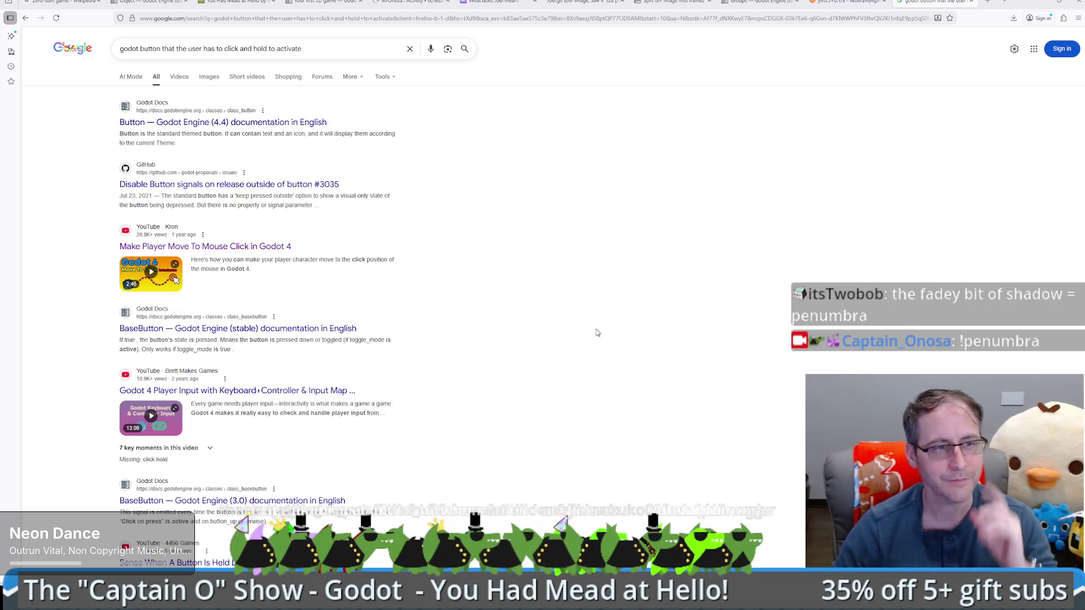
pyautogui.scroll(-1, 503, 308)
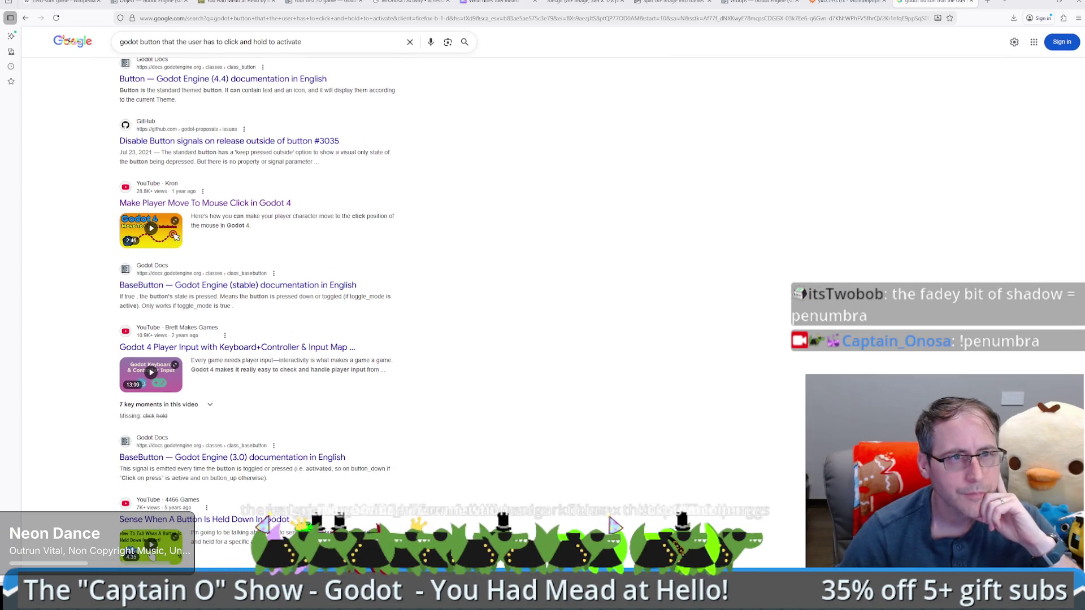
pyautogui.scroll(-1, 472, 173)
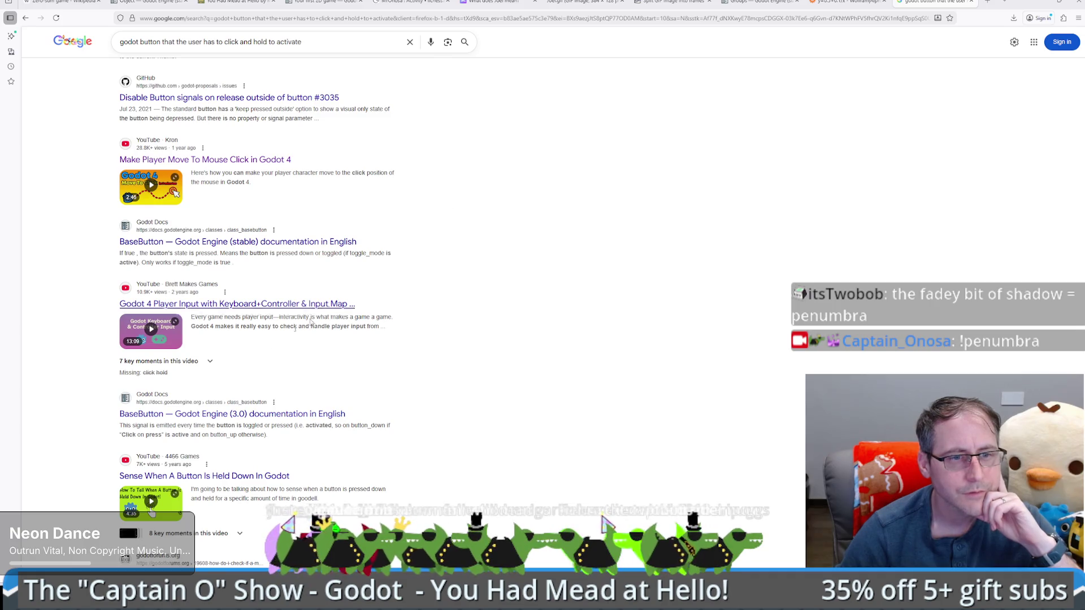
pyautogui.scroll(-3, 192, 476)
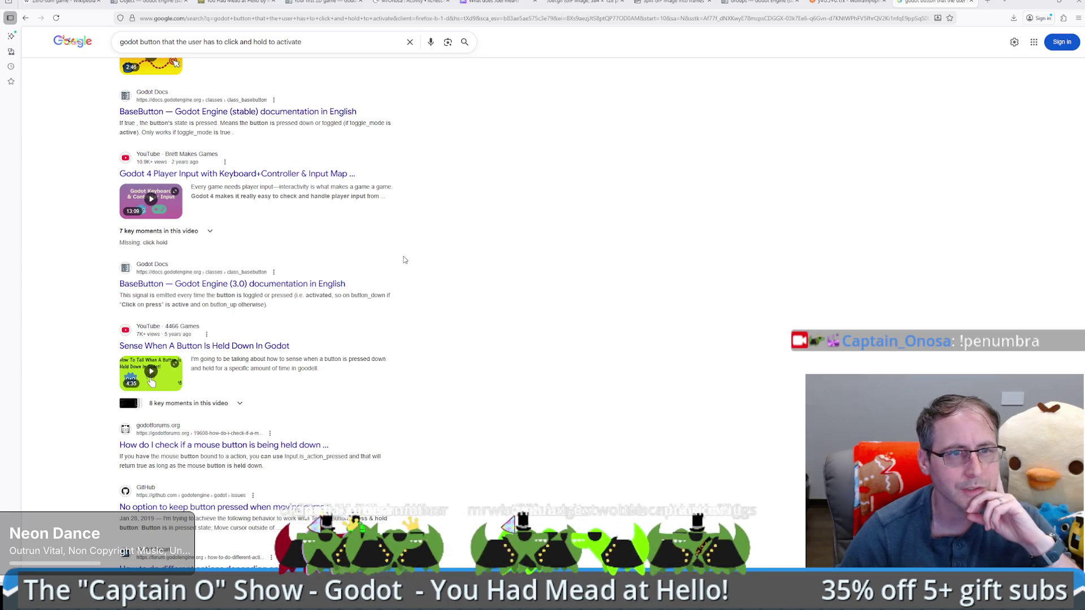
pyautogui.click(258, 112)
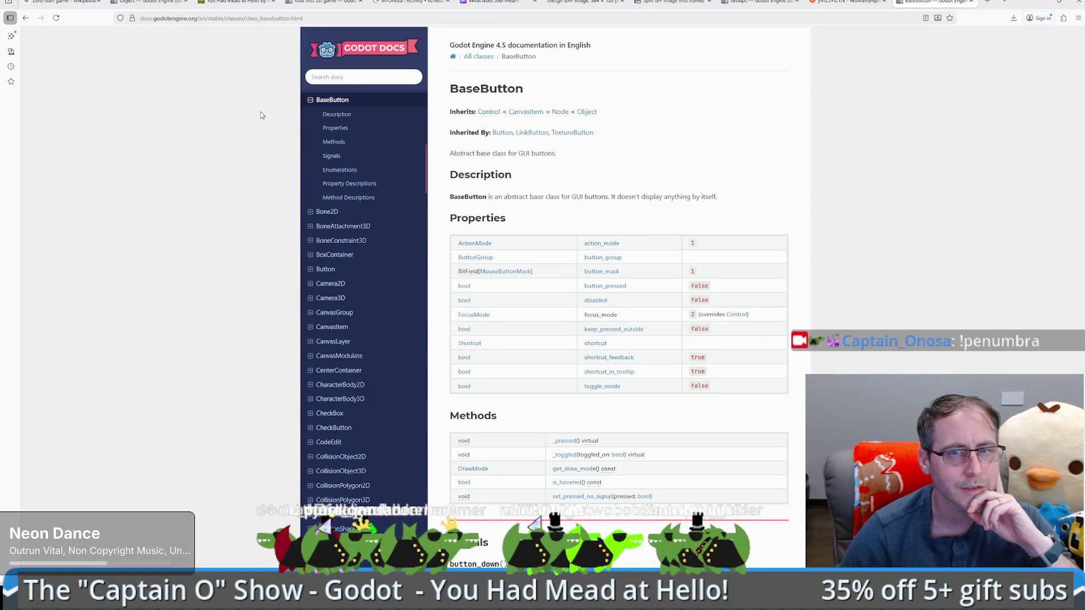
# - Open the Button class reference from the docs sidebar
pyautogui.scroll(2, 399, 226)
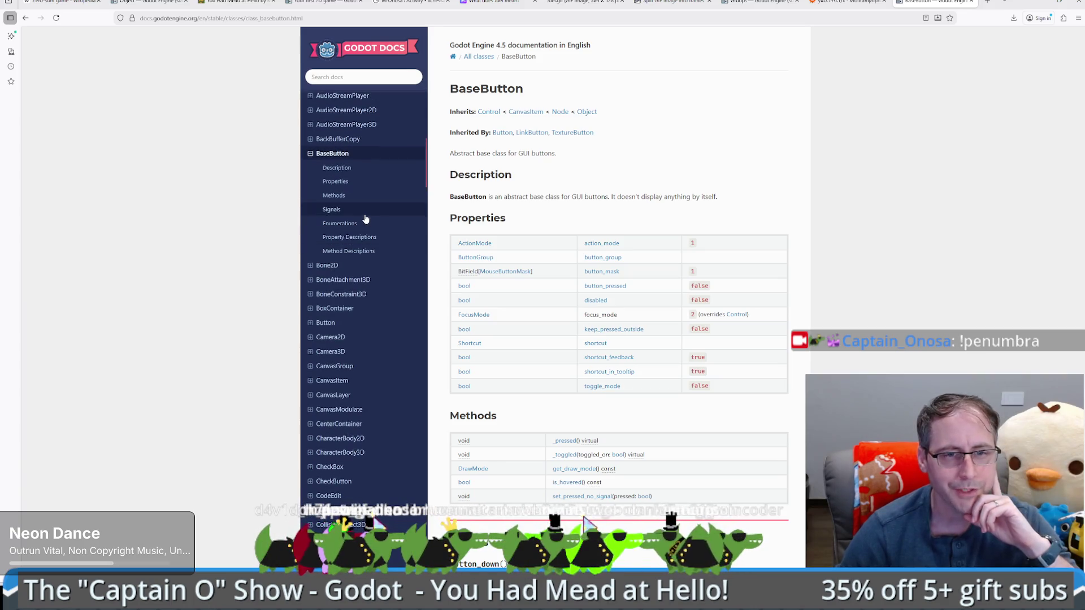
pyautogui.scroll(-2, 365, 219)
pyautogui.click(326, 271)
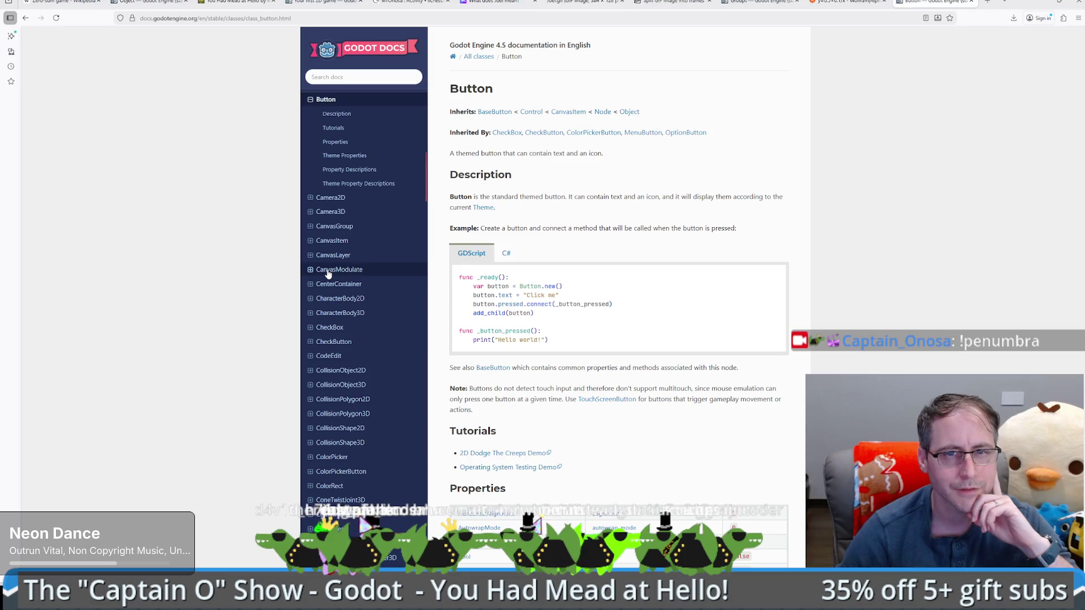
# - Skim the Button reference, then go back to Godot and add a new empty scene tab
pyautogui.scroll(2, 398, 204)
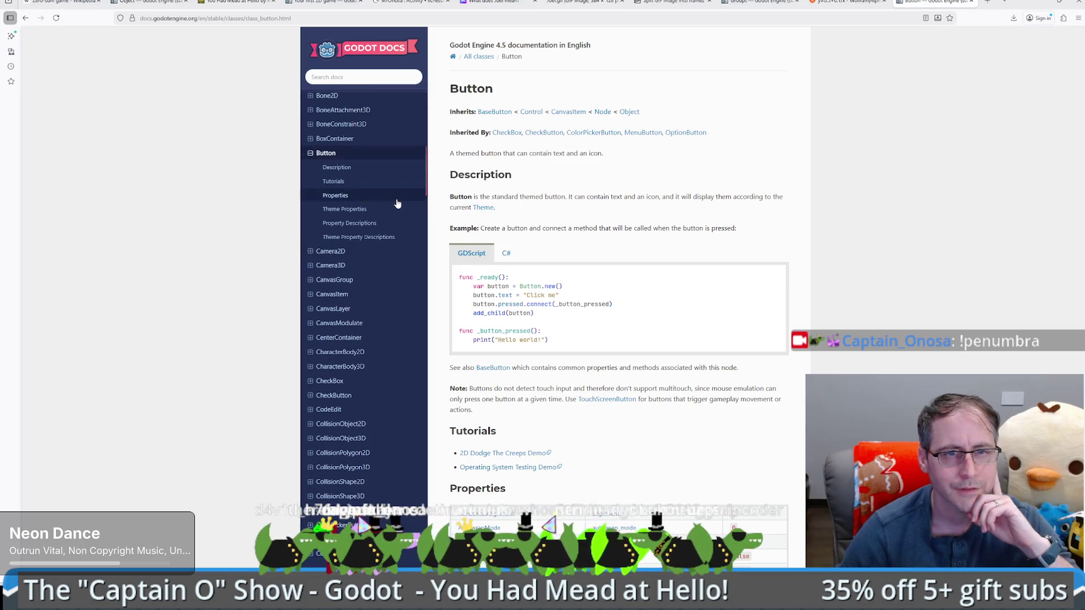
pyautogui.scroll(-8, 397, 204)
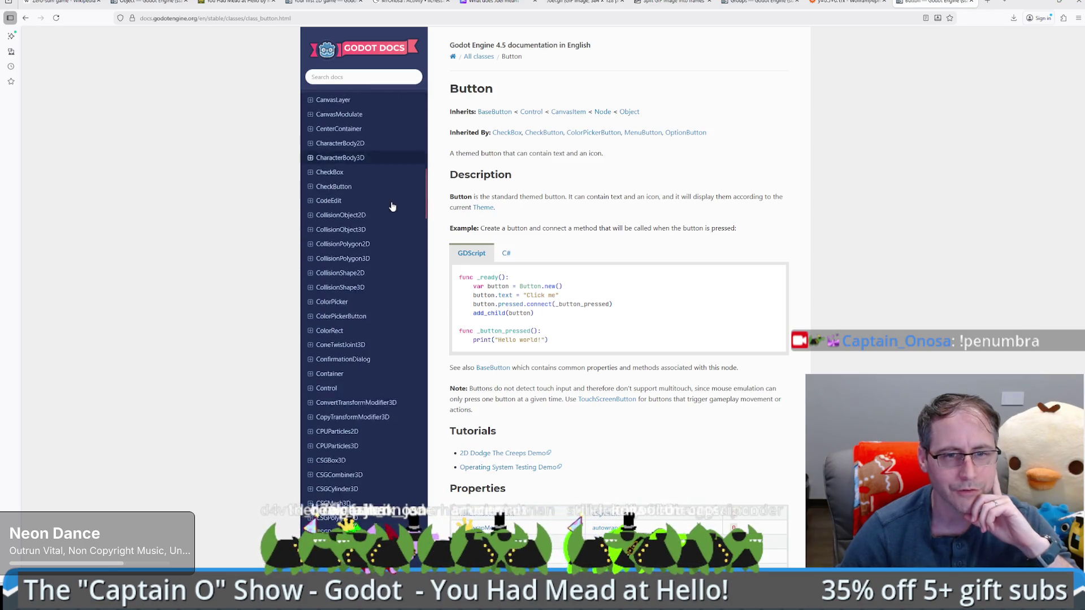
pyautogui.scroll(-8, 393, 206)
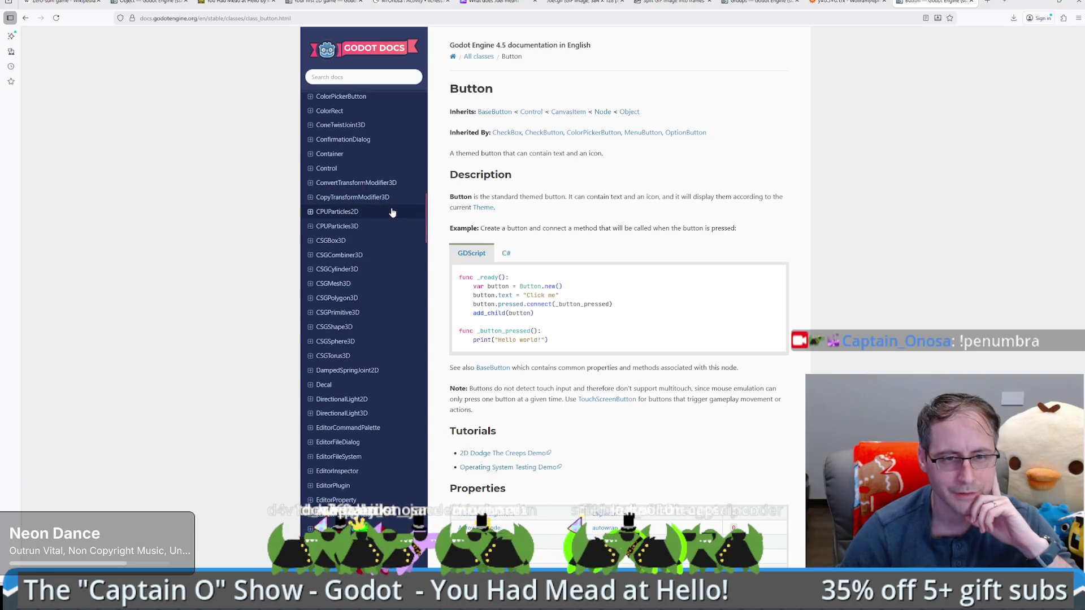
pyautogui.scroll(2, 392, 212)
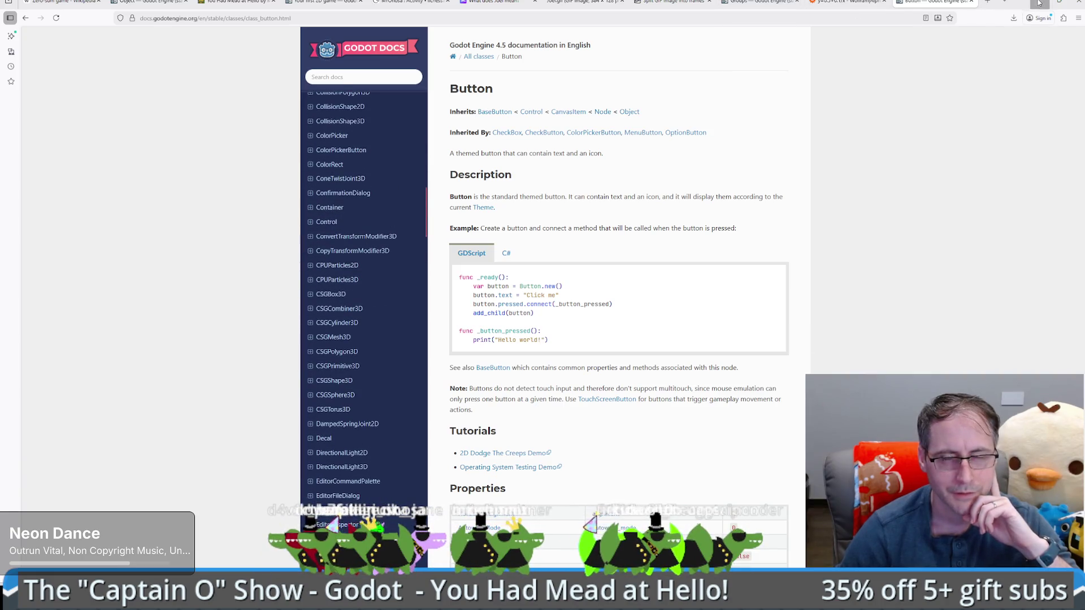
pyautogui.click(1039, 3)
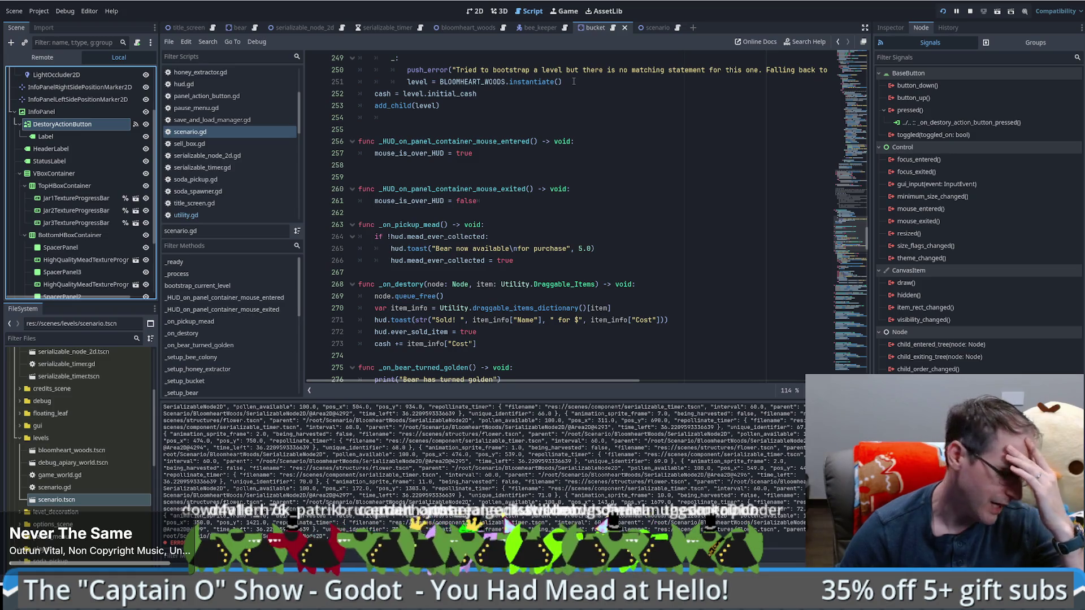
pyautogui.click(693, 28)
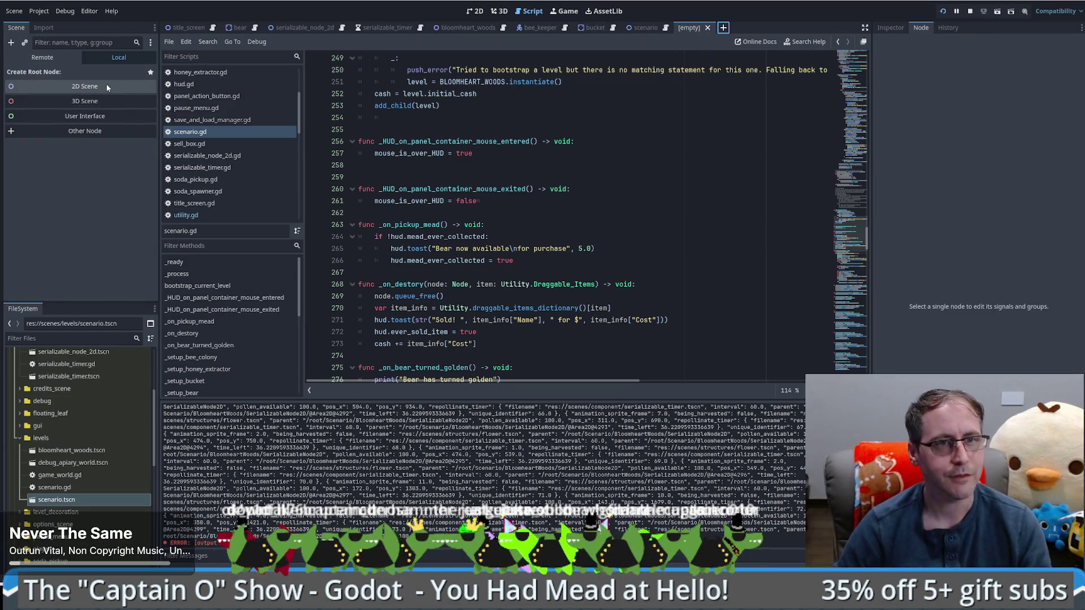
# - Search root node types for 'but', select TextureButton, and enlarge the Create New Node dialog
pyautogui.click(82, 133)
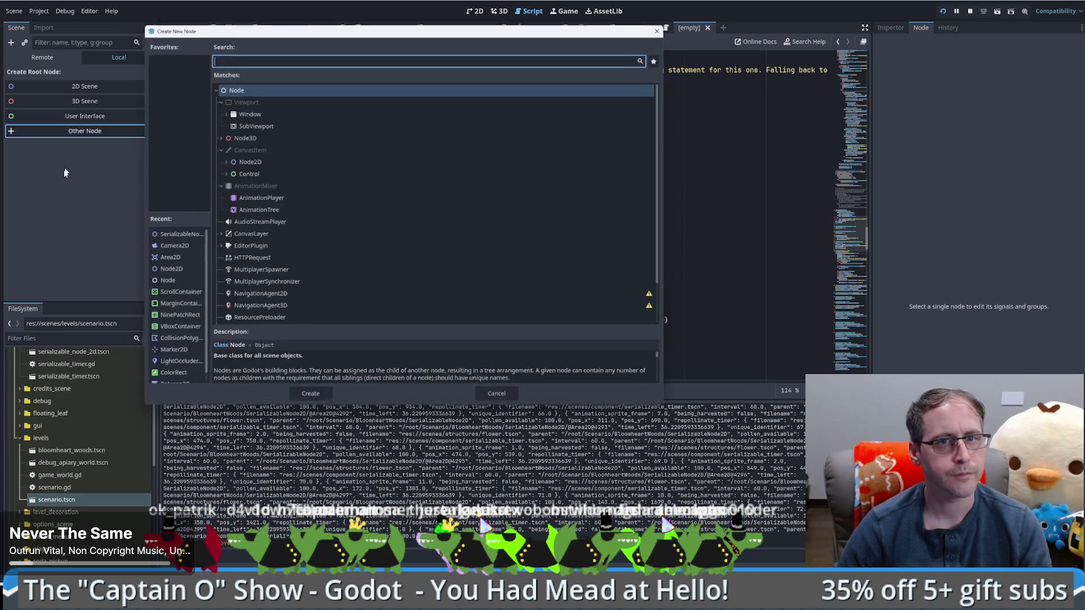
pyautogui.write('but')
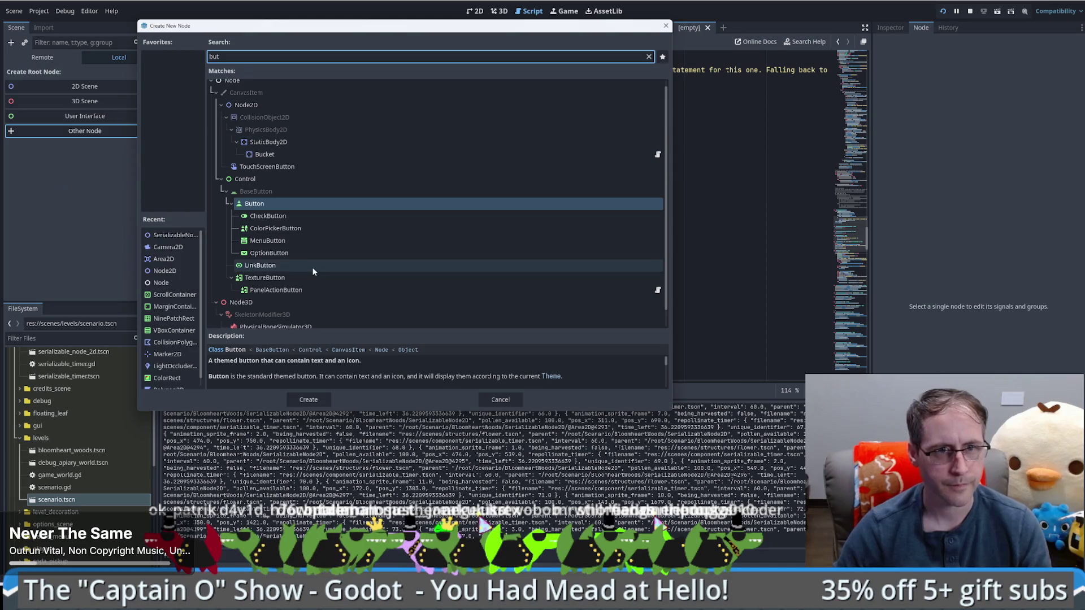
pyautogui.click(272, 278)
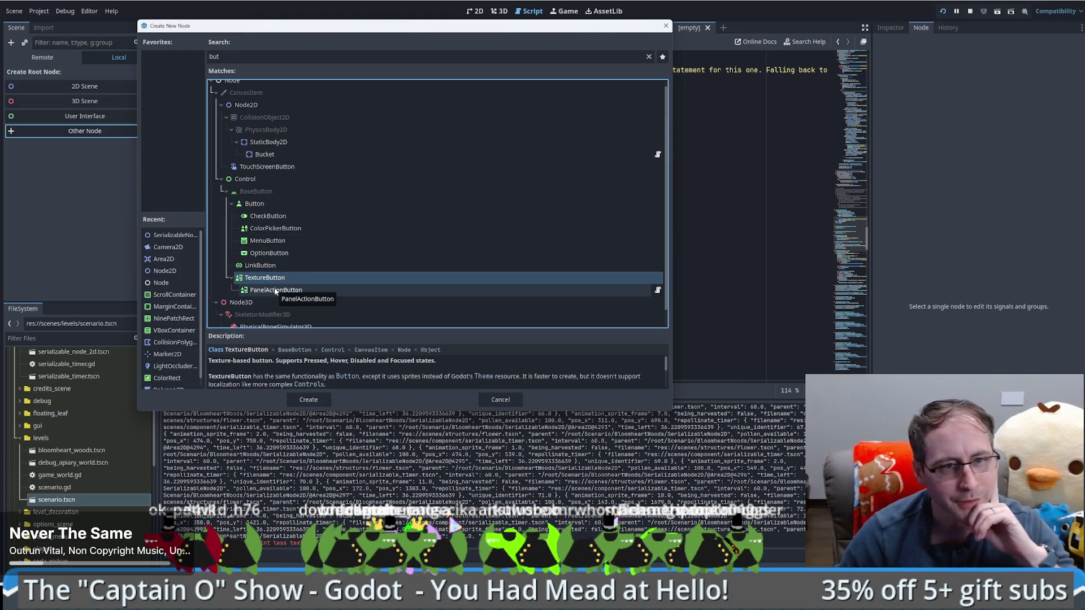
pyautogui.moveTo(358, 413); pyautogui.dragTo(359, 440)
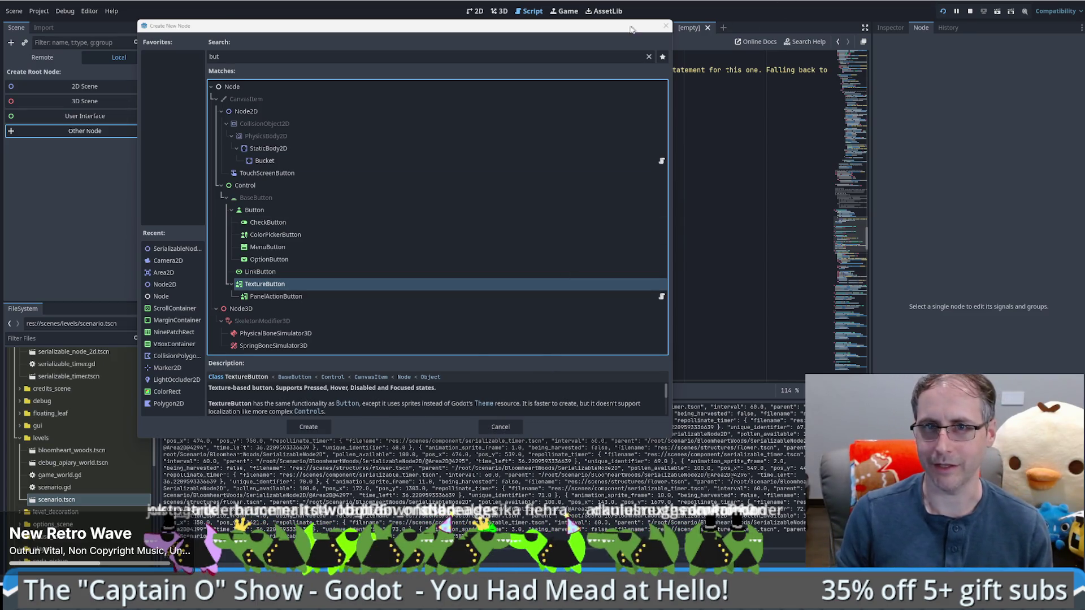
pyautogui.click(662, 29)
# - Run the game and place a $100 Natural Bee Hive among the trees
pyautogui.click(942, 11)
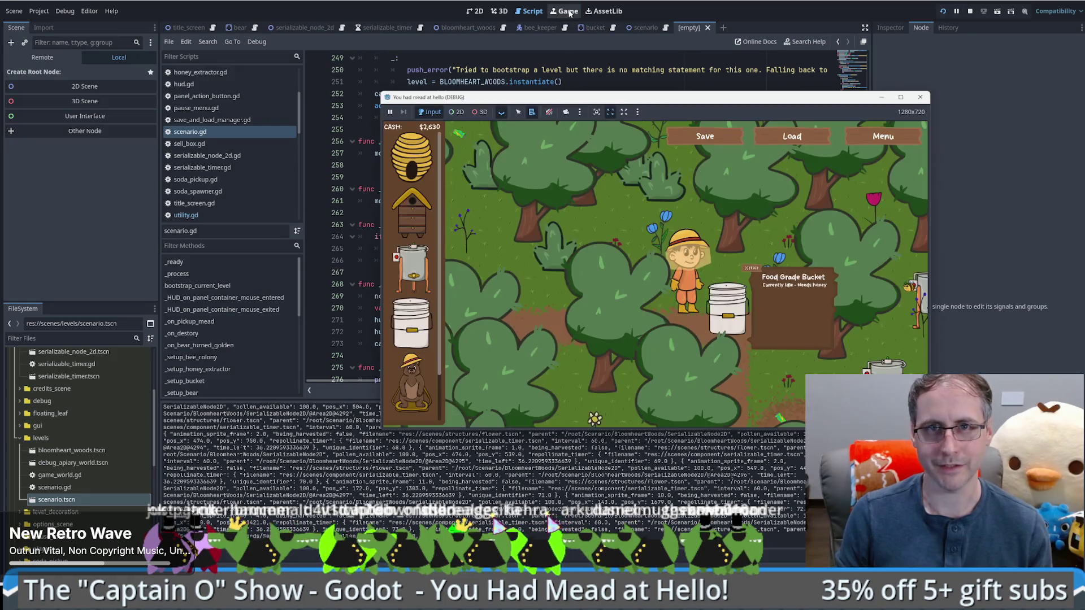
pyautogui.click(411, 158)
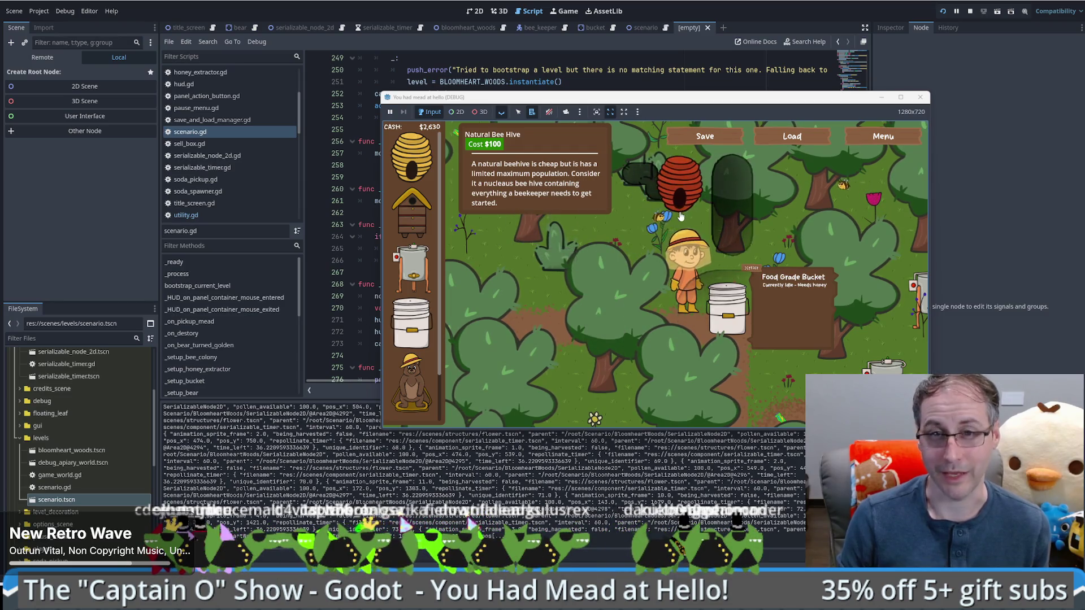
pyautogui.click(776, 258)
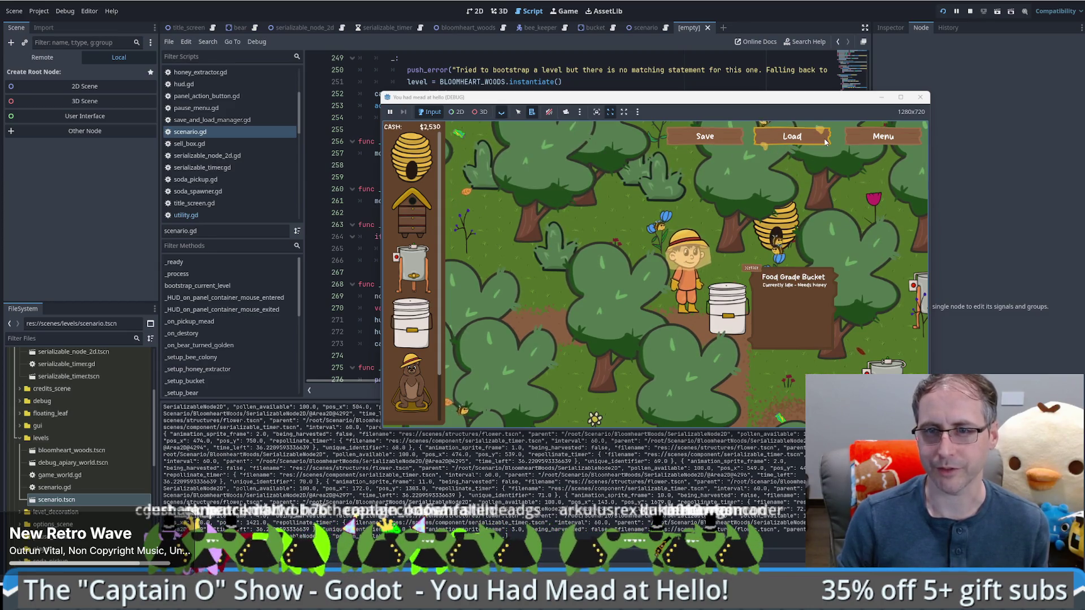
# - Save and reload the game, leaving $2,530, then stop it with F8
pyautogui.click(738, 138)
pyautogui.click(791, 138)
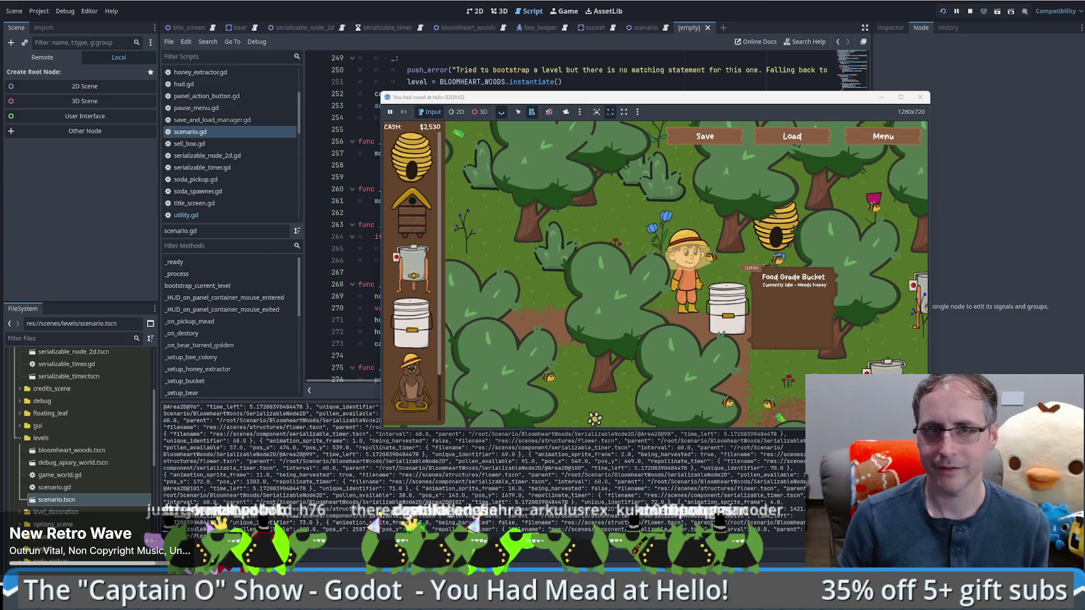
pyautogui.press('F8')
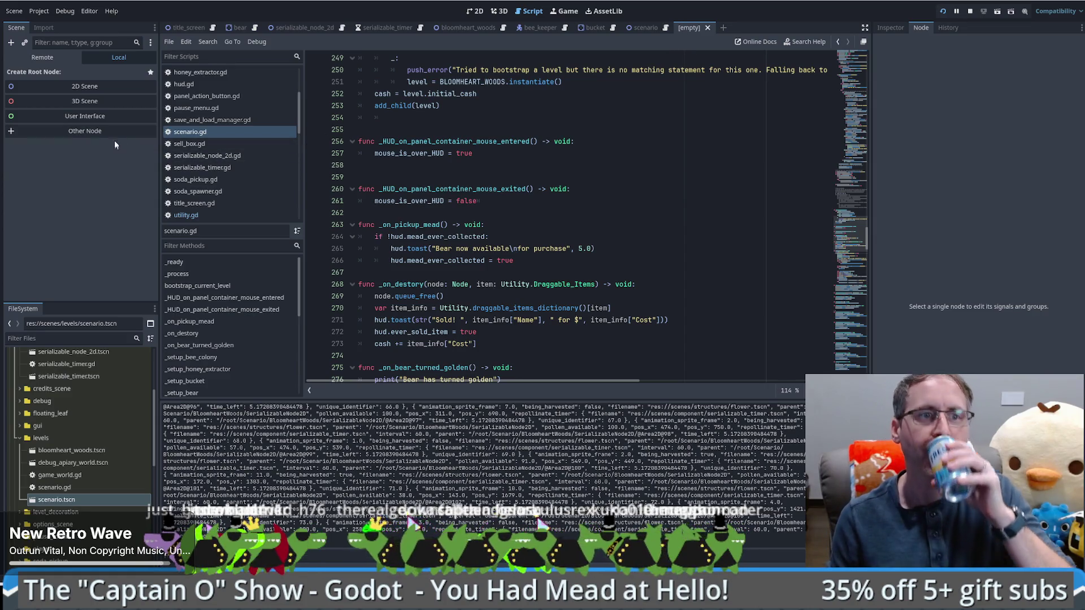
# - Create a TextureButton root node after comparing it with PanelActionButton, and switch to the 2D view
pyautogui.click(113, 133)
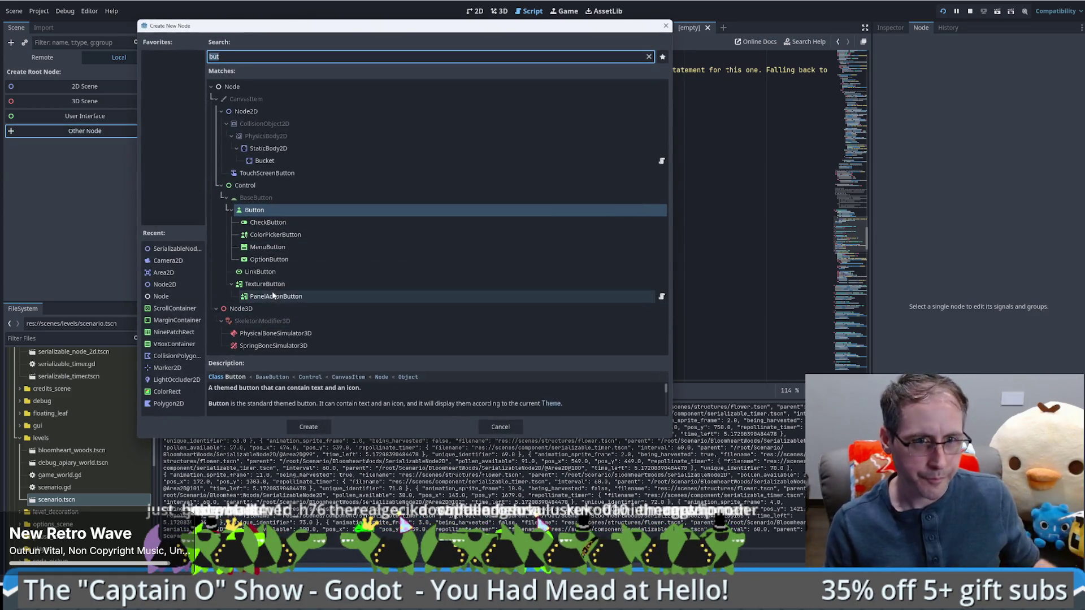
pyautogui.click(272, 286)
pyautogui.click(280, 297)
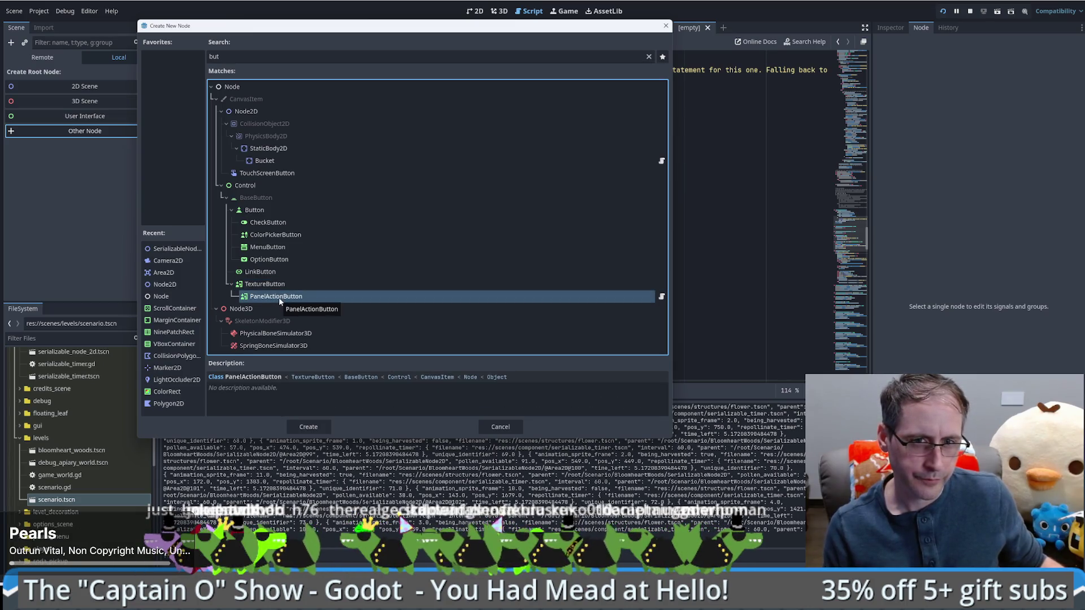
pyautogui.click(269, 283)
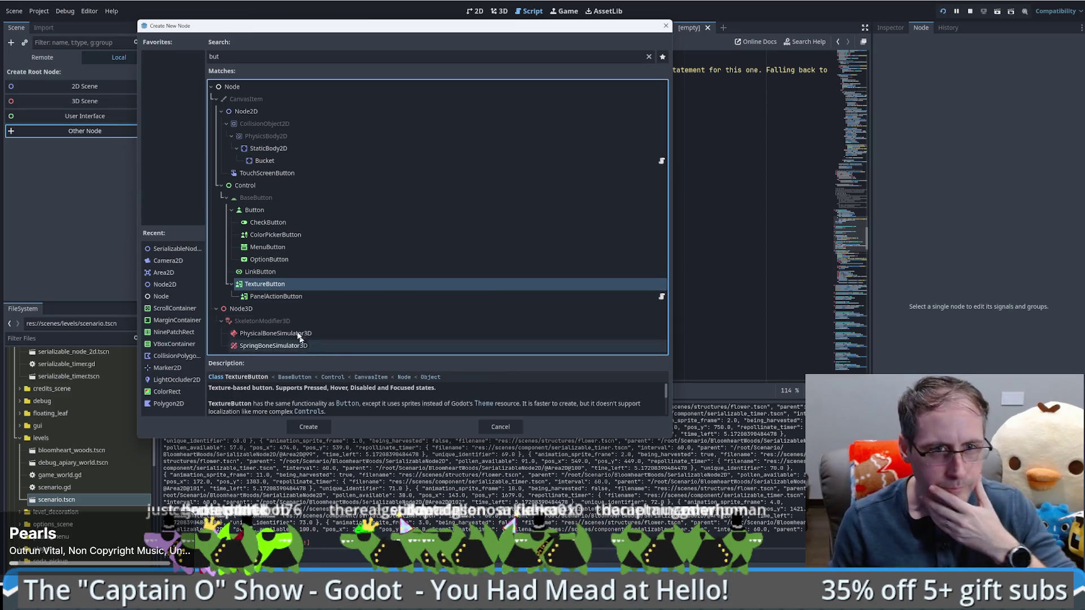
pyautogui.click(277, 296)
pyautogui.click(289, 283)
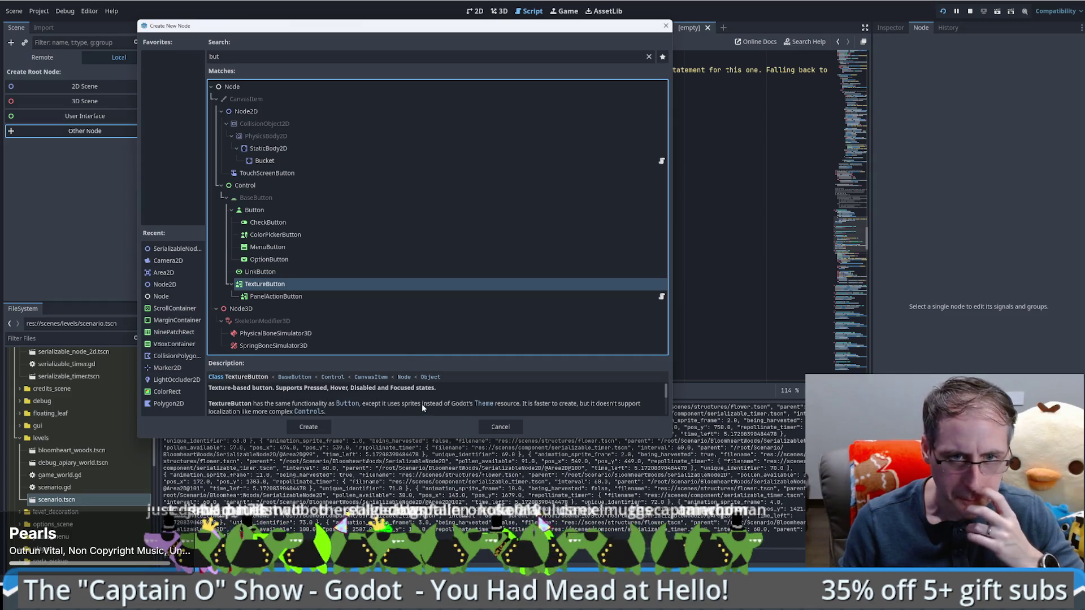
pyautogui.scroll(-1, 415, 407)
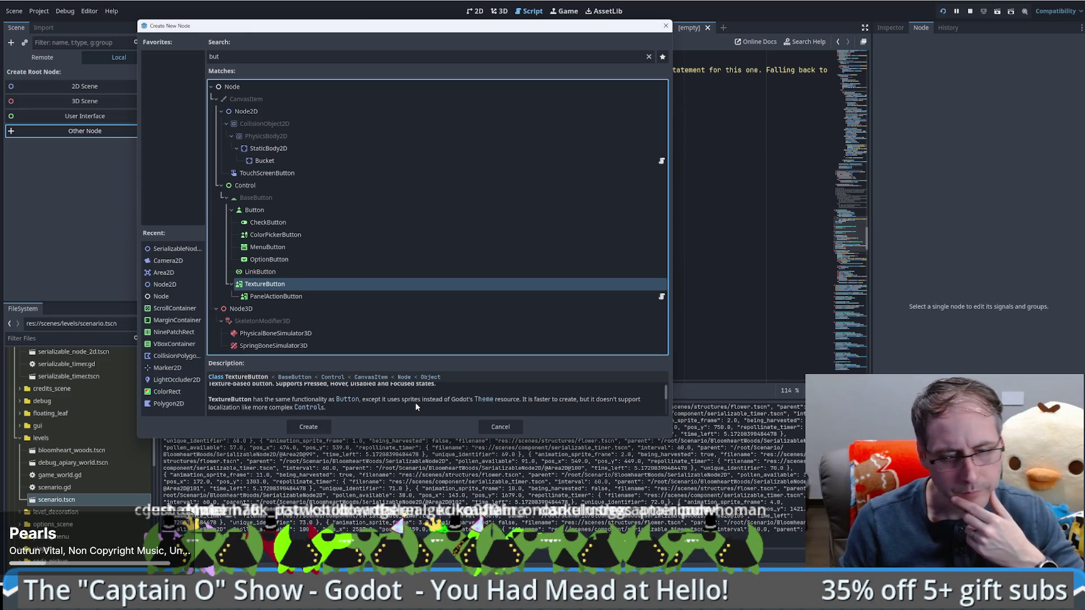
pyautogui.click(314, 430)
pyautogui.click(477, 12)
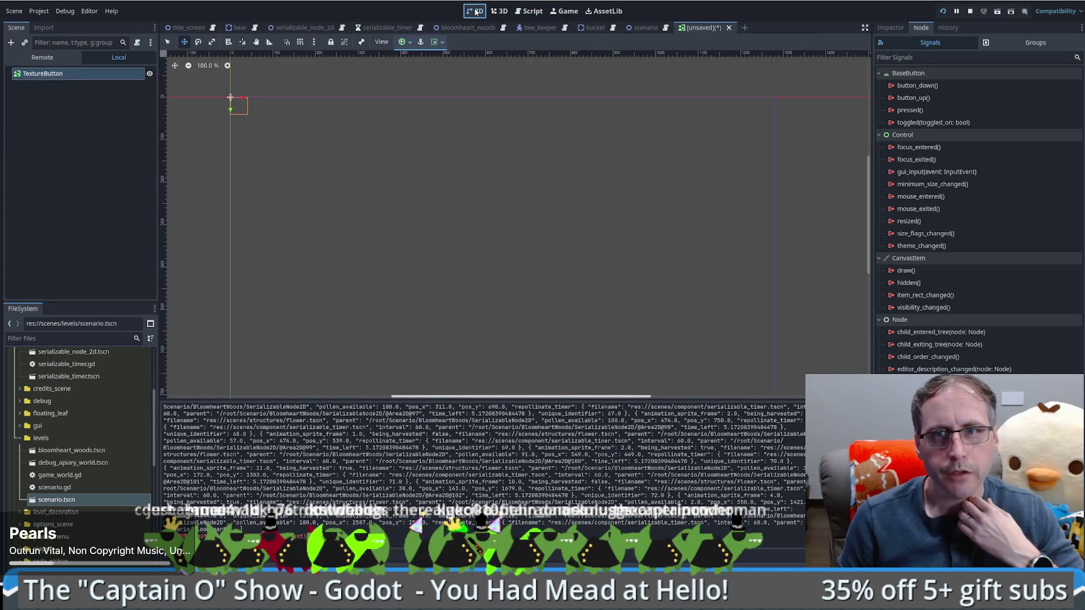
# - Rename the root TextureButton node to LongPressTextureButton
pyautogui.press('F2')
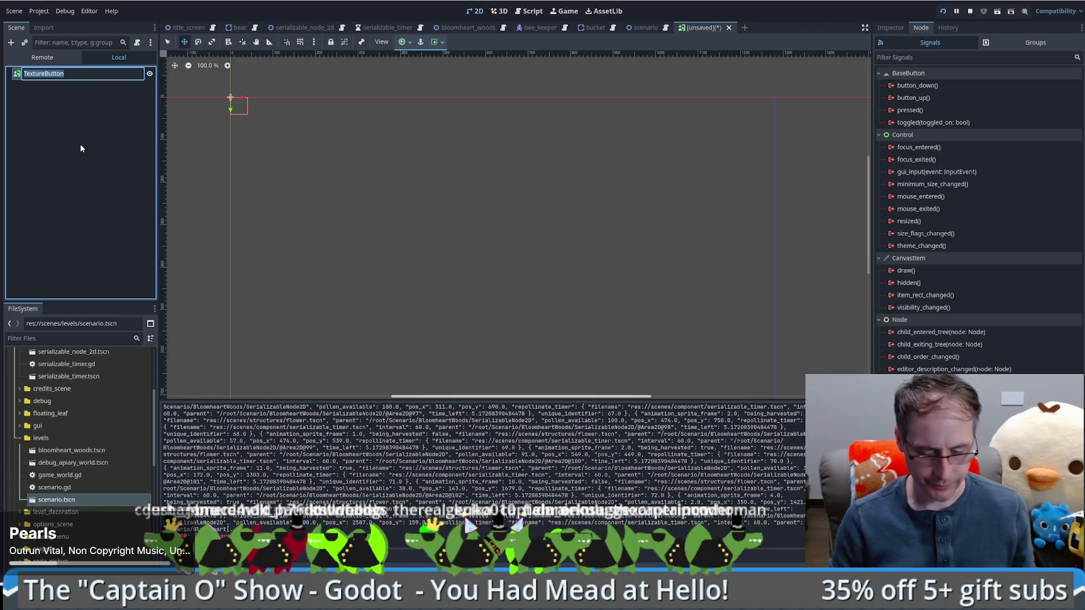
pyautogui.press('End')
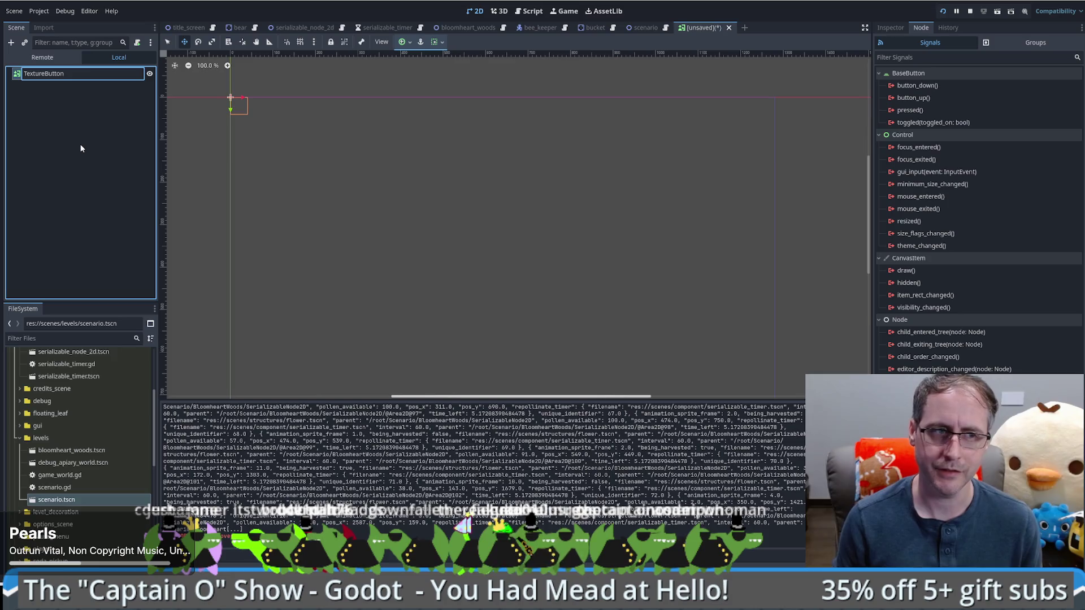
pyautogui.write('LongPress')
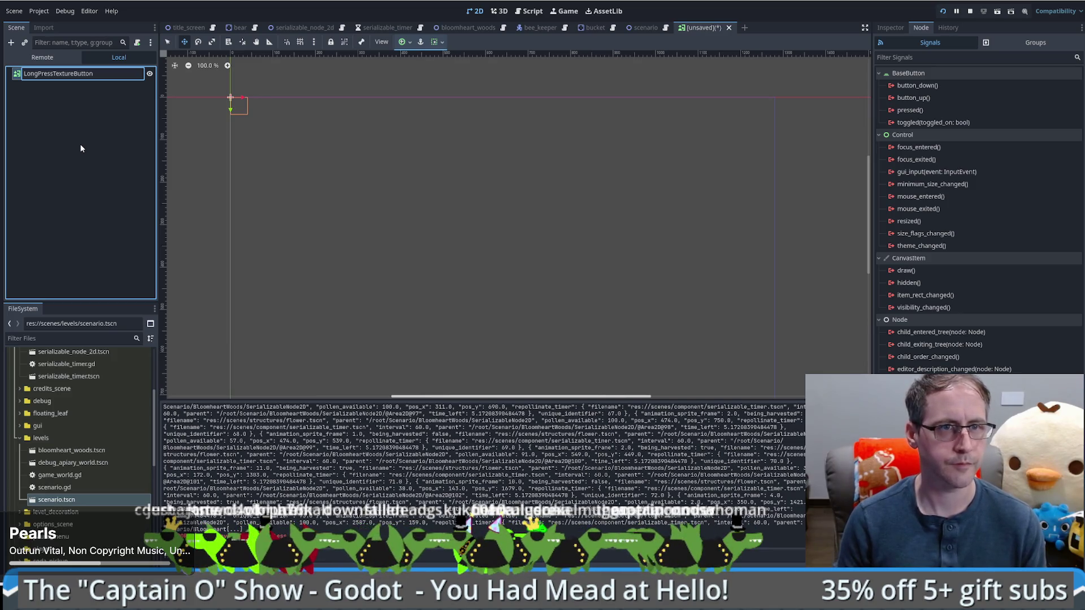
pyautogui.press('Return')
# - Zoom and centre the button in the 2D view and show its Inspector properties
pyautogui.scroll(6, 213, 91)
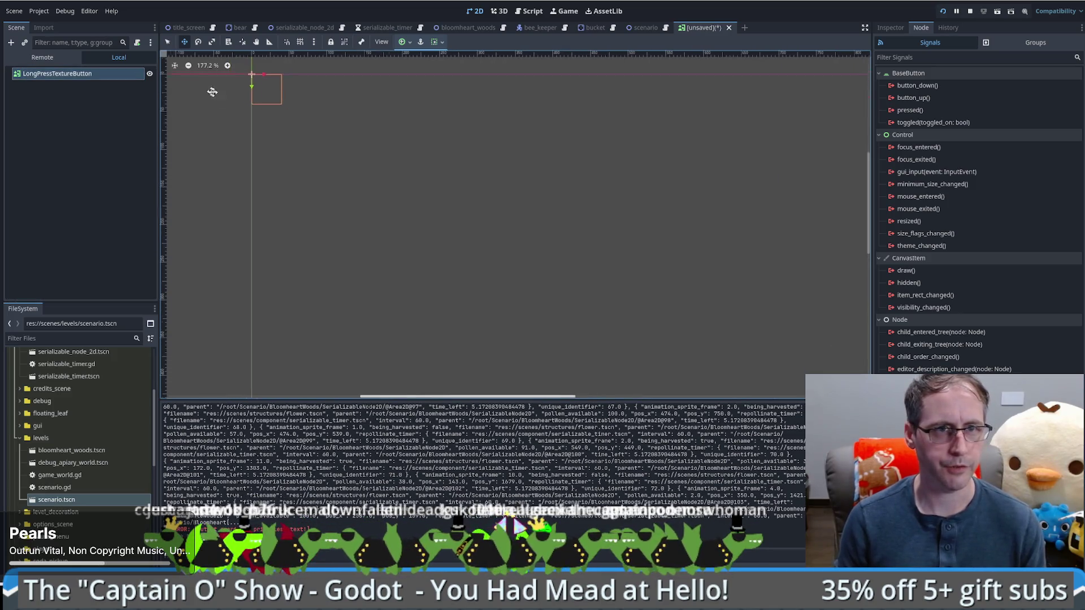
pyautogui.moveTo(213, 92); pyautogui.dragTo(394, 218)
pyautogui.scroll(4, 404, 220)
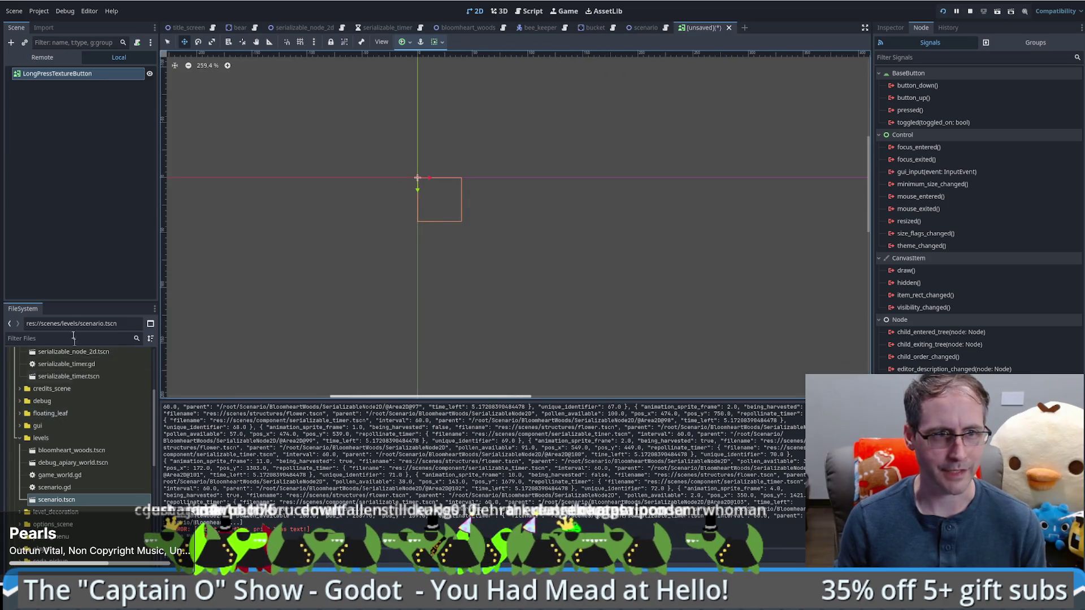
pyautogui.click(890, 28)
pyautogui.click(921, 27)
pyautogui.click(891, 28)
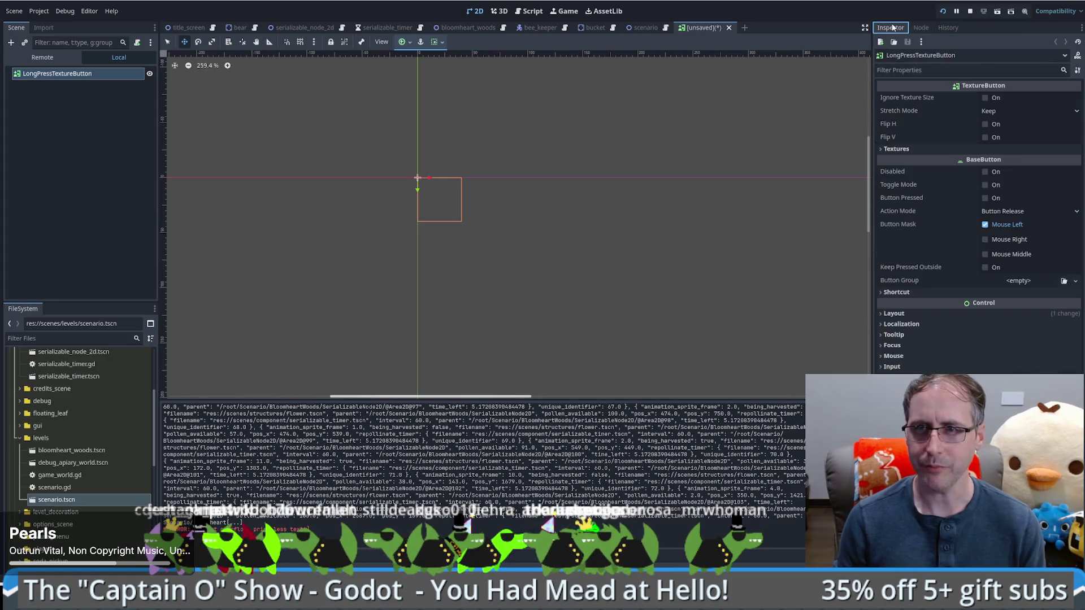
# - Add a TextureProgressBar child under LongPressTextureButton via a 'tex' node search
pyautogui.click(11, 45)
pyautogui.write('tex')
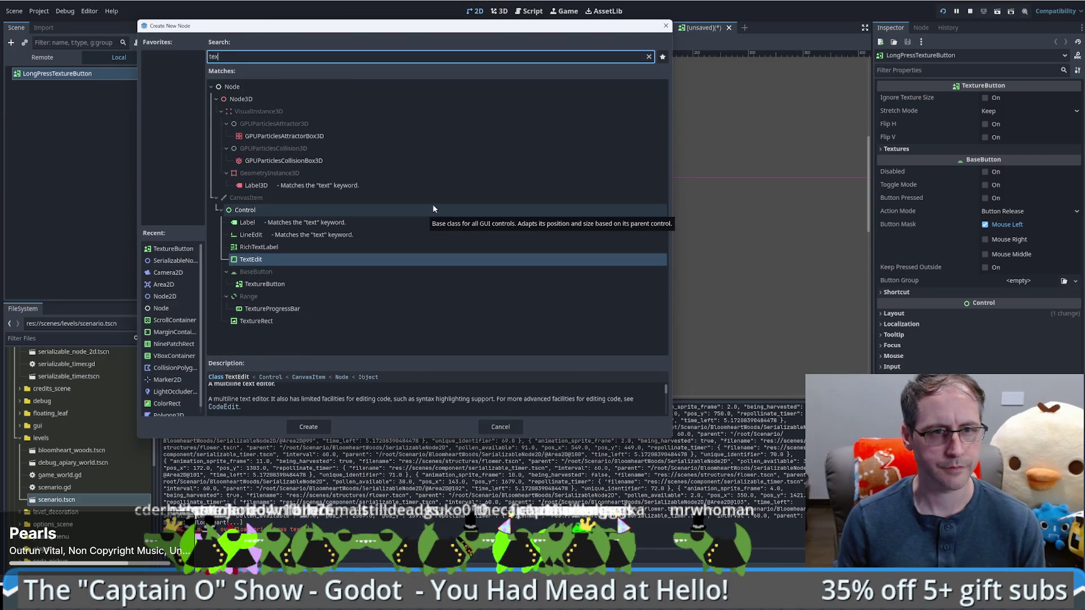
pyautogui.click(263, 321)
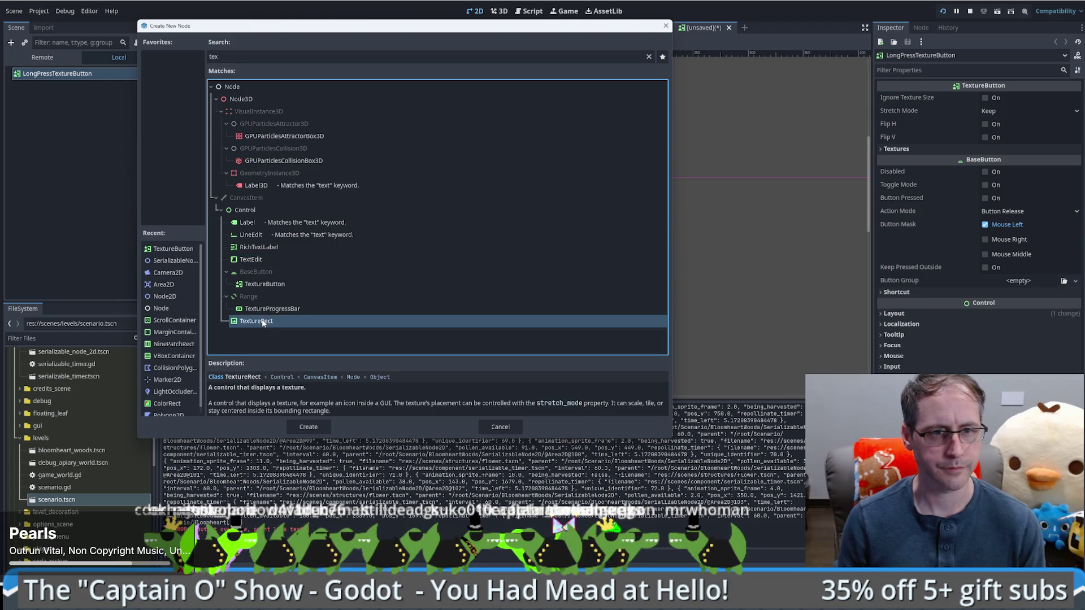
pyautogui.click(325, 308)
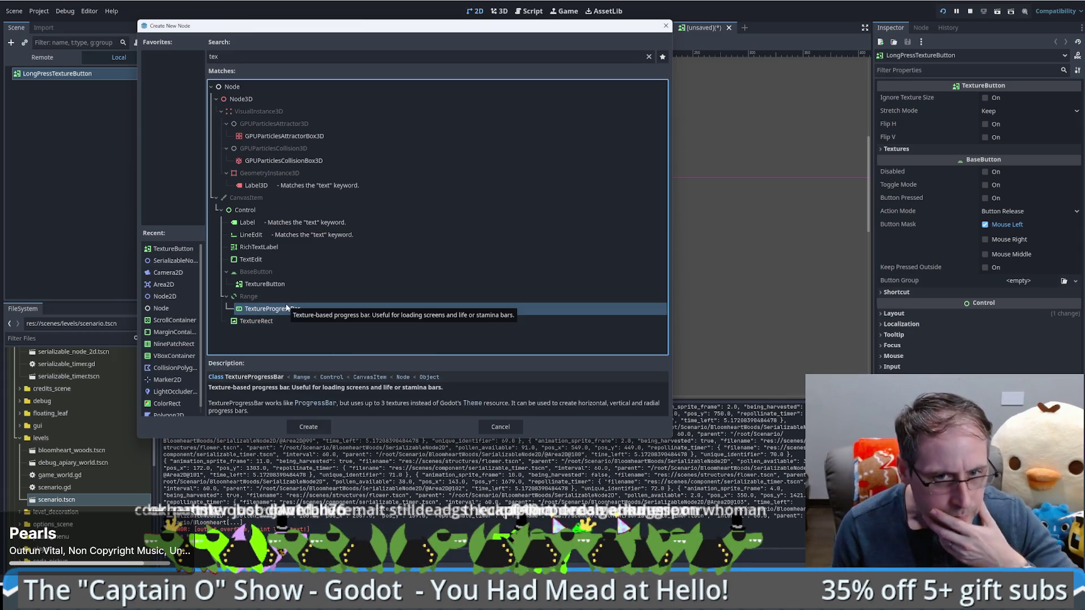
pyautogui.click(309, 428)
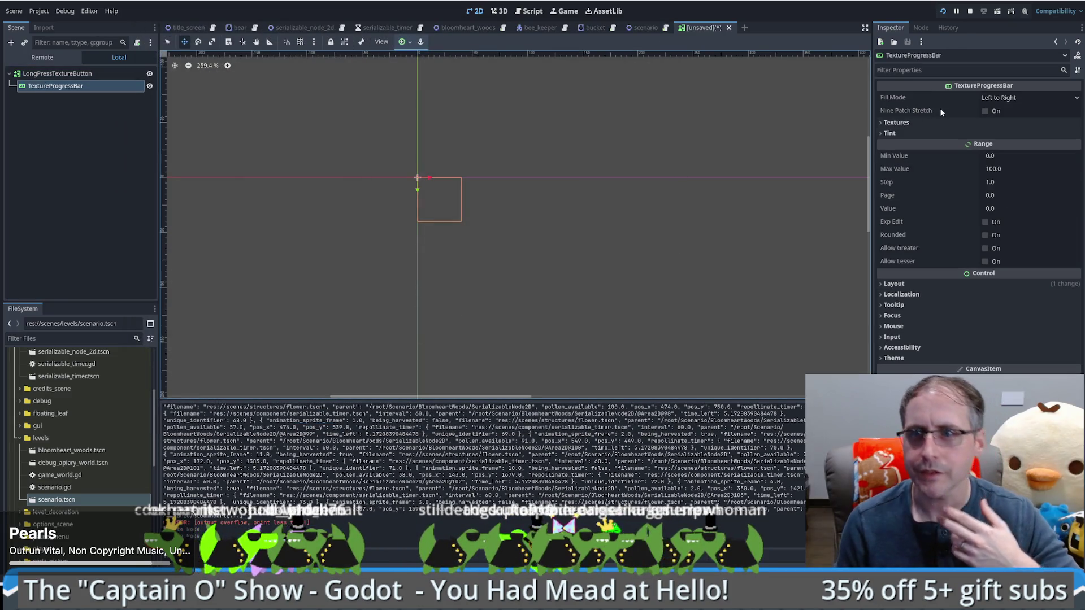
# - Set Fill Mode to Clockwise, expand Radial Fill and Textures, and browse for an Under texture
pyautogui.click(1014, 98)
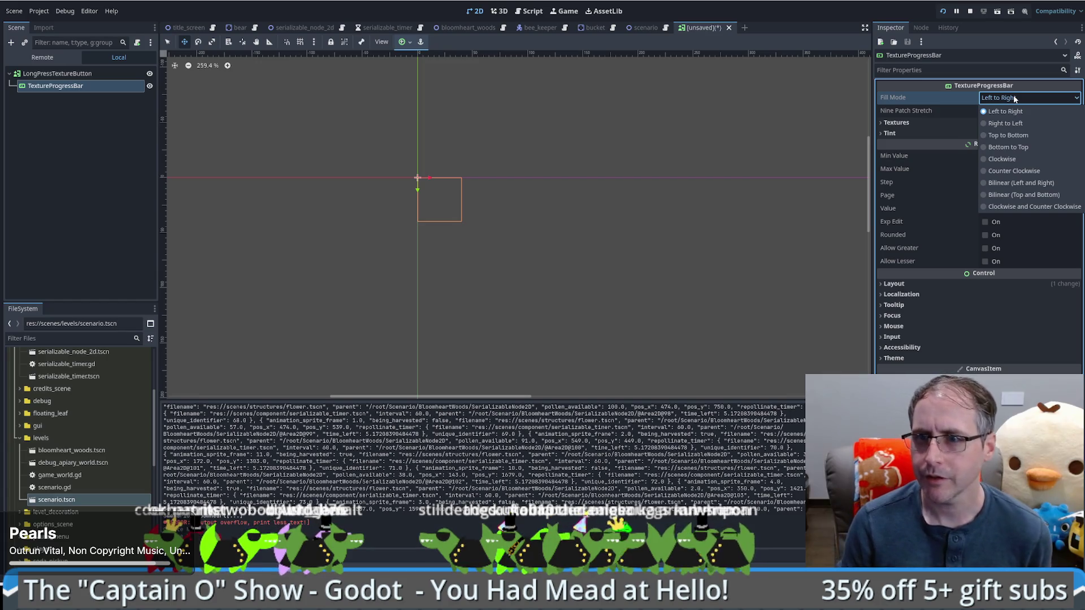
pyautogui.click(1005, 158)
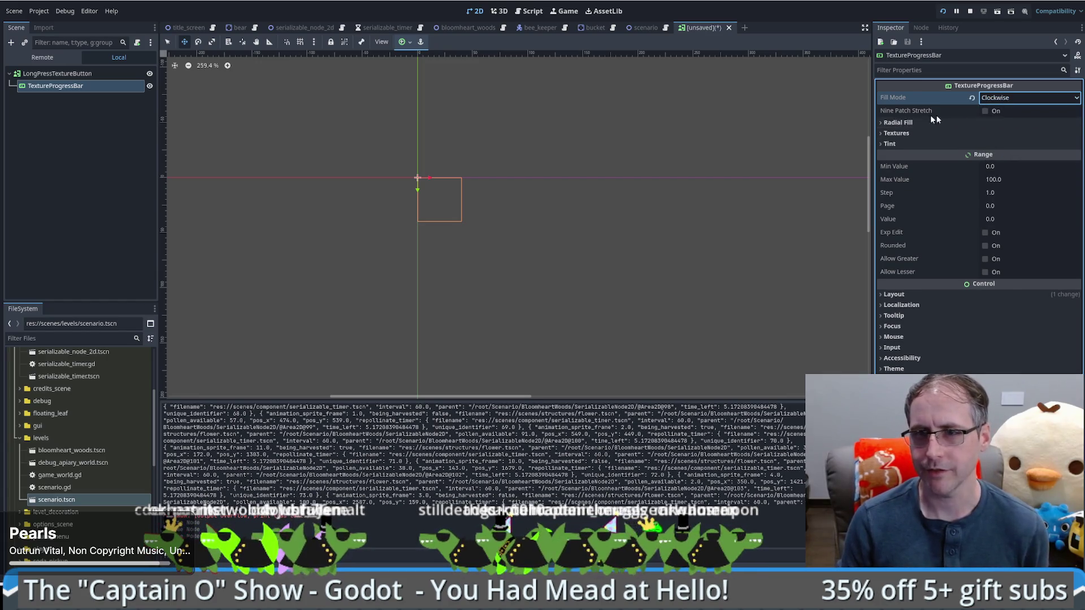
pyautogui.click(899, 123)
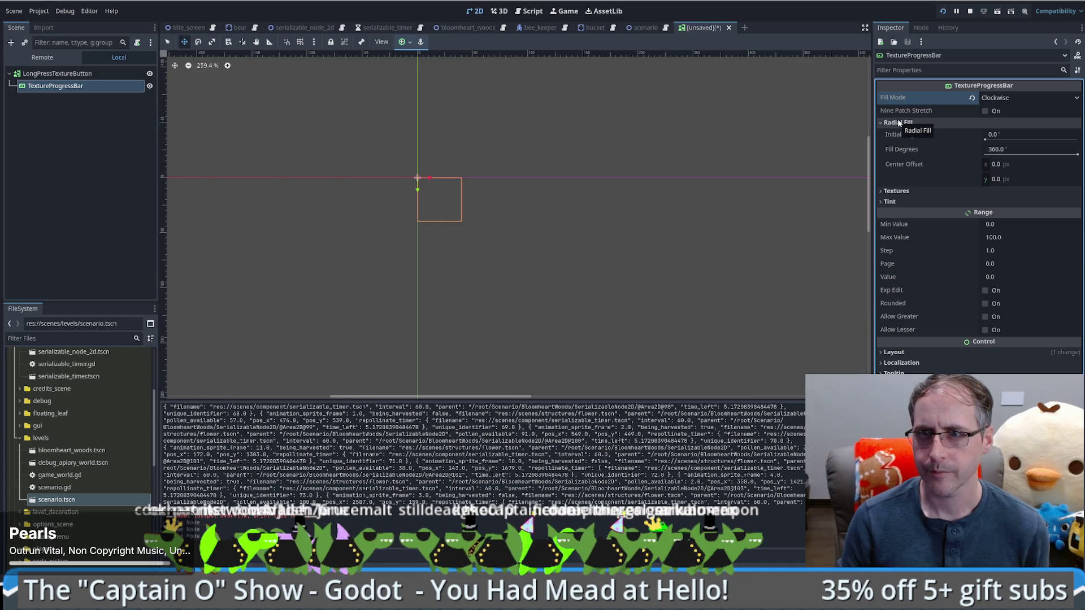
pyautogui.click(890, 192)
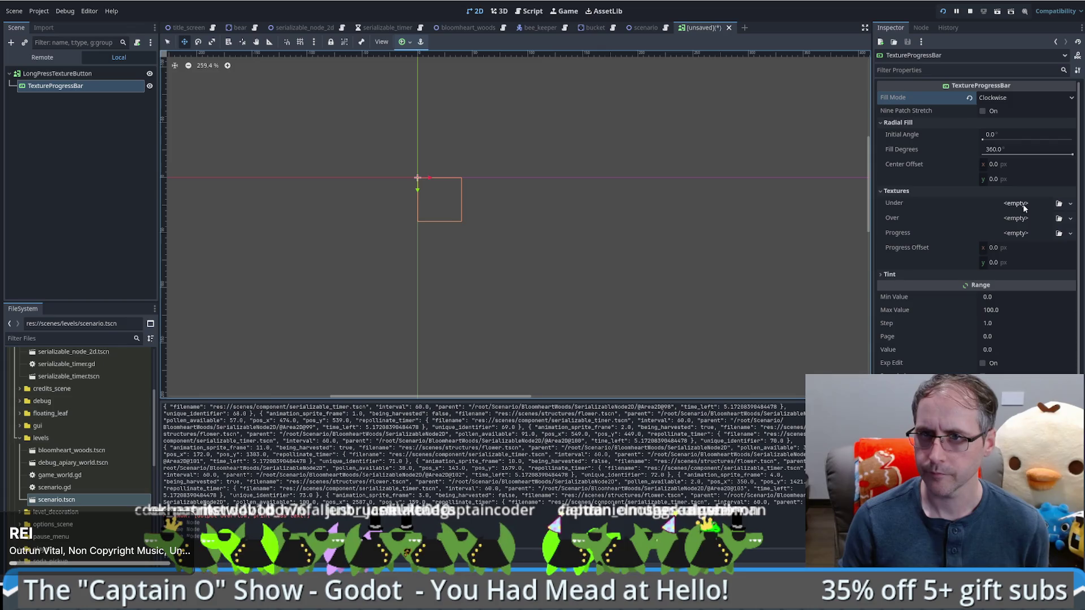
pyautogui.click(1058, 203)
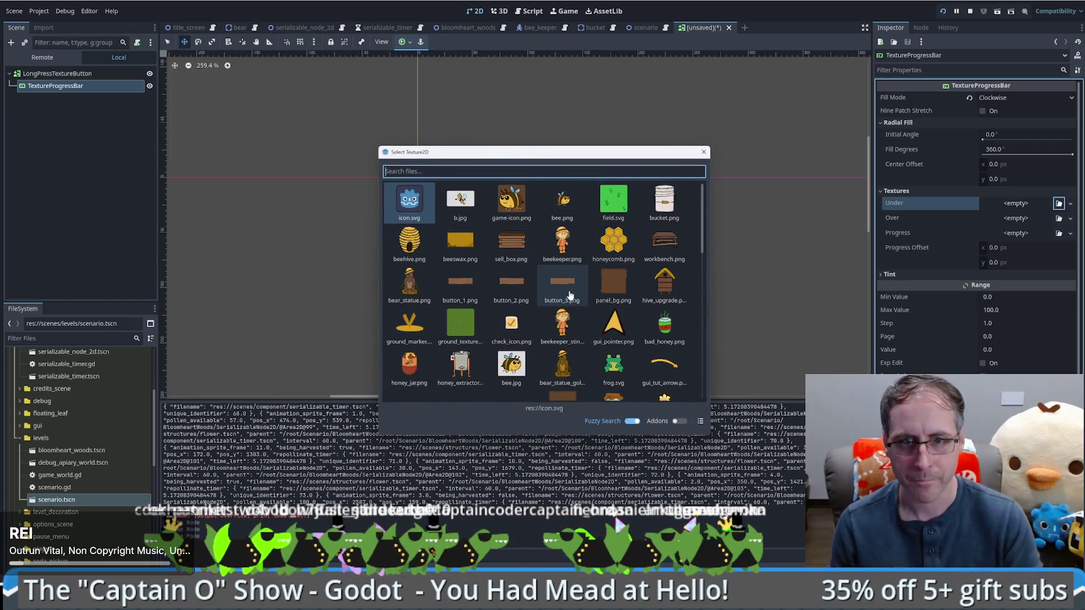
# - Pick the honey jar sprite as the progress bar's Under texture, then minimise the editor window
pyautogui.scroll(-1, 592, 274)
pyautogui.scroll(-7, 591, 273)
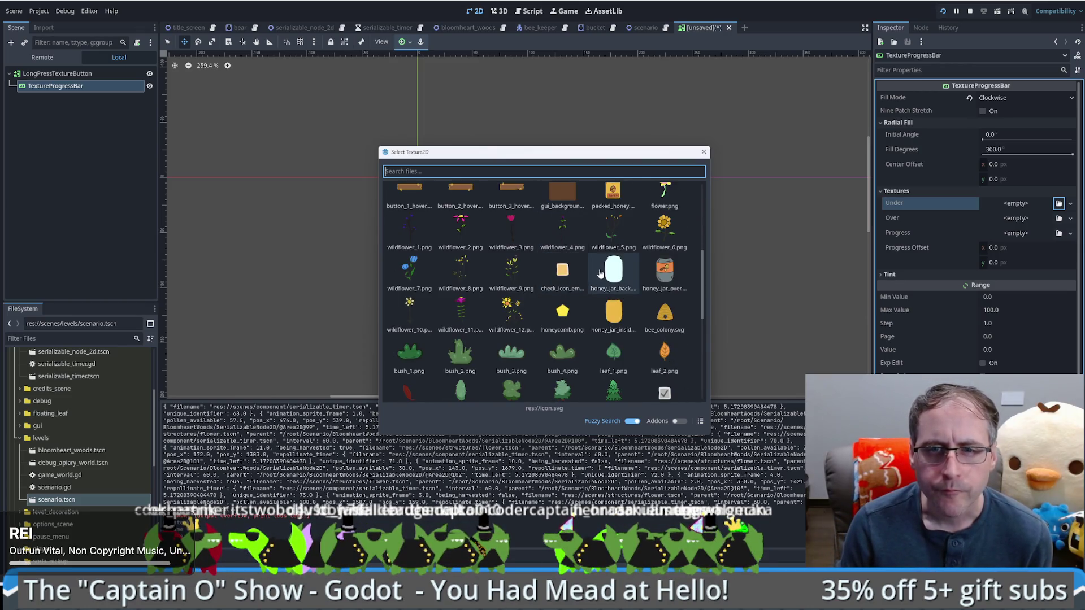
pyautogui.scroll(-5, 623, 250)
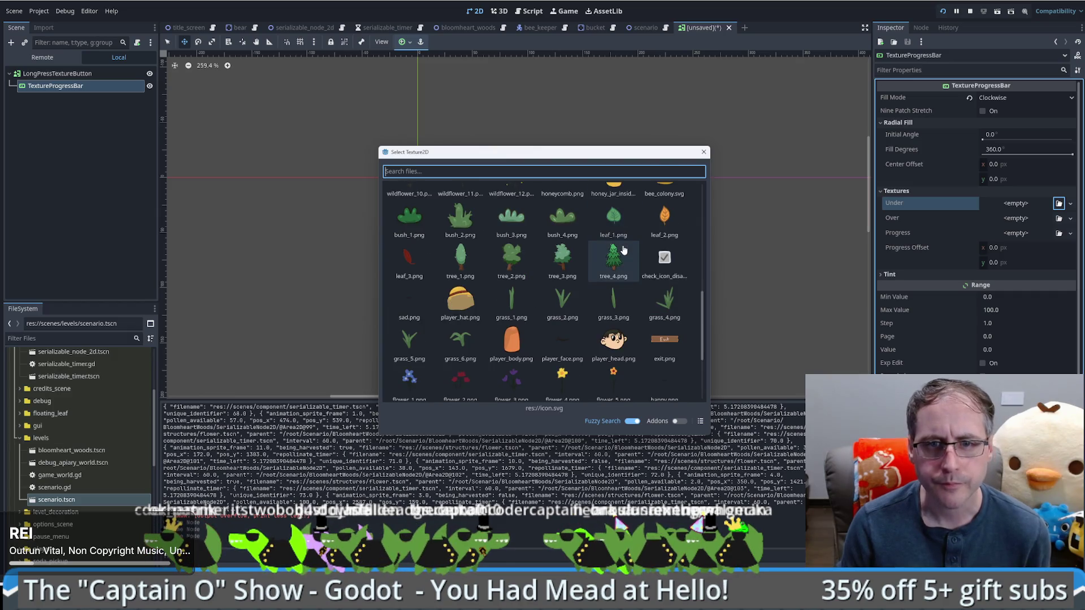
pyautogui.scroll(-2, 623, 250)
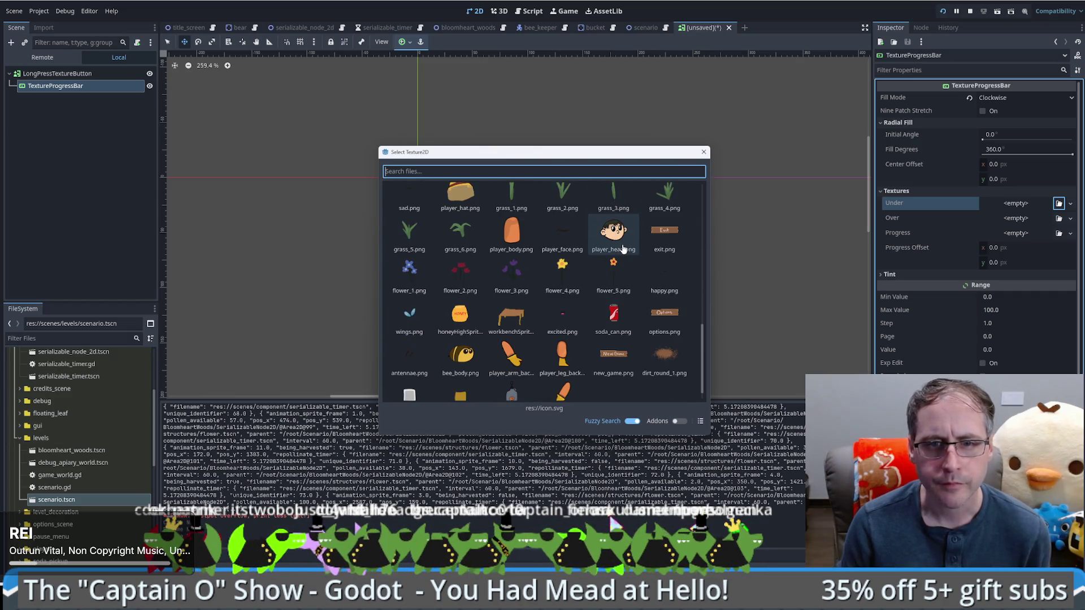
pyautogui.scroll(-1, 621, 249)
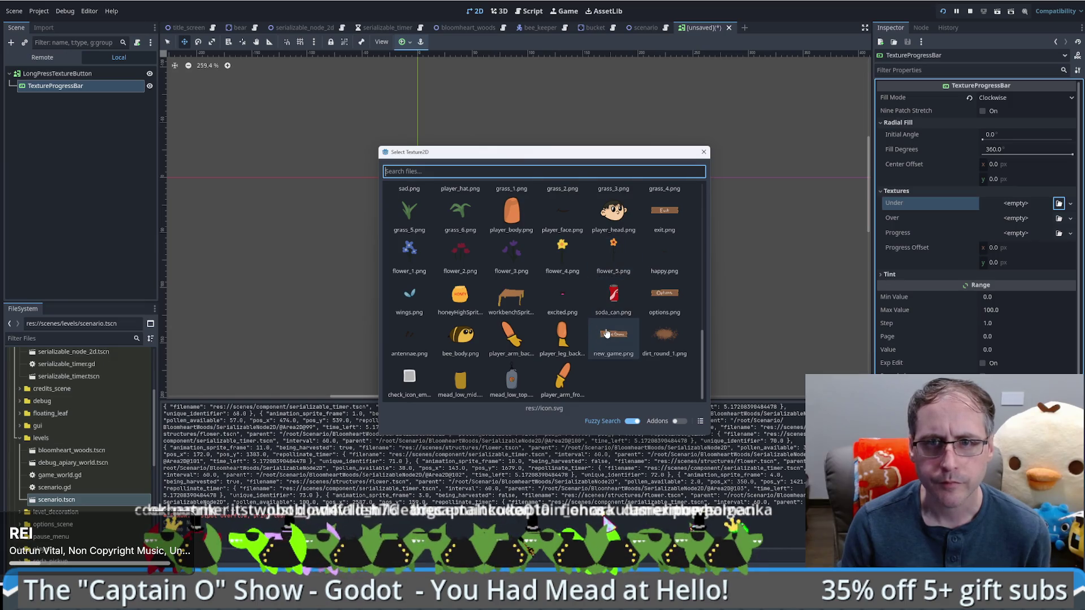
pyautogui.scroll(10, 610, 331)
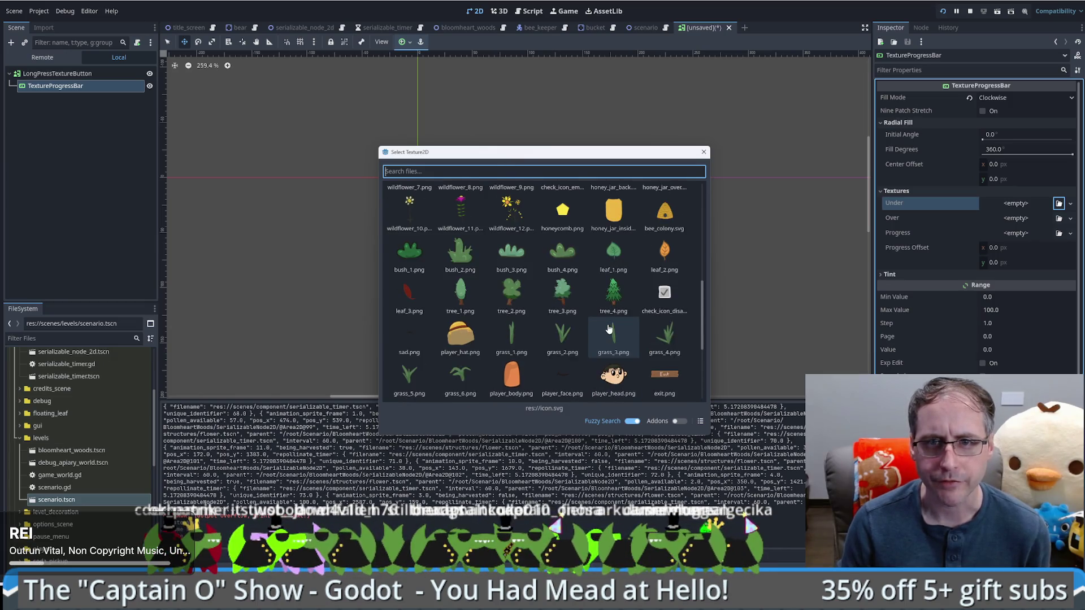
pyautogui.scroll(10, 610, 327)
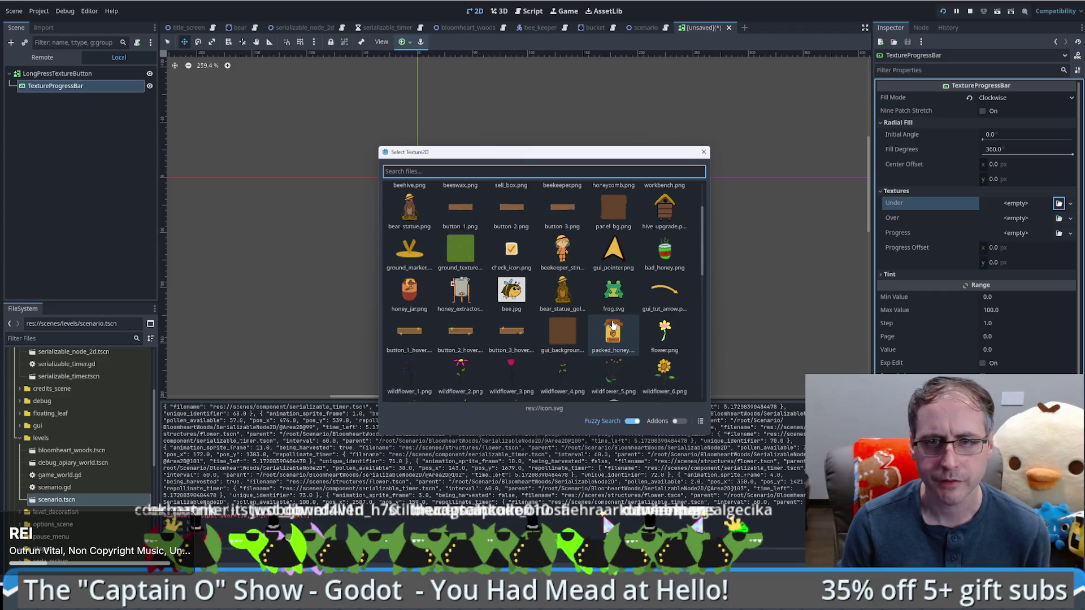
pyautogui.scroll(5, 613, 326)
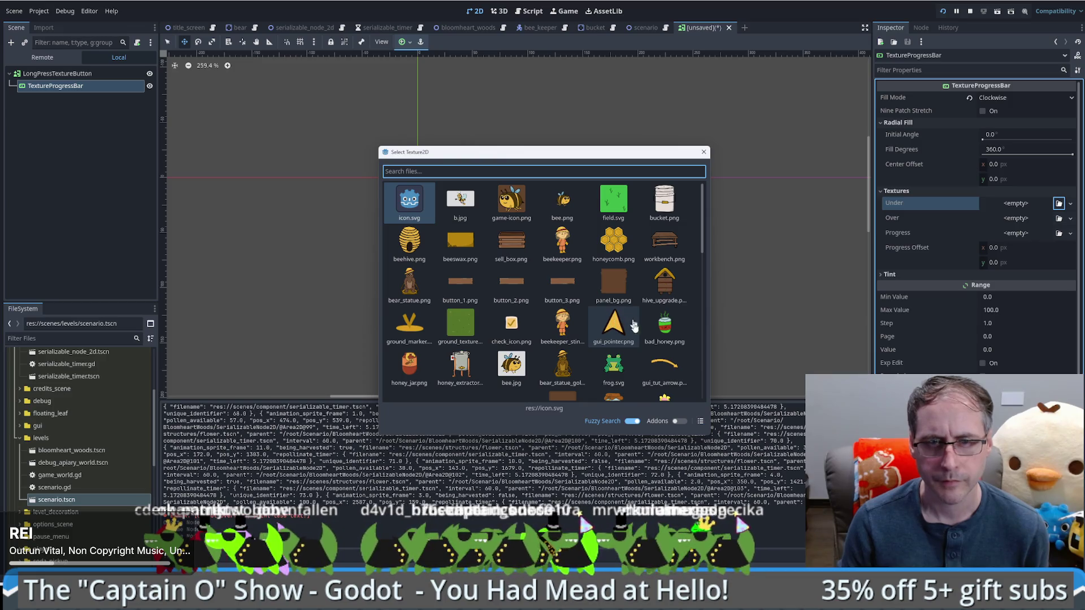
pyautogui.scroll(-12, 613, 319)
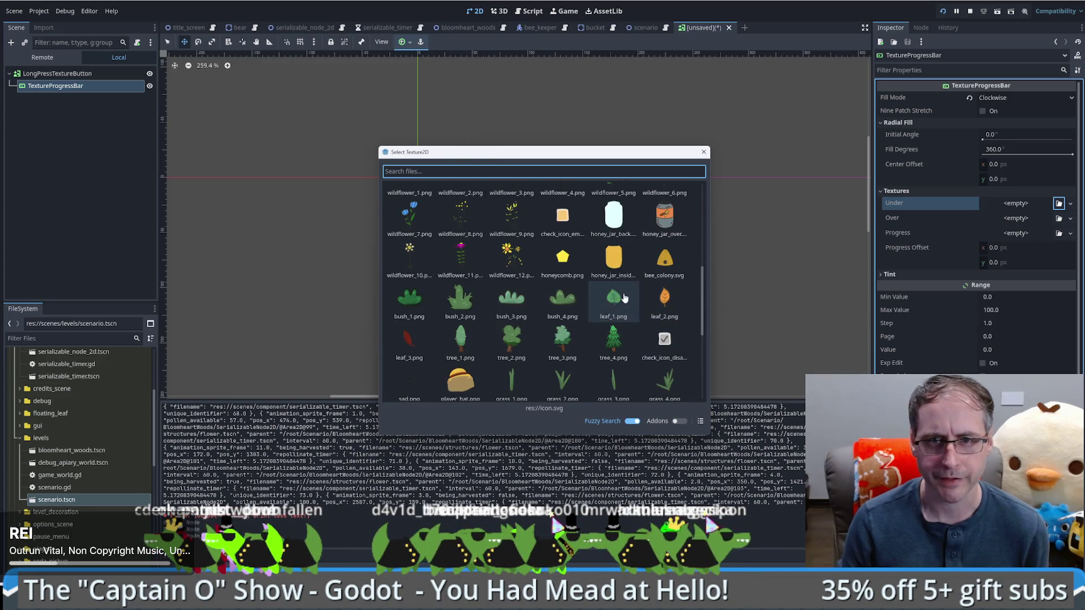
pyautogui.scroll(-5, 625, 308)
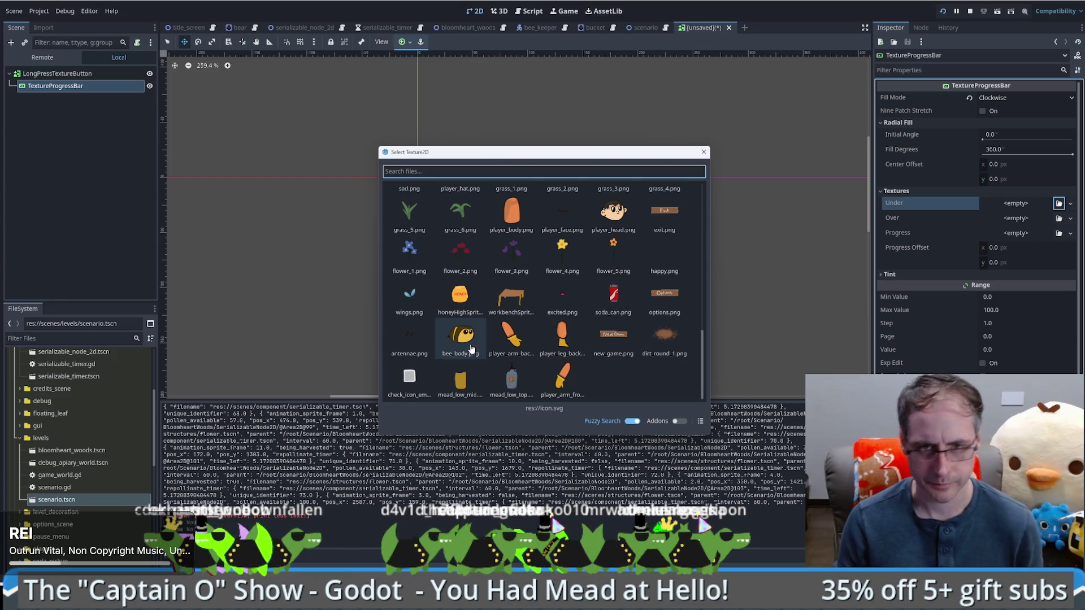
pyautogui.doubleClick(461, 303)
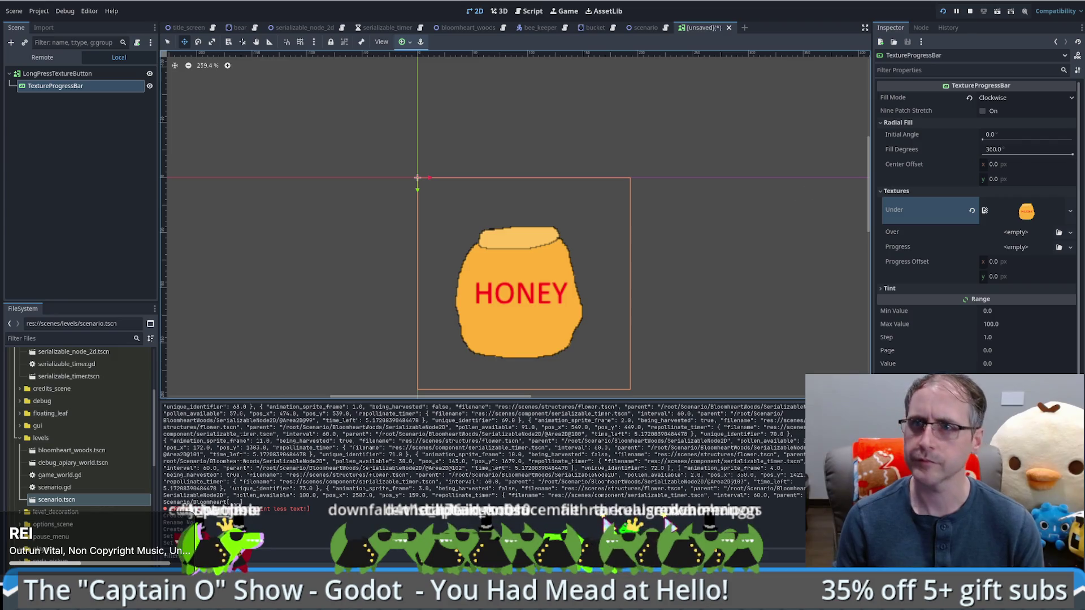
pyautogui.click(1042, 2)
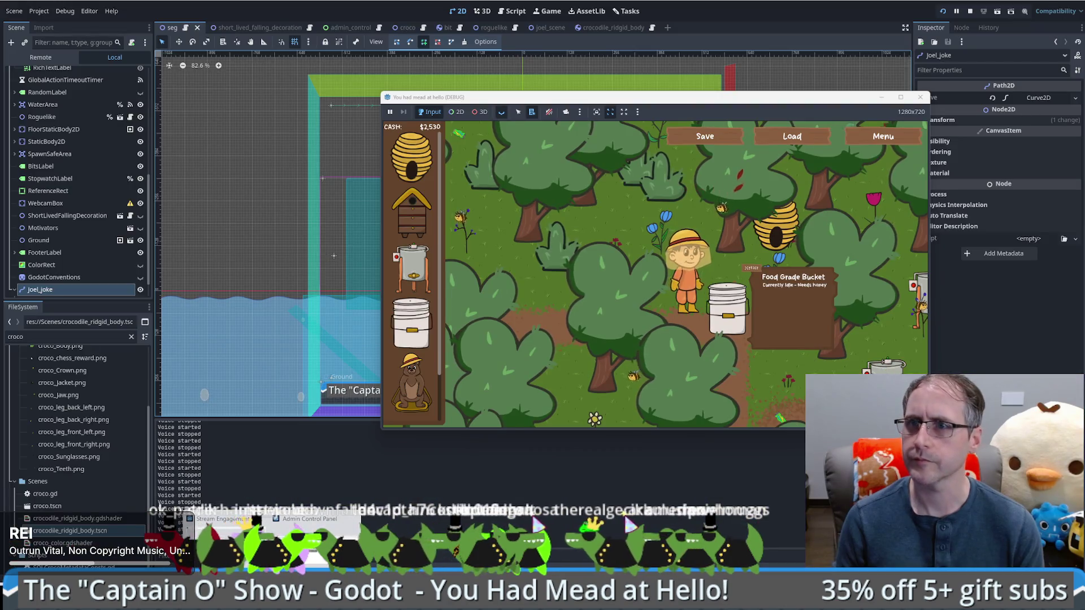
# - Minimise the second Godot editor window so the desktop and running game show
pyautogui.click(1043, 3)
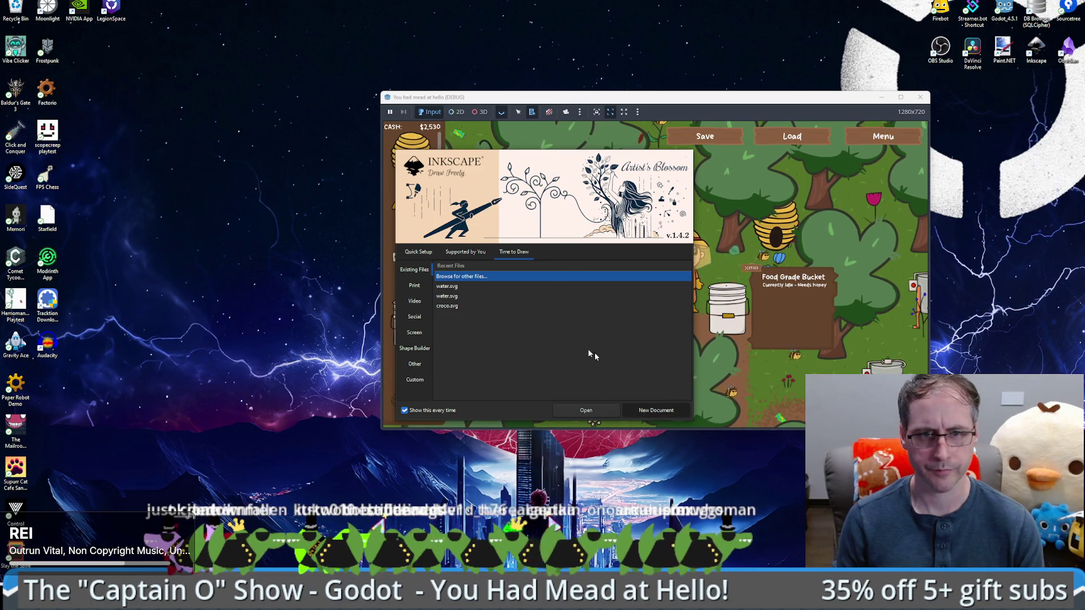
# - Dismiss Inkscape's welcome screen to start a blank document, then bring up Preferences
pyautogui.press('Escape')
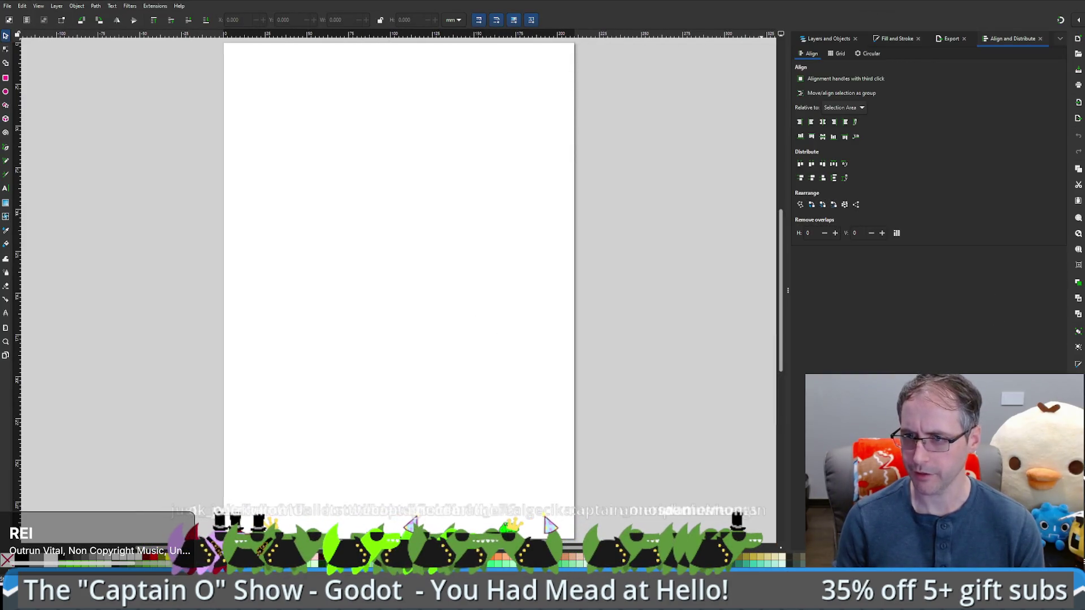
pyautogui.hotkey('ctrl', 'shift', 'p')
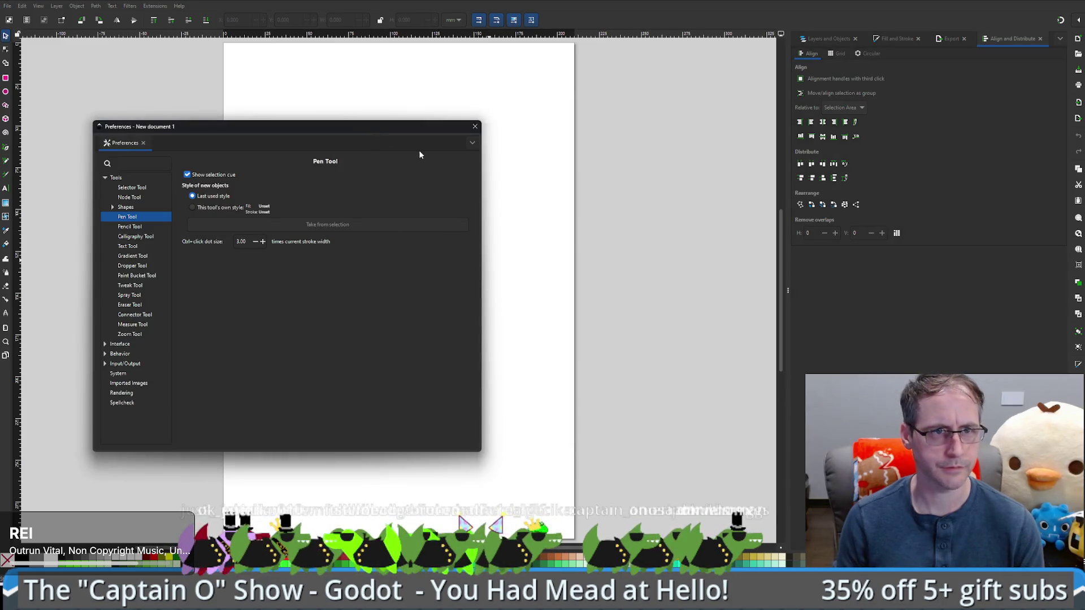
# - Close Inkscape's Preferences and bring up Document Properties for the new page
pyautogui.click(474, 126)
pyautogui.hotkey('ctrl', 'shift', 'd')
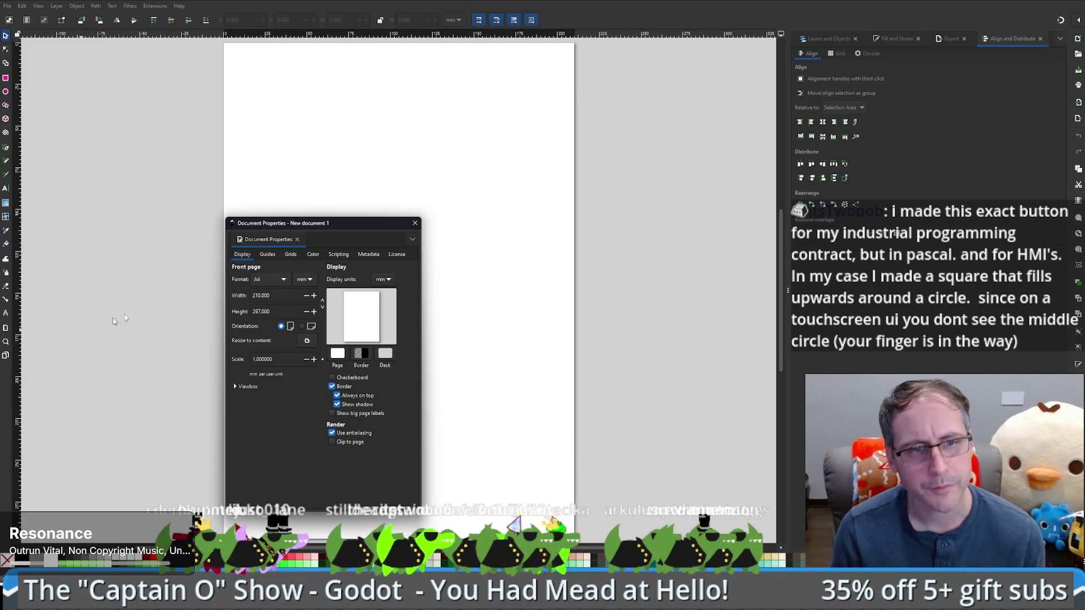
# - Change the page height to 210 mm for a 210 × 210 mm square and recentre the view
pyautogui.click(286, 311)
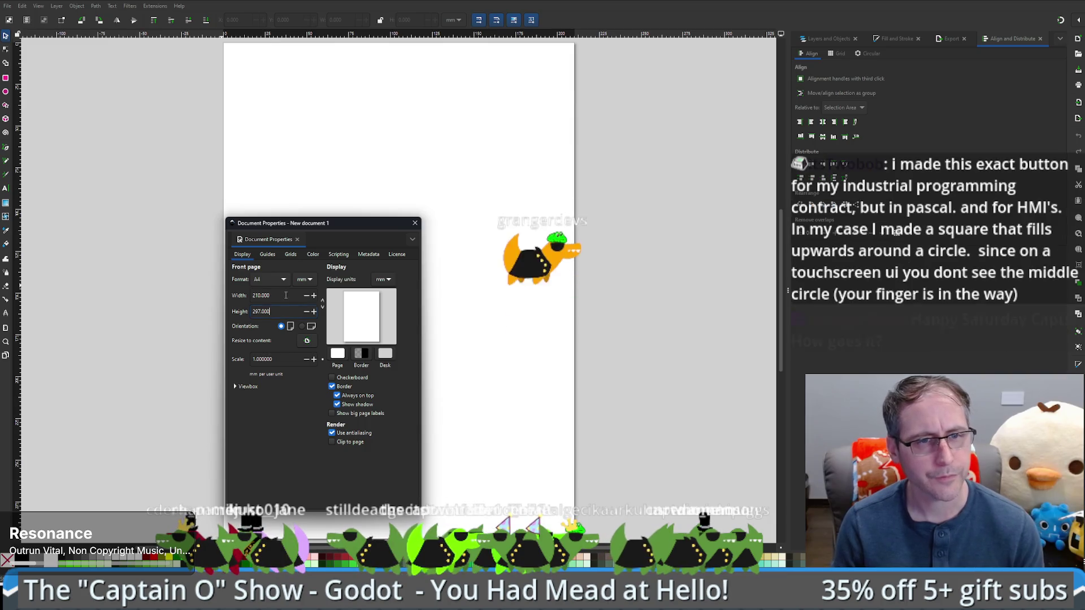
pyautogui.hotkey('ctrl', 'a')
pyautogui.write('210')
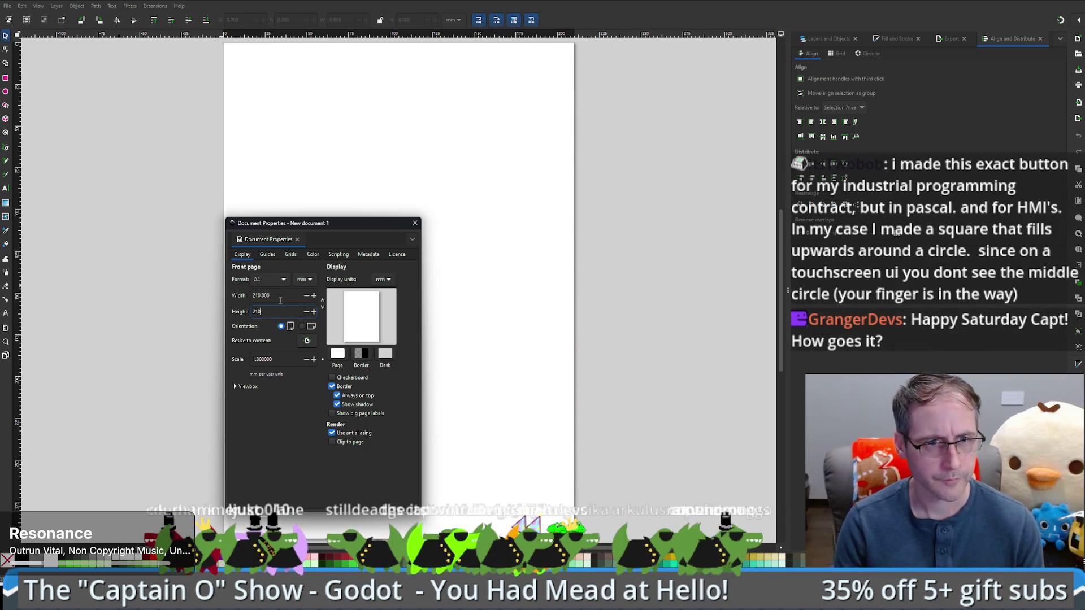
pyautogui.press('Return')
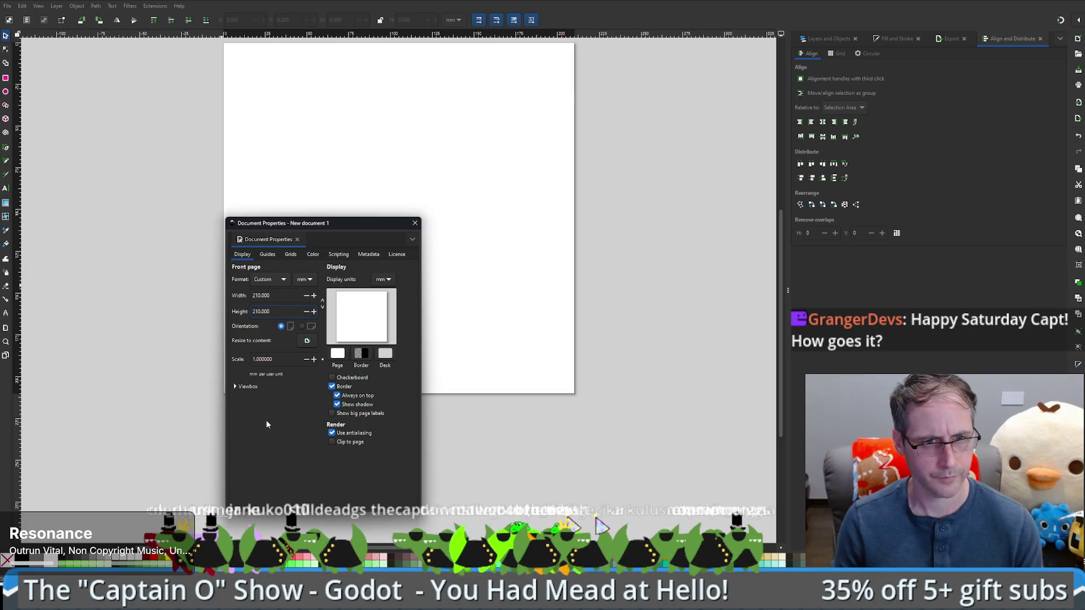
pyautogui.click(415, 223)
pyautogui.moveTo(416, 270)
pyautogui.mouseDown()
pyautogui.moveTo(456, 272)
pyautogui.moveTo(497, 295)
pyautogui.moveTo(495, 286)
pyautogui.mouseUp()
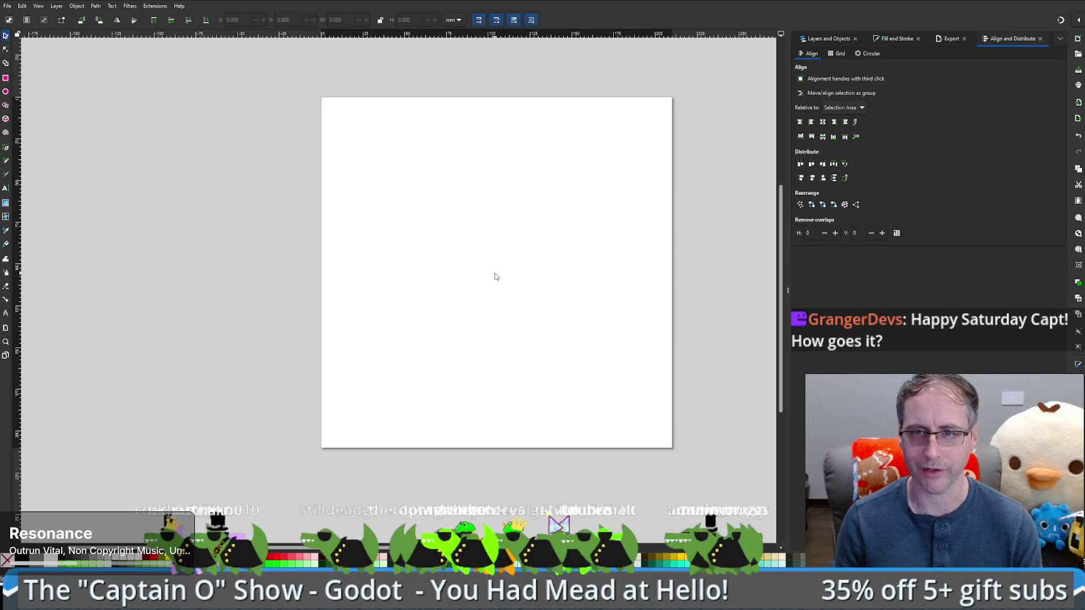
pyautogui.scroll(1, 136, 146)
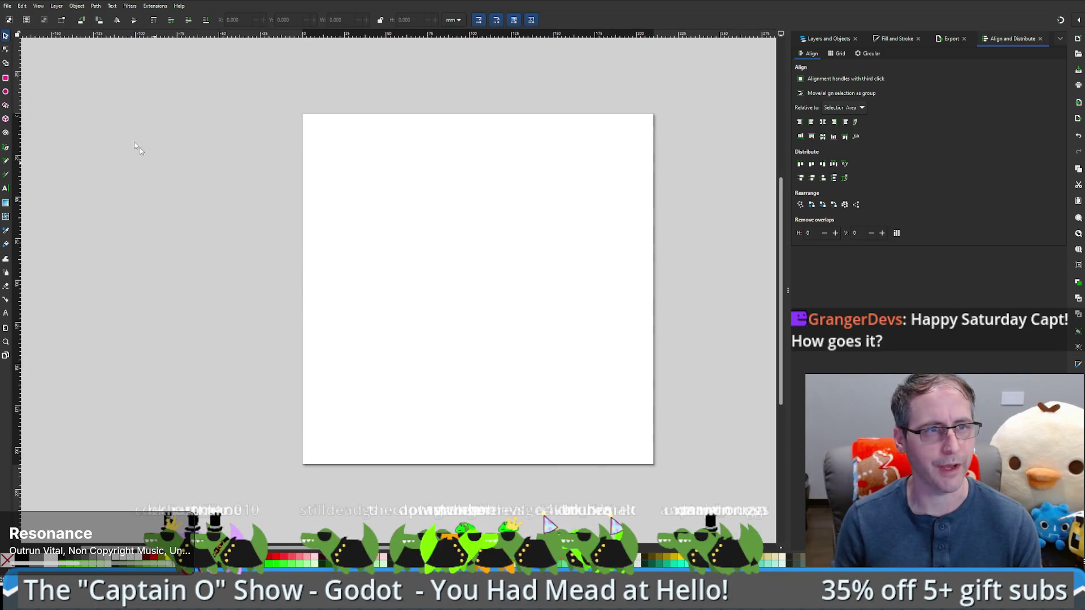
# - Draw a circle about 187 mm across with the Ellipse tool, filling most of the page
pyautogui.click(8, 94)
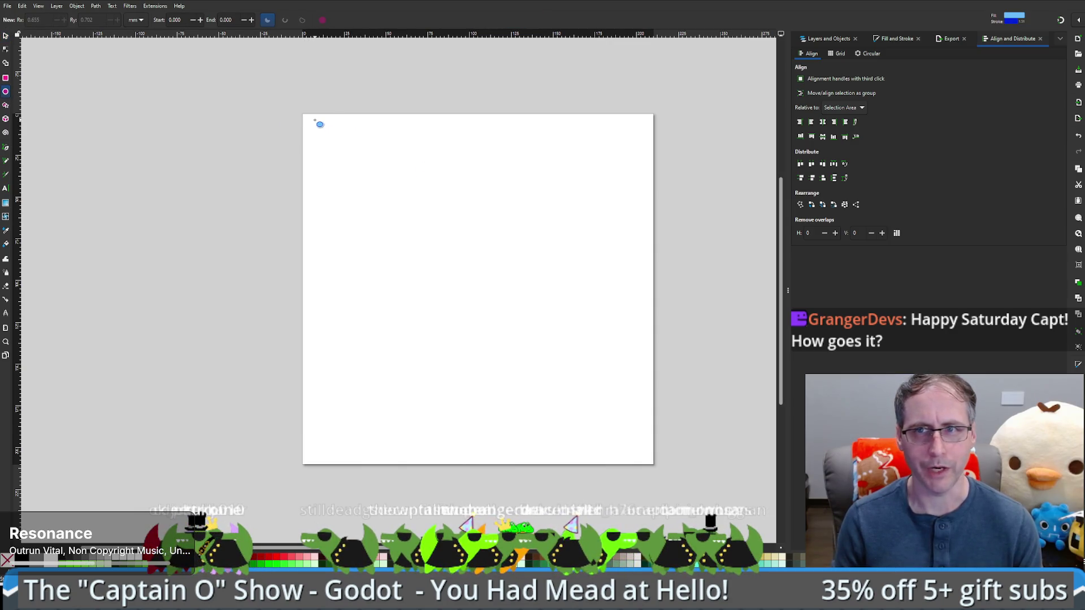
pyautogui.hotkey('ctrl', 'shift', 'f')
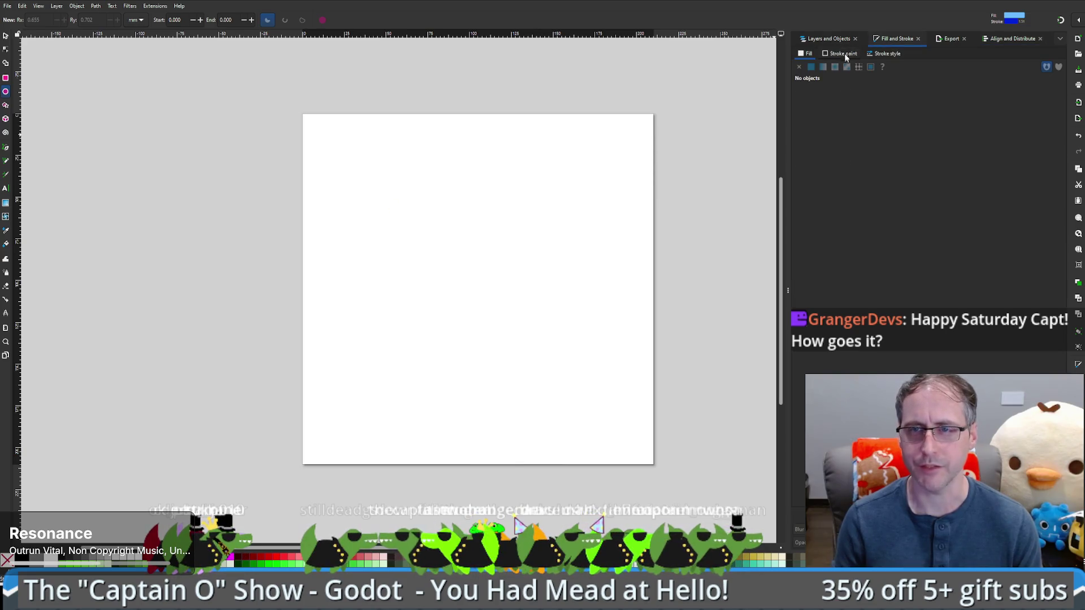
pyautogui.moveTo(322, 139)
pyautogui.mouseDown()
pyautogui.moveTo(525, 331)
pyautogui.moveTo(439, 269)
pyautogui.moveTo(460, 249)
pyautogui.moveTo(446, 233)
pyautogui.moveTo(609, 423)
pyautogui.moveTo(699, 455)
pyautogui.mouseUp()
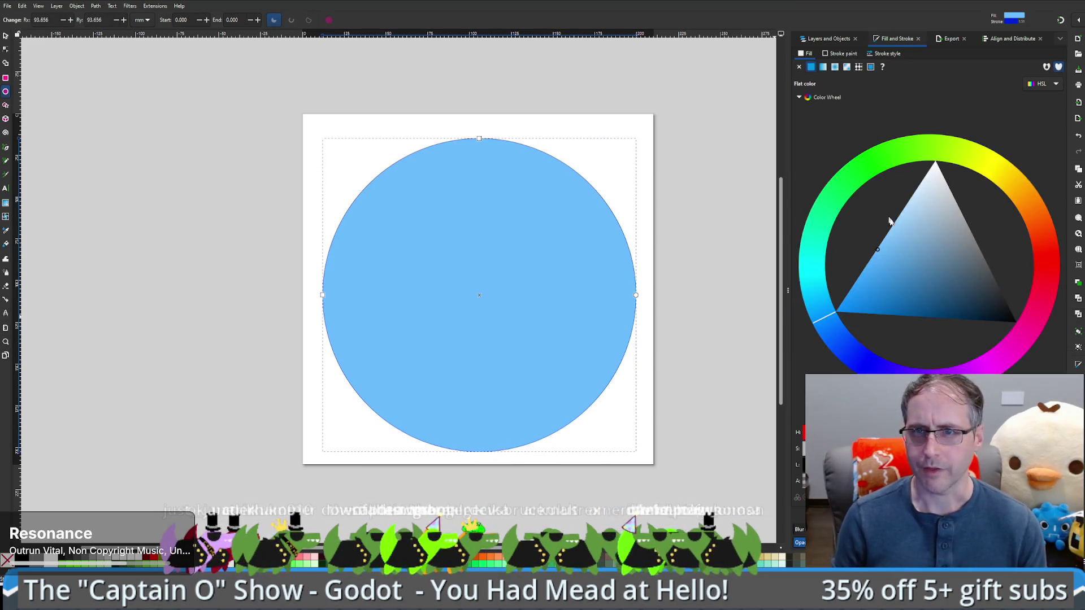
pyautogui.click(822, 54)
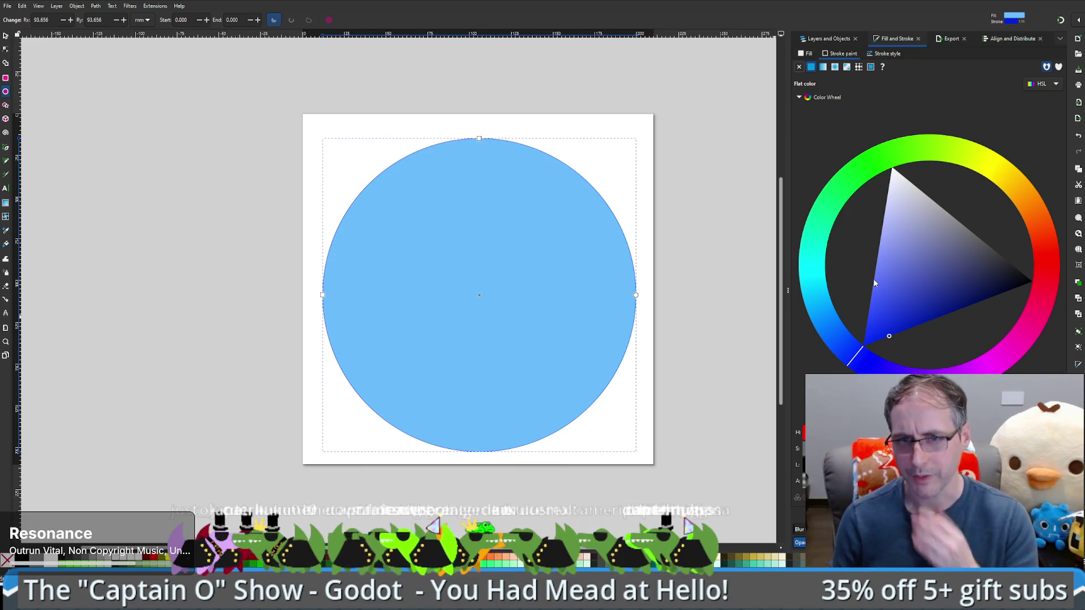
pyautogui.click(884, 54)
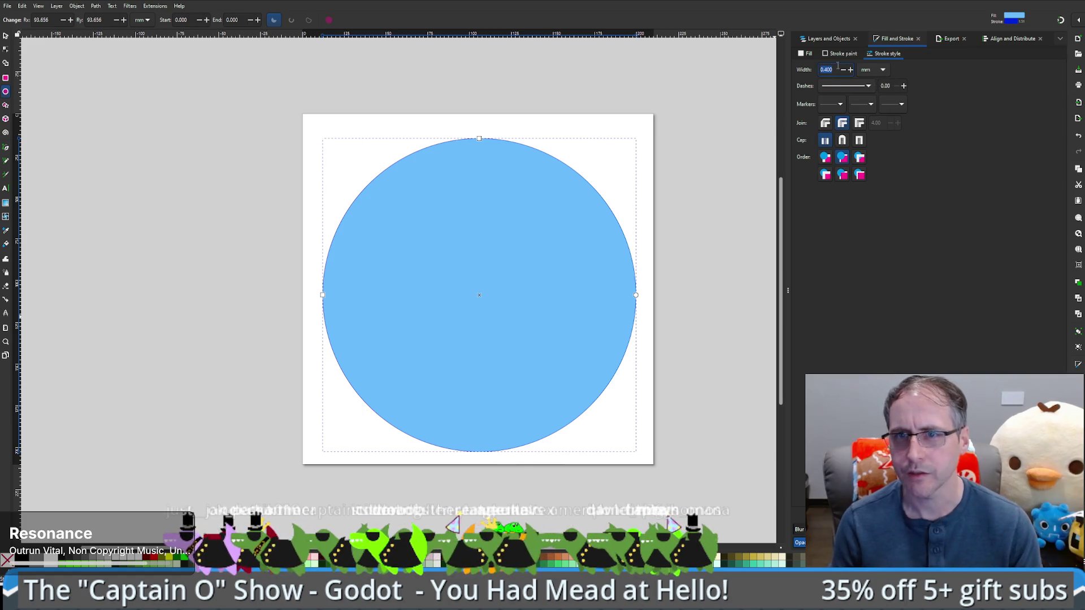
# - Give the circle a 10 mm thick gold-orange outline
pyautogui.write('3')
pyautogui.press('Return')
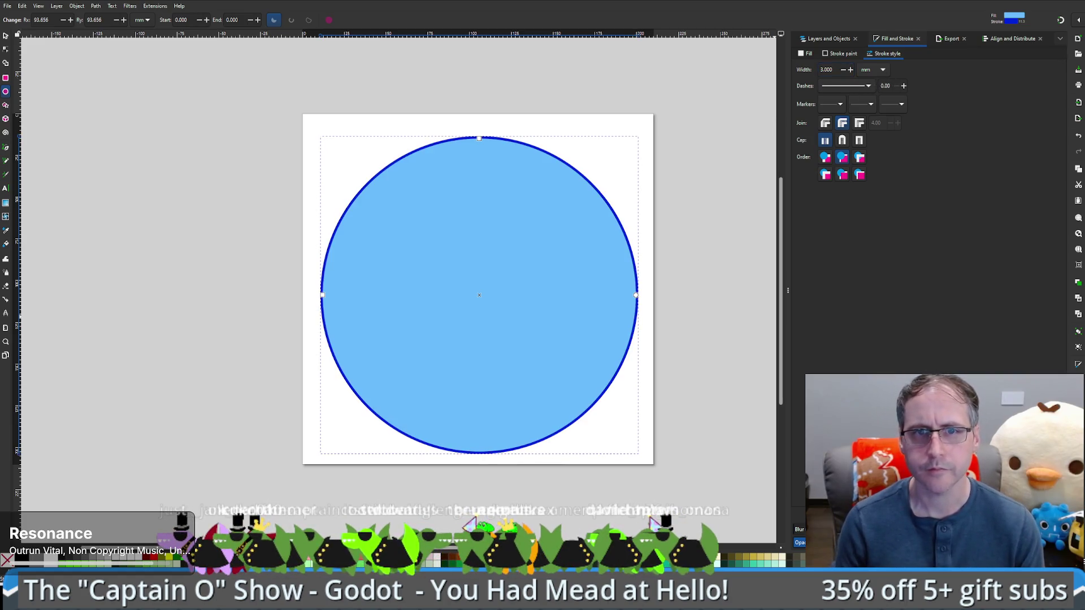
pyautogui.doubleClick(834, 73)
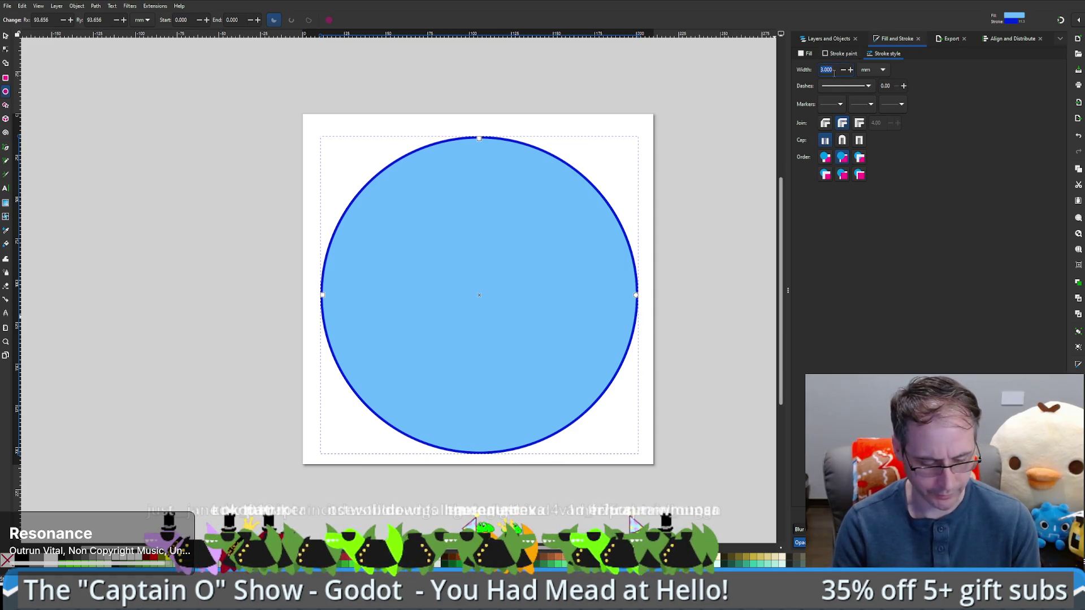
pyautogui.write('10')
pyautogui.press('Return')
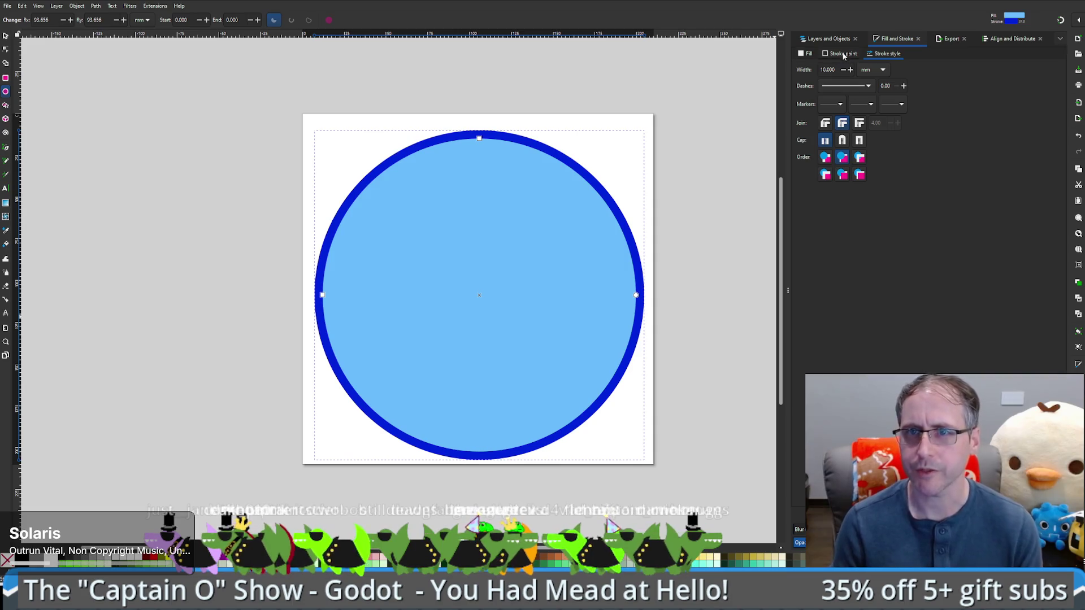
pyautogui.click(843, 54)
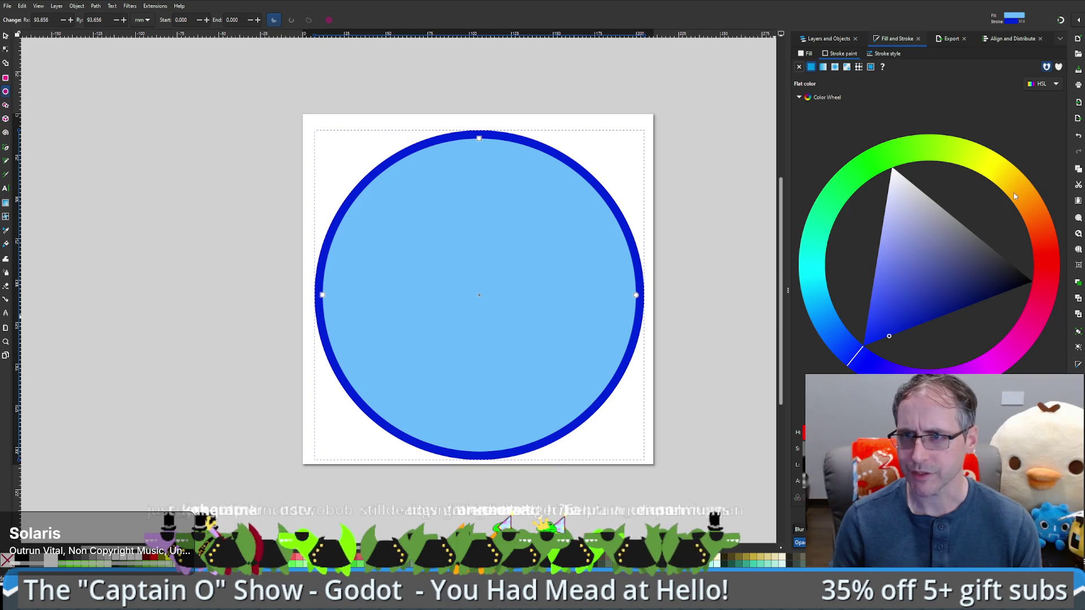
pyautogui.moveTo(1014, 196); pyautogui.dragTo(1018, 193)
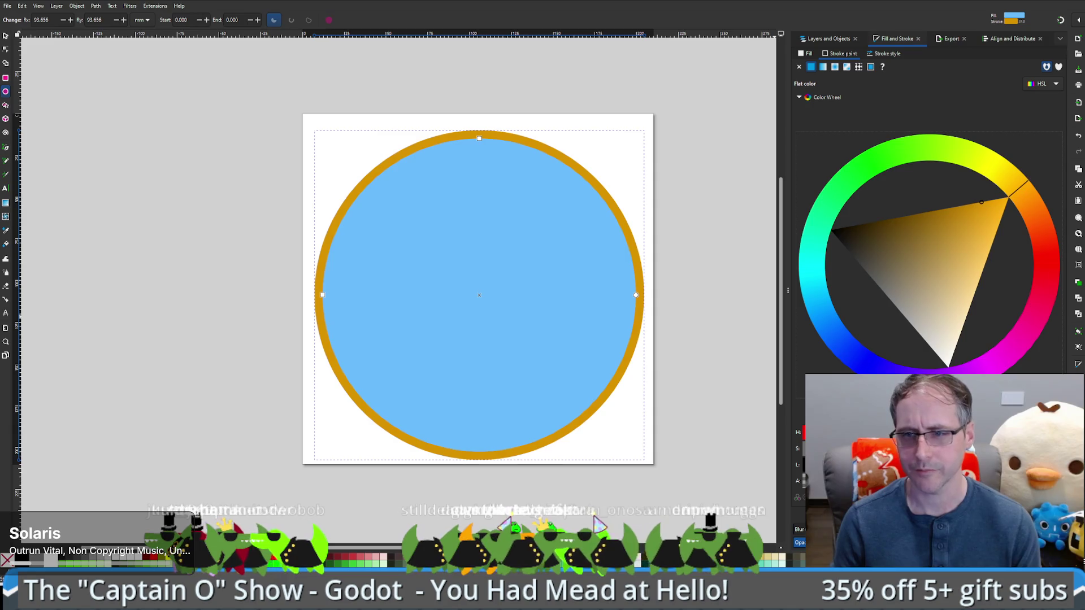
# - Set the circle's fill to a dark gold
pyautogui.click(807, 53)
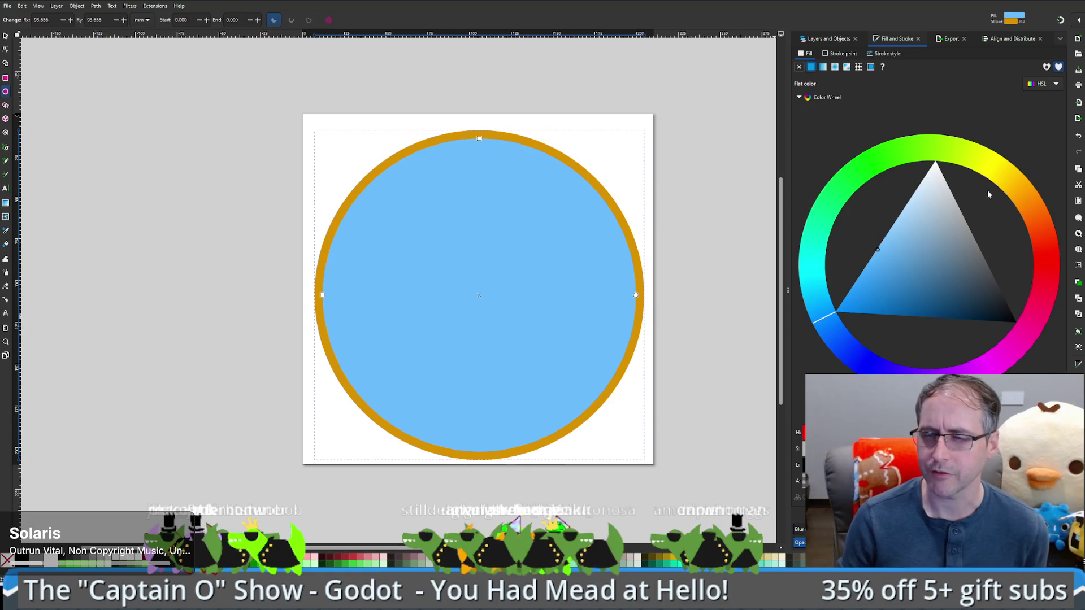
pyautogui.click(981, 161)
pyautogui.moveTo(981, 161); pyautogui.dragTo(976, 162)
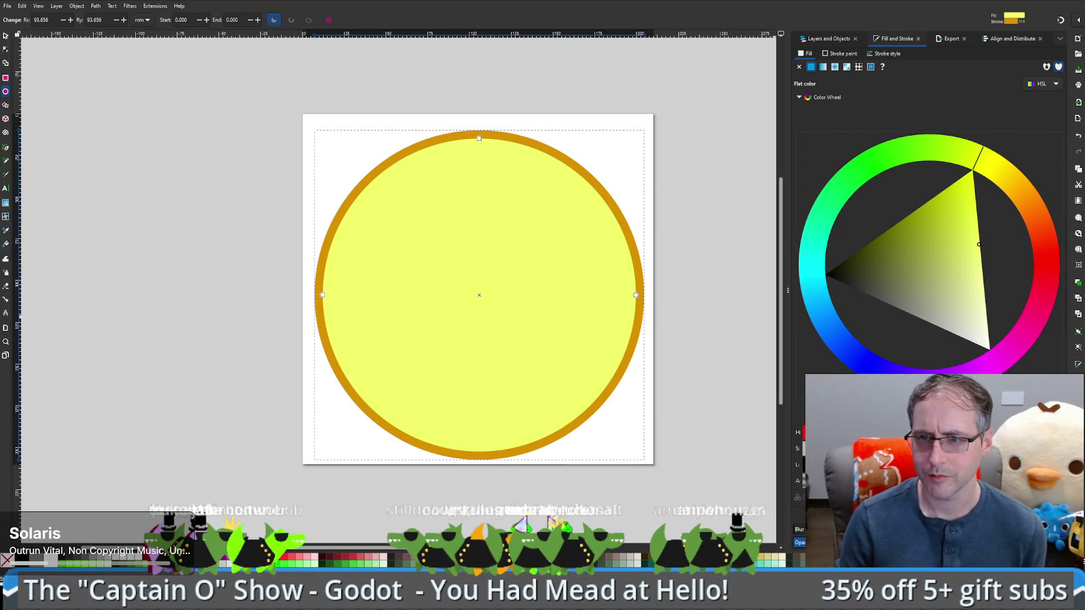
pyautogui.moveTo(978, 237)
pyautogui.mouseDown()
pyautogui.moveTo(910, 215)
pyautogui.moveTo(942, 192)
pyautogui.mouseUp()
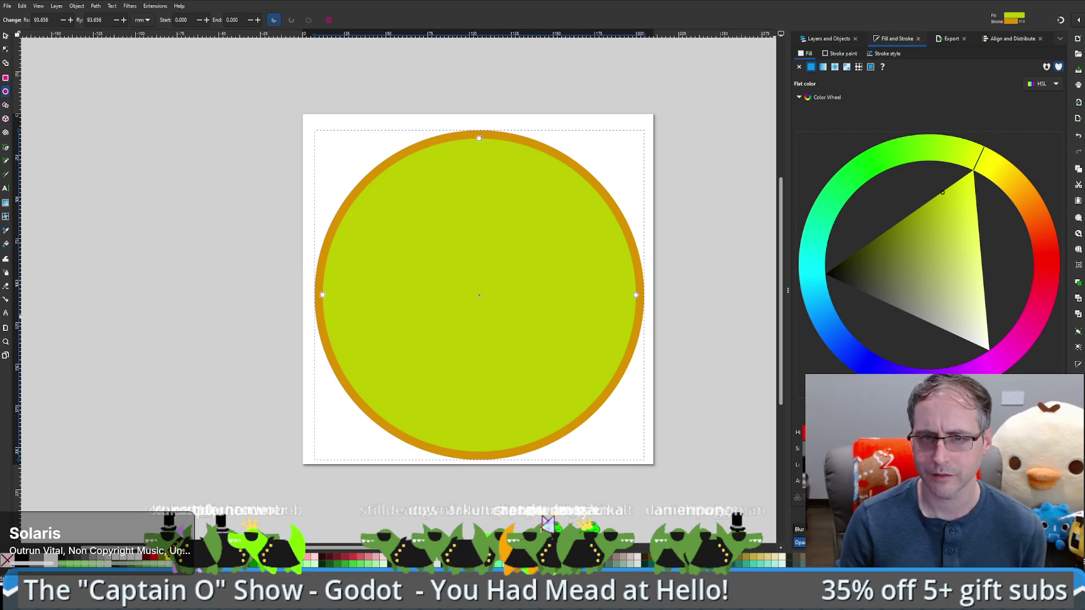
pyautogui.moveTo(1028, 201)
pyautogui.mouseDown()
pyautogui.moveTo(1034, 221)
pyautogui.moveTo(1020, 187)
pyautogui.moveTo(904, 218)
pyautogui.mouseUp()
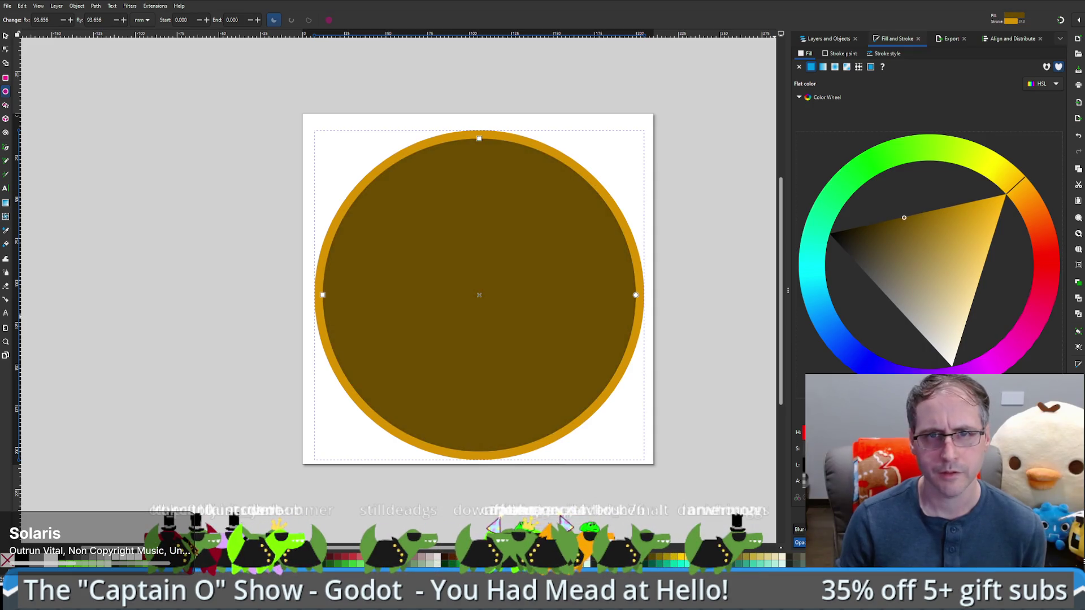
pyautogui.click(829, 38)
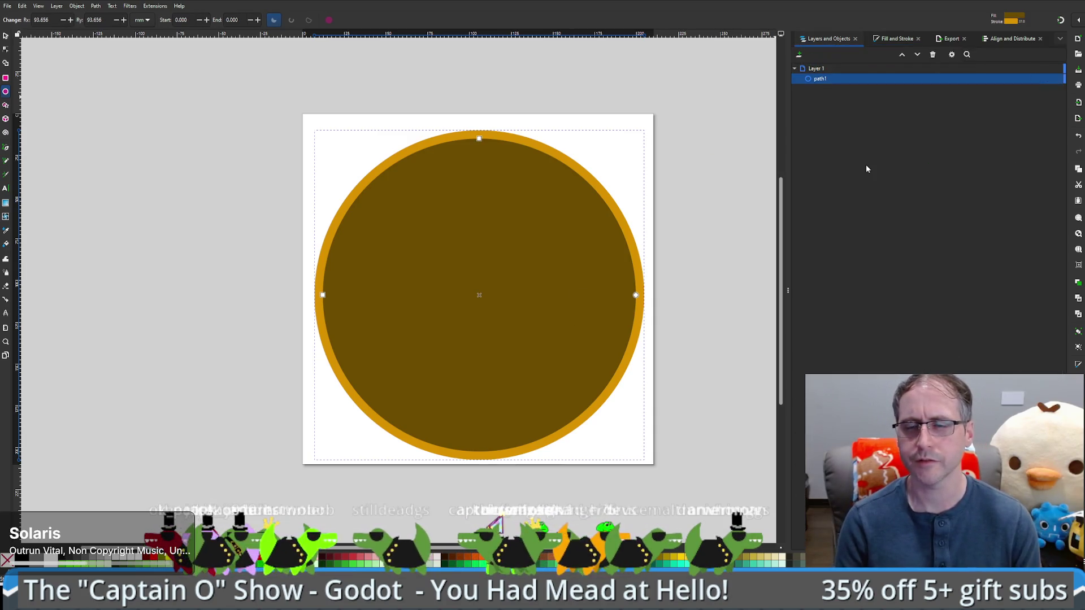
# - Add a second layer, Layer 2, above Layer 1
pyautogui.press('n')
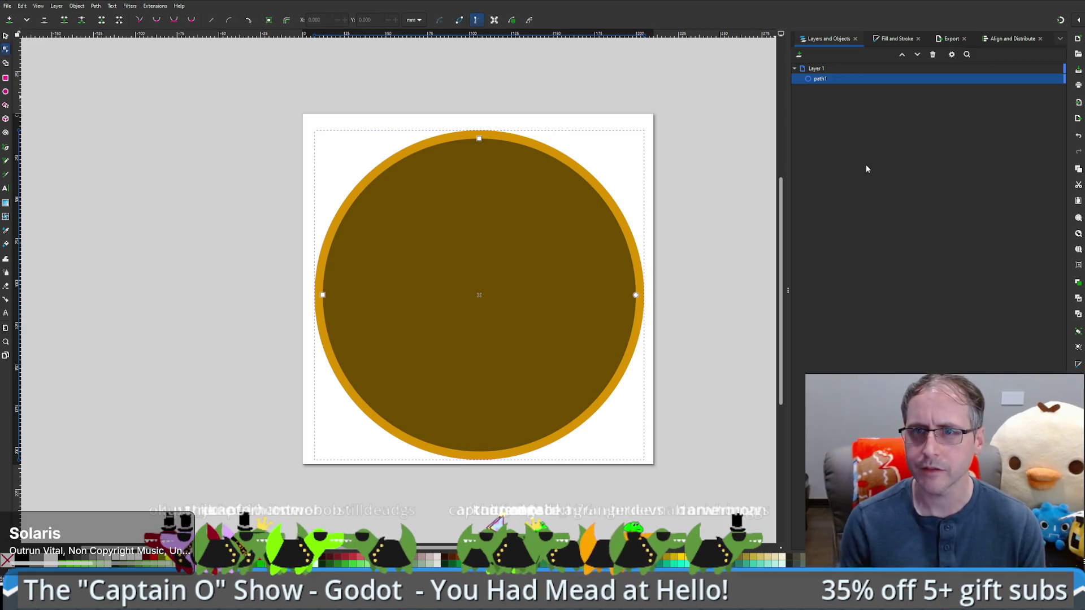
pyautogui.doubleClick(817, 77)
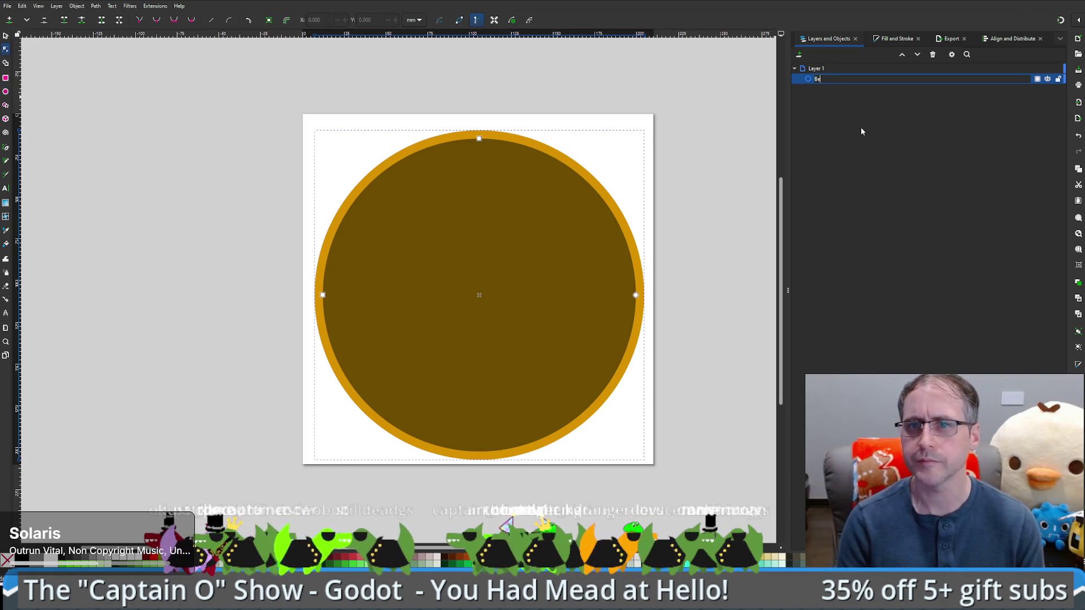
pyautogui.write('hind')
pyautogui.press('Return')
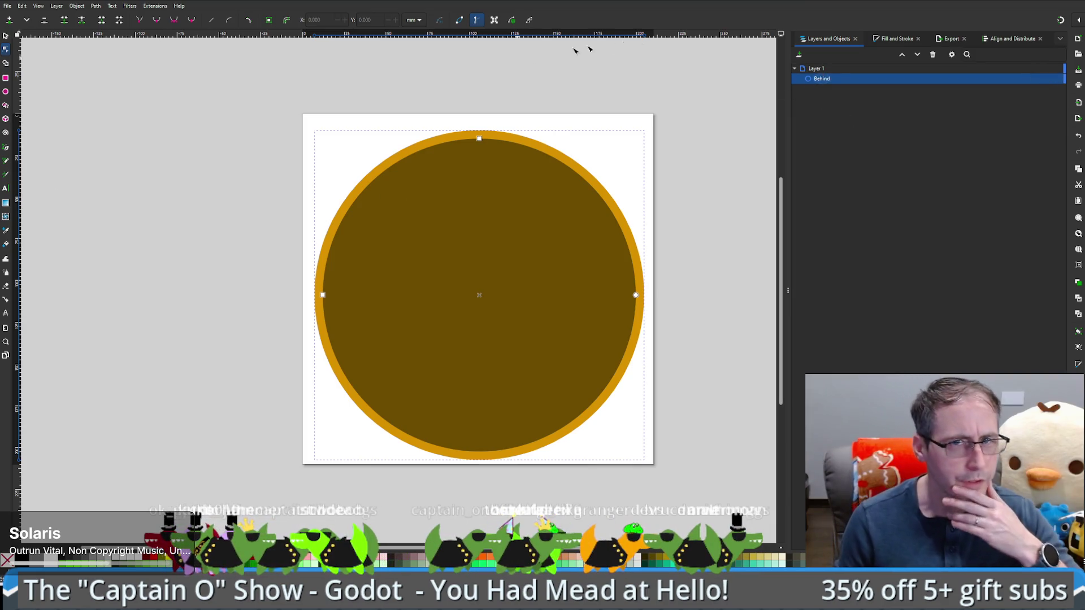
pyautogui.click(794, 69)
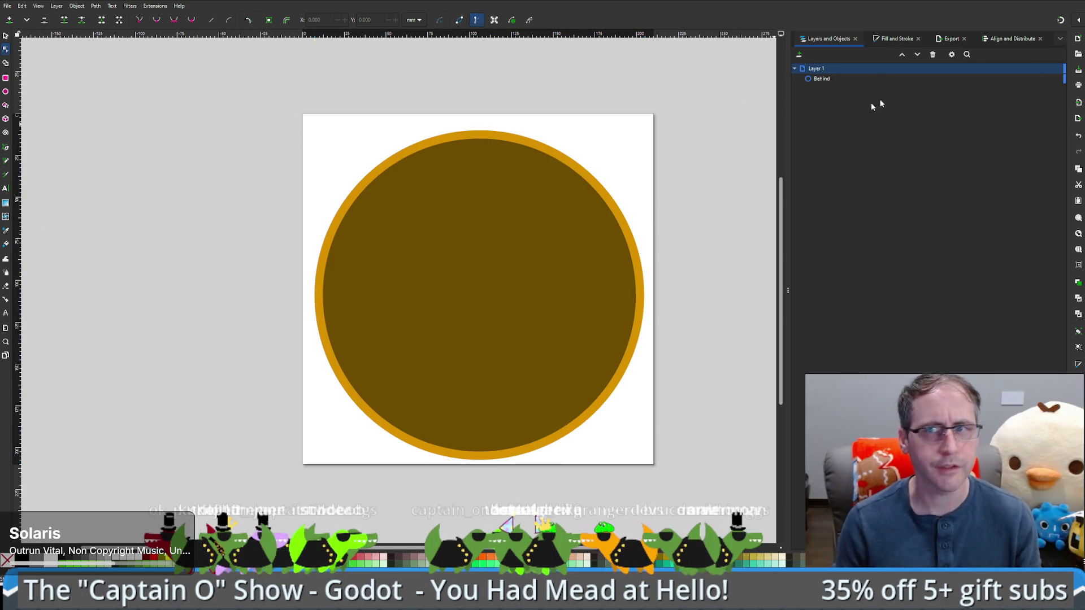
pyautogui.hotkey('ctrl', 'shift', 'n')
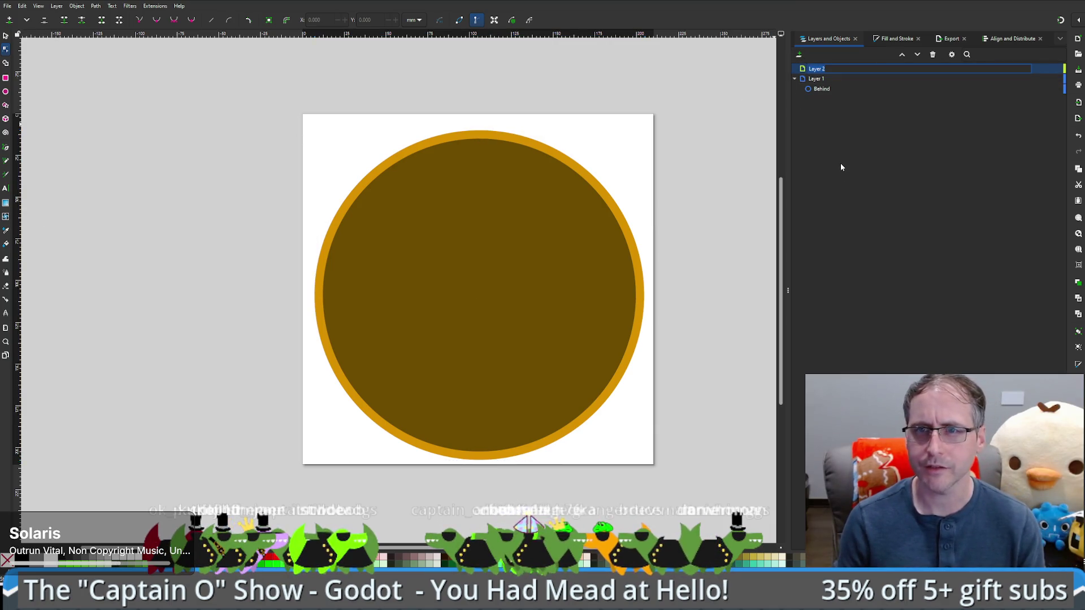
pyautogui.press('Return')
pyautogui.click(824, 80)
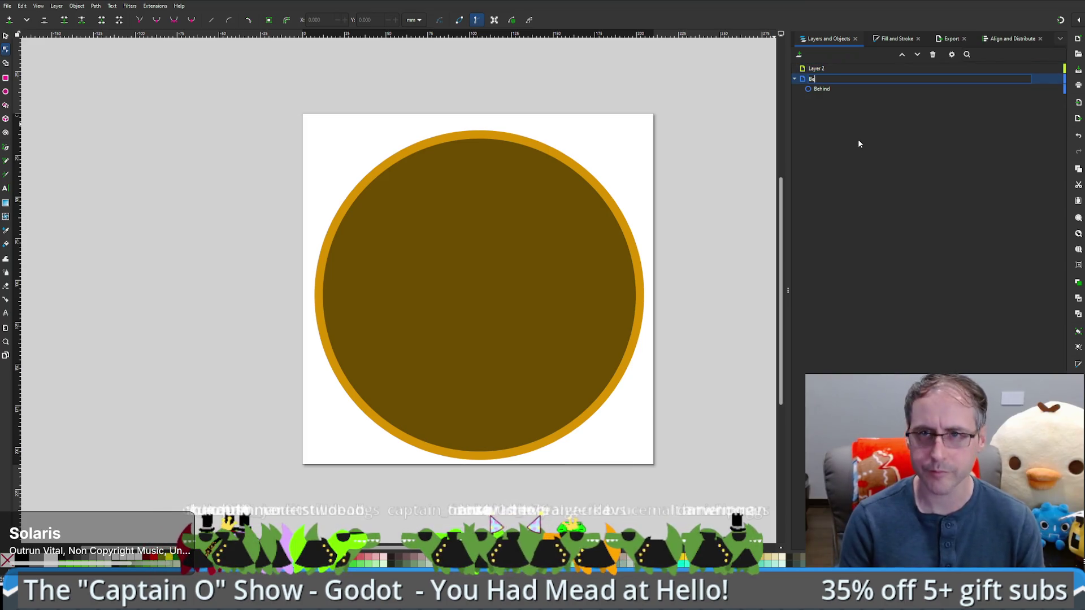
pyautogui.click(827, 69)
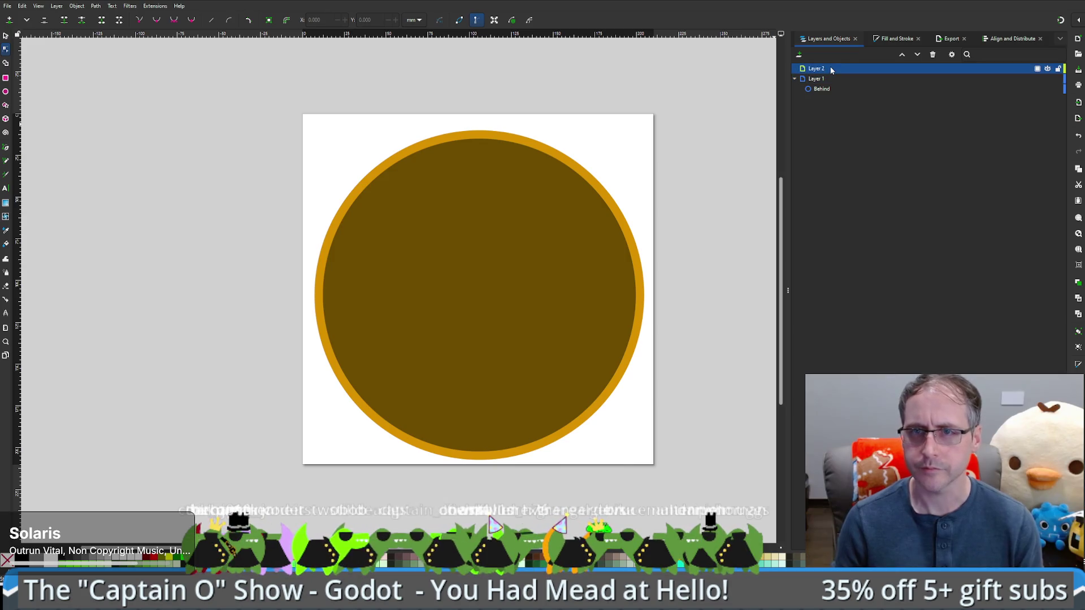
# - Name the circle object Circle, Layer 1 Behind, and Layer 2 Front
pyautogui.click(827, 90)
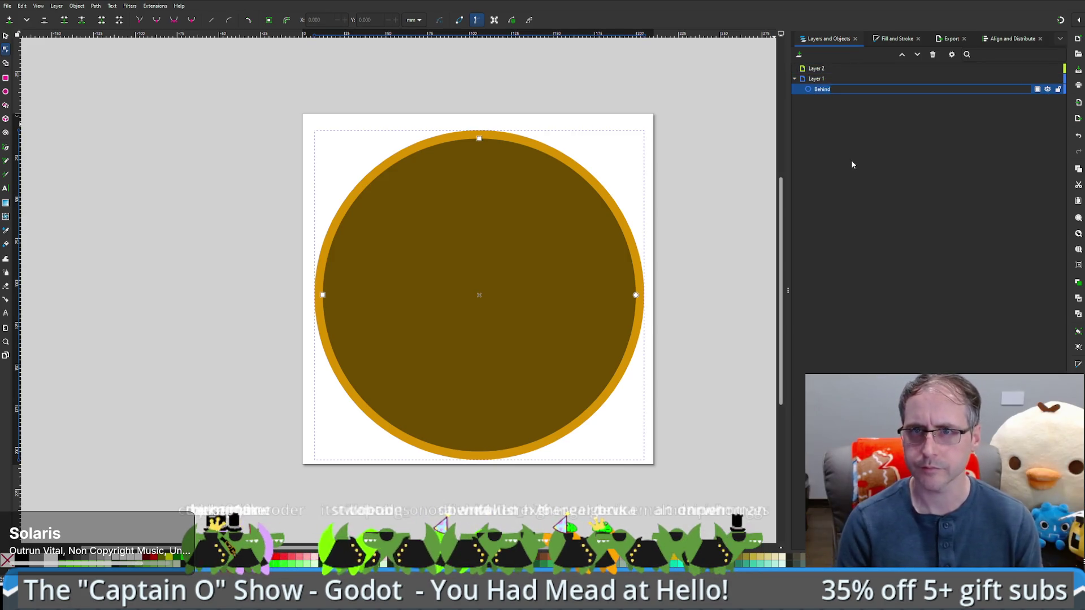
pyautogui.write('Circle')
pyautogui.press('Return')
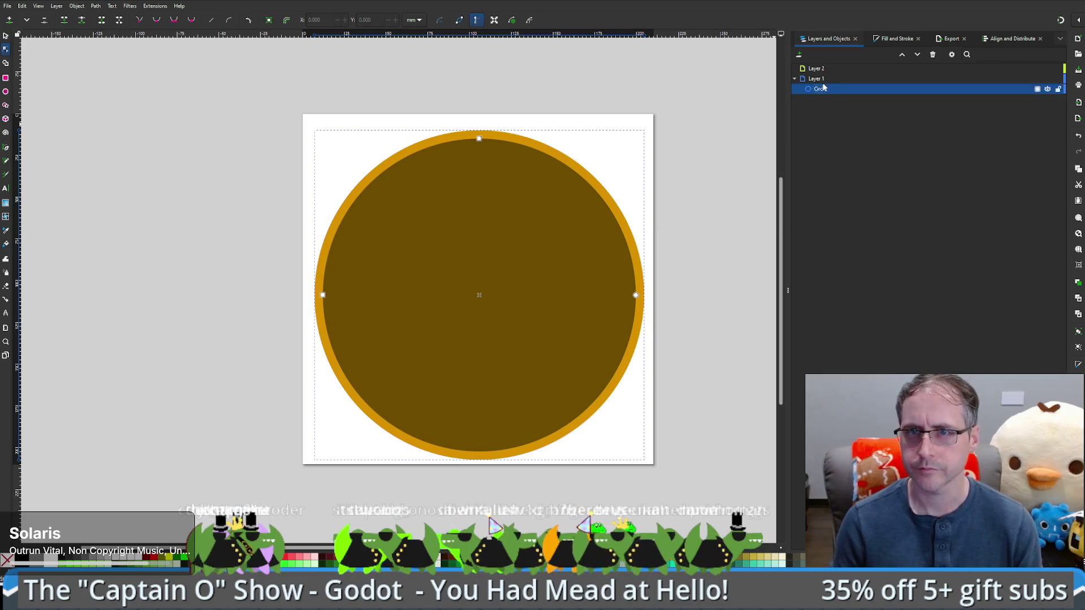
pyautogui.doubleClick(825, 80)
pyautogui.write('Behind')
pyautogui.press('Return')
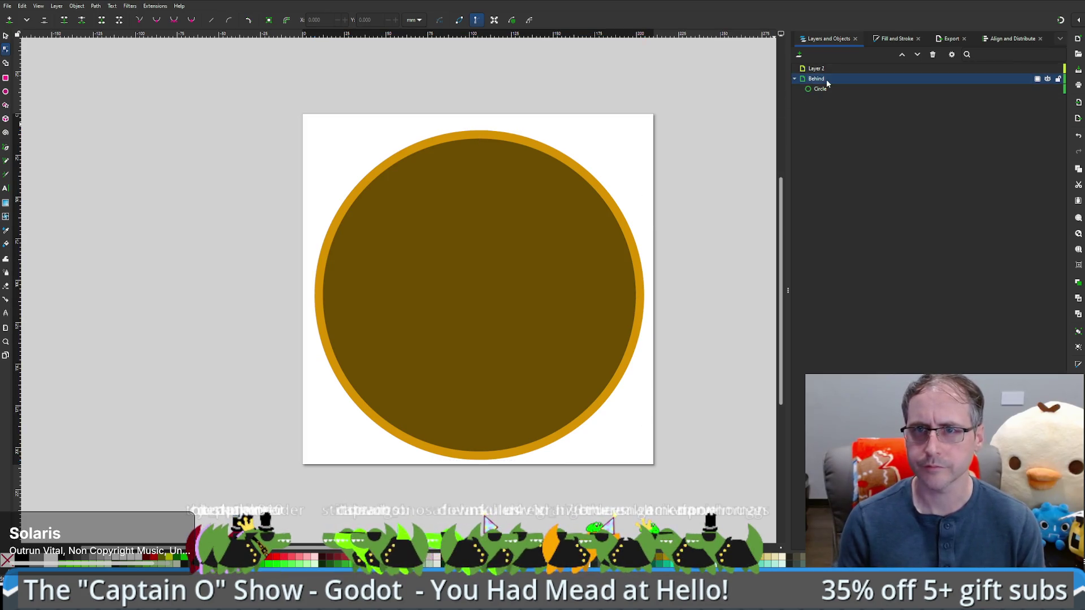
pyautogui.doubleClick(817, 69)
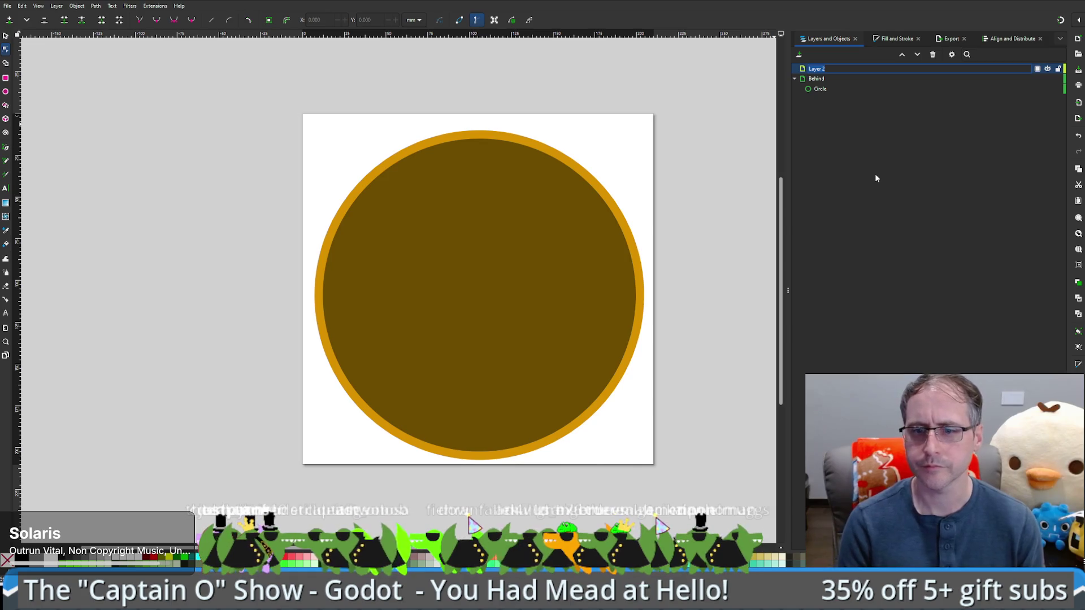
pyautogui.write('Front')
pyautogui.press('Return')
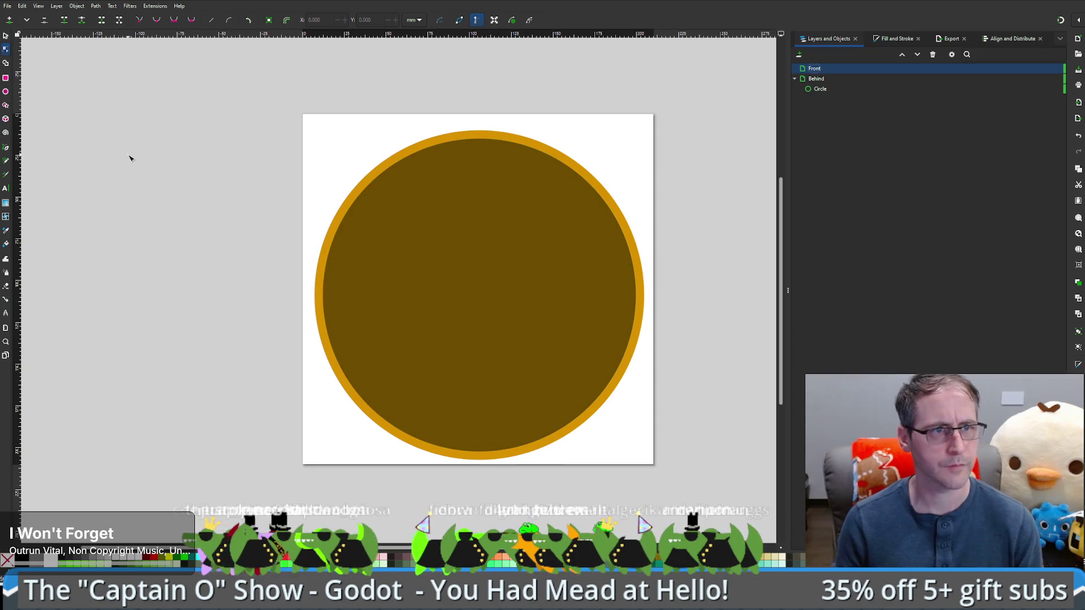
# - Draw a diagonal Pen line across the circle from upper left to lower right
pyautogui.click(5, 148)
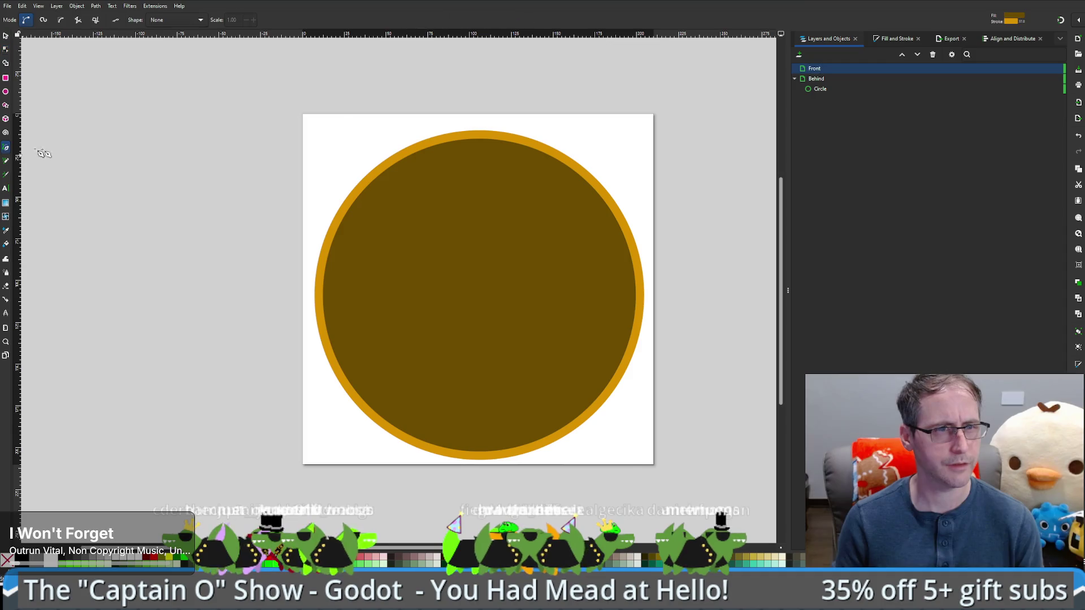
pyautogui.click(404, 199)
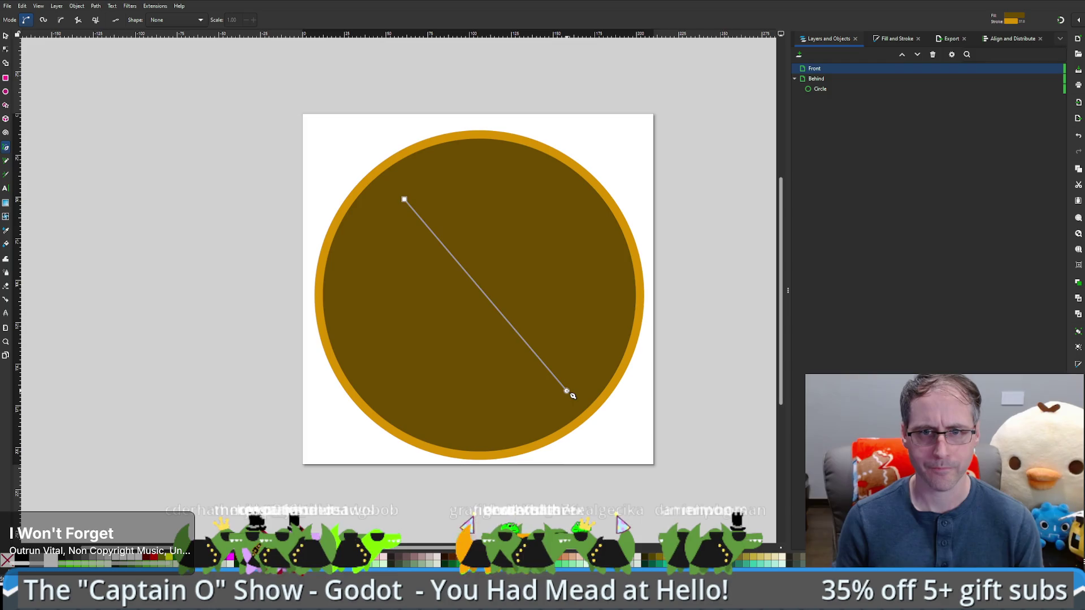
pyautogui.doubleClick(566, 391)
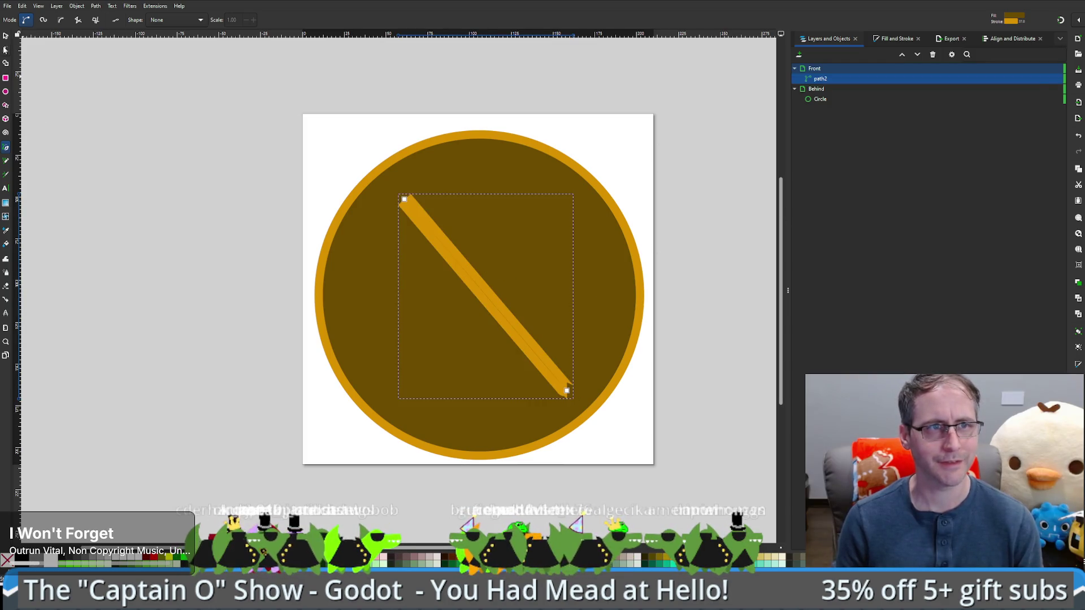
pyautogui.click(6, 36)
pyautogui.click(5, 49)
pyautogui.moveTo(569, 392); pyautogui.dragTo(583, 408)
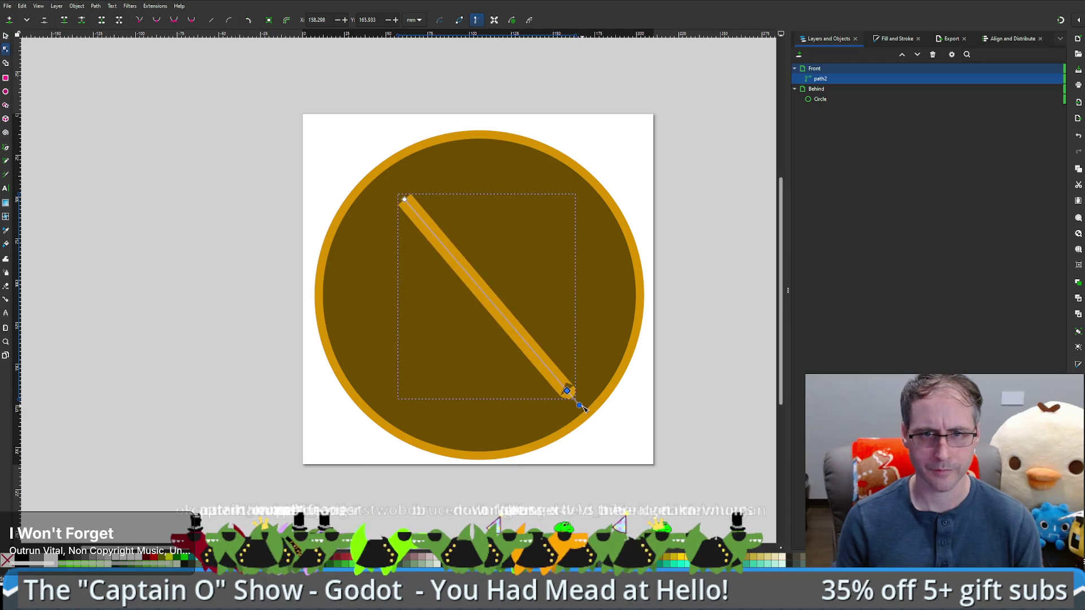
pyautogui.hotkey('ctrl', 'z')
pyautogui.hotkey('ctrl', 'z')
pyautogui.hotkey('ctrl', 'shift', 'z')
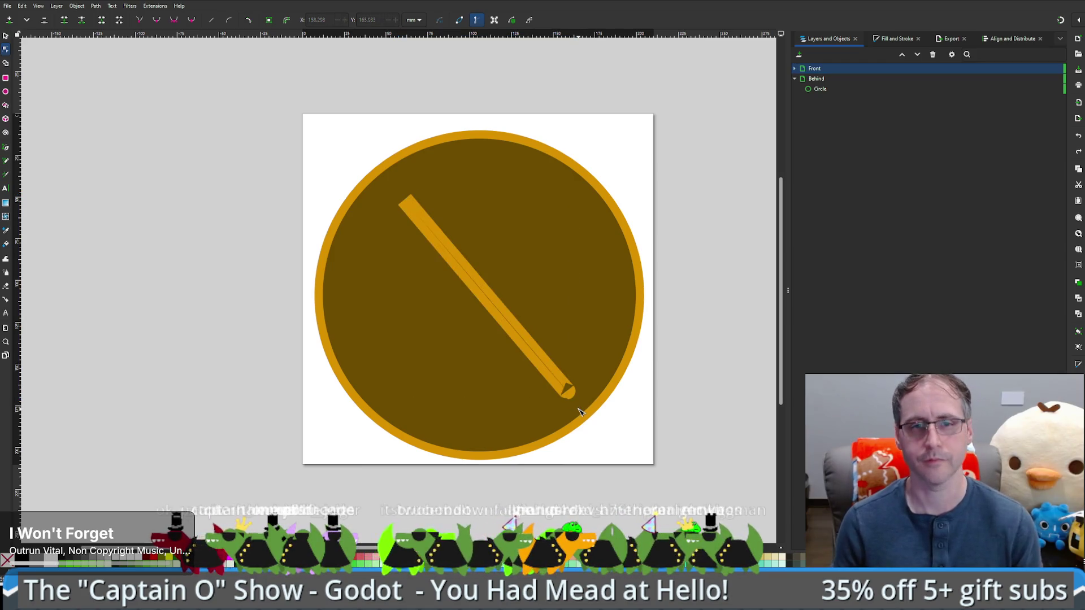
pyautogui.click(564, 396)
pyautogui.moveTo(565, 395)
pyautogui.mouseDown()
pyautogui.moveTo(549, 400)
pyautogui.moveTo(599, 358)
pyautogui.moveTo(578, 406)
pyautogui.mouseUp()
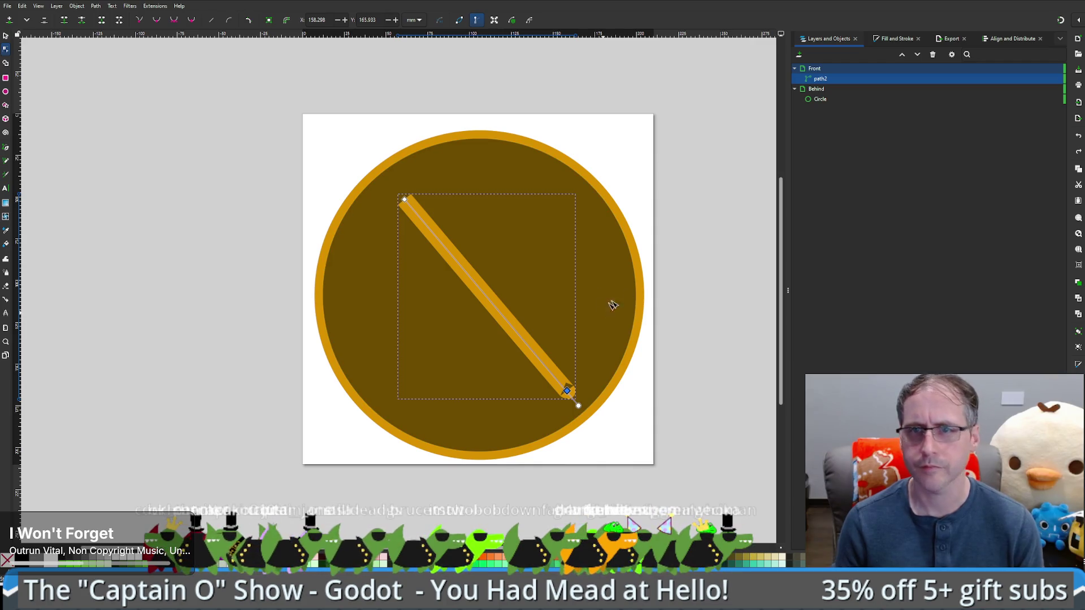
# - Remove the line's fill and give its stroke rounded caps
pyautogui.click(900, 39)
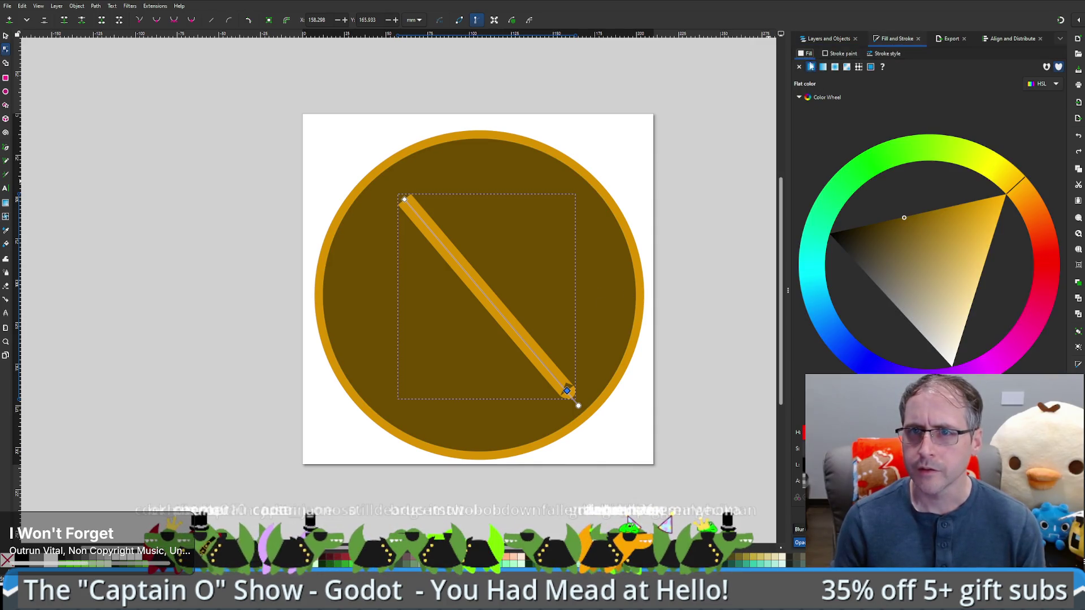
pyautogui.click(799, 67)
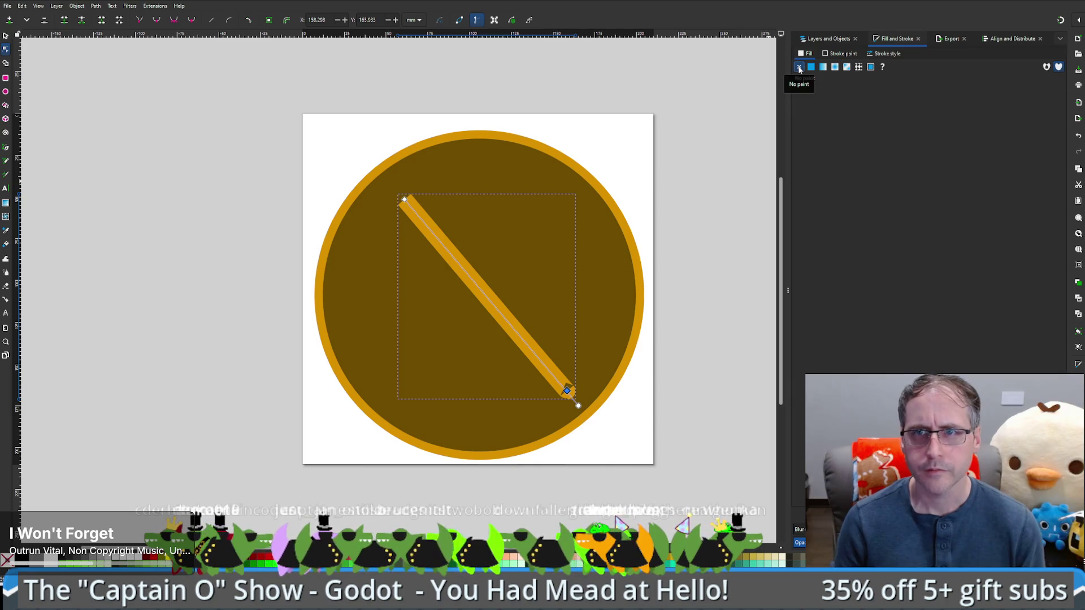
pyautogui.click(847, 53)
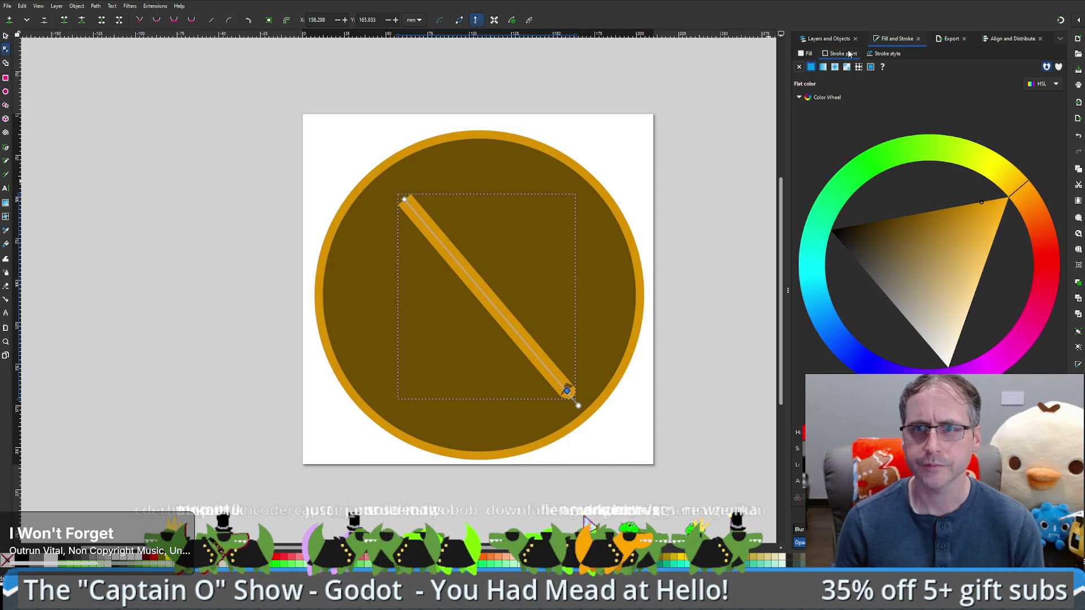
pyautogui.click(898, 53)
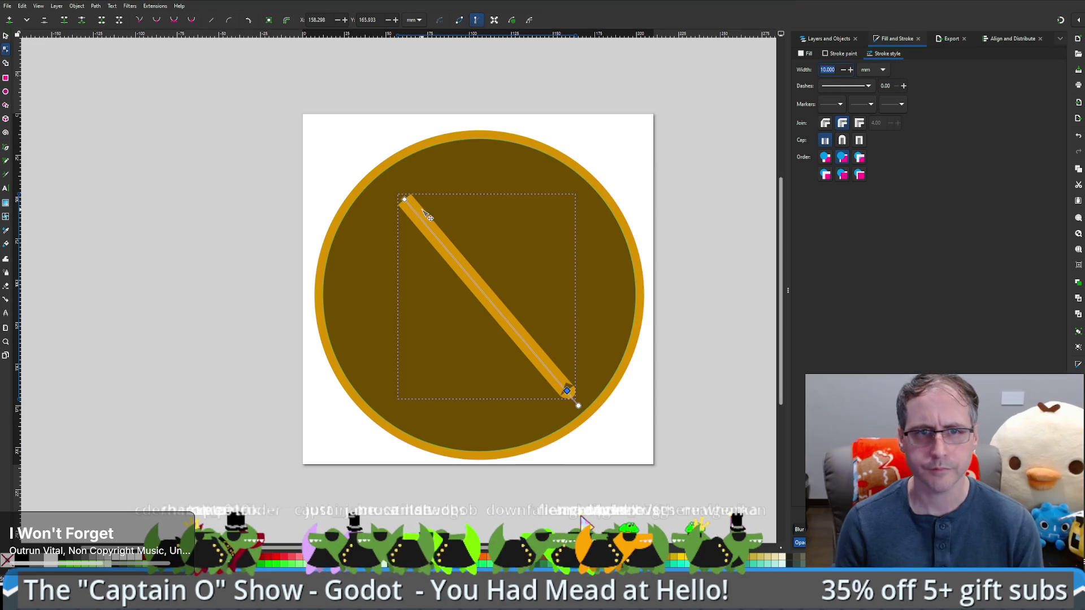
pyautogui.click(842, 140)
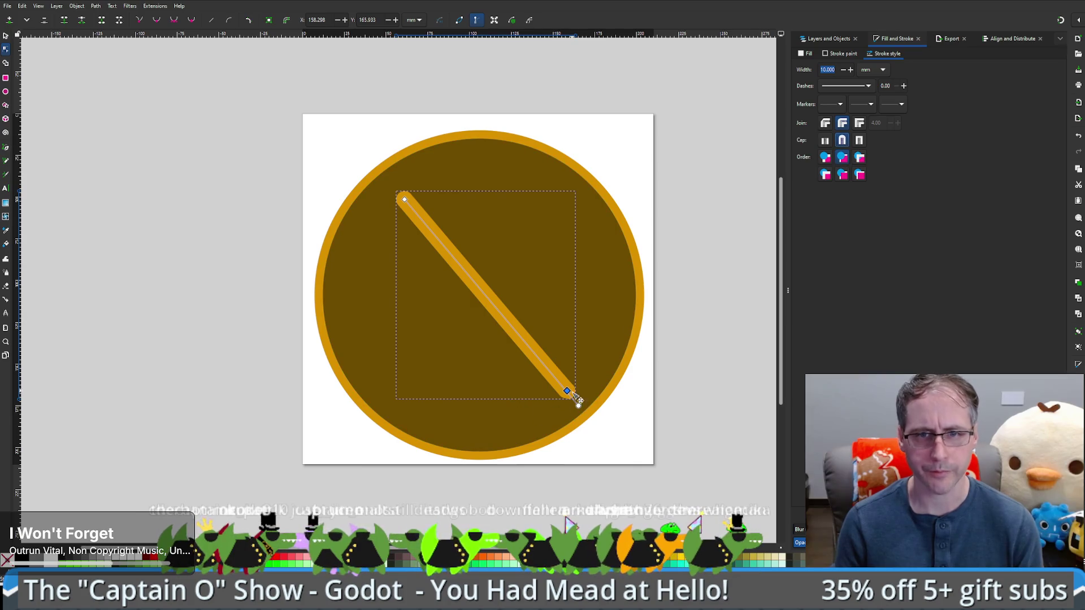
# - Make the diagonal line's segment perfectly straight with the Node tool
pyautogui.hotkey('ctrl', 'a')
pyautogui.click(567, 391)
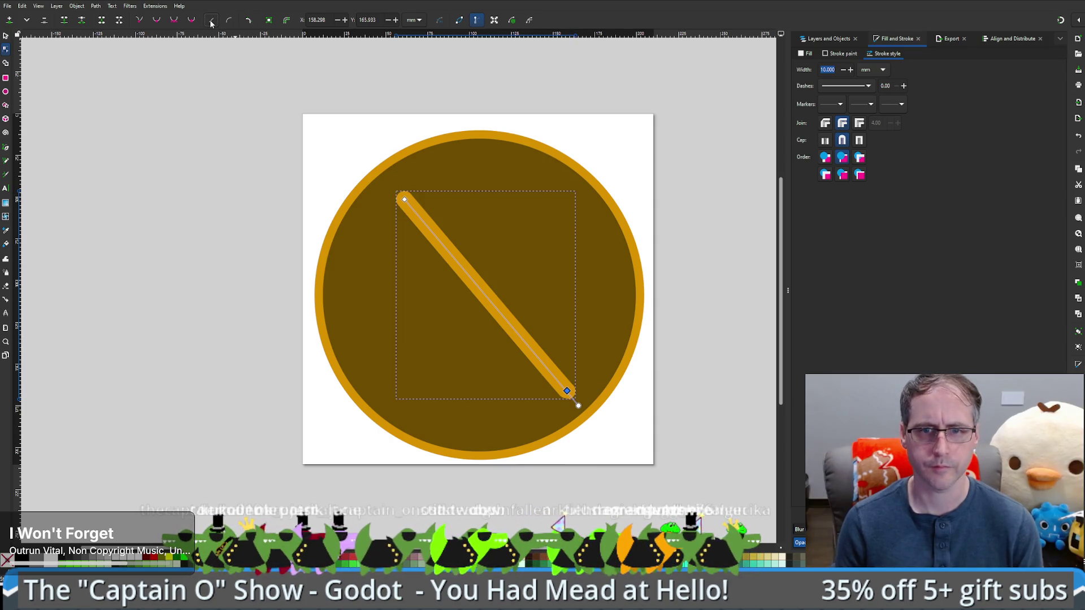
pyautogui.click(140, 21)
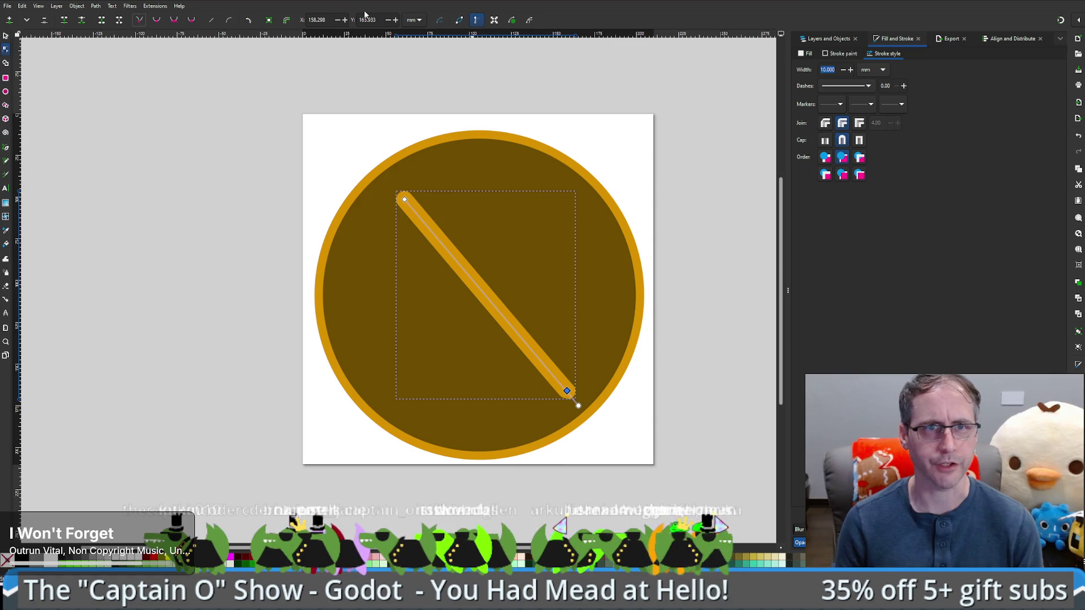
pyautogui.click(211, 22)
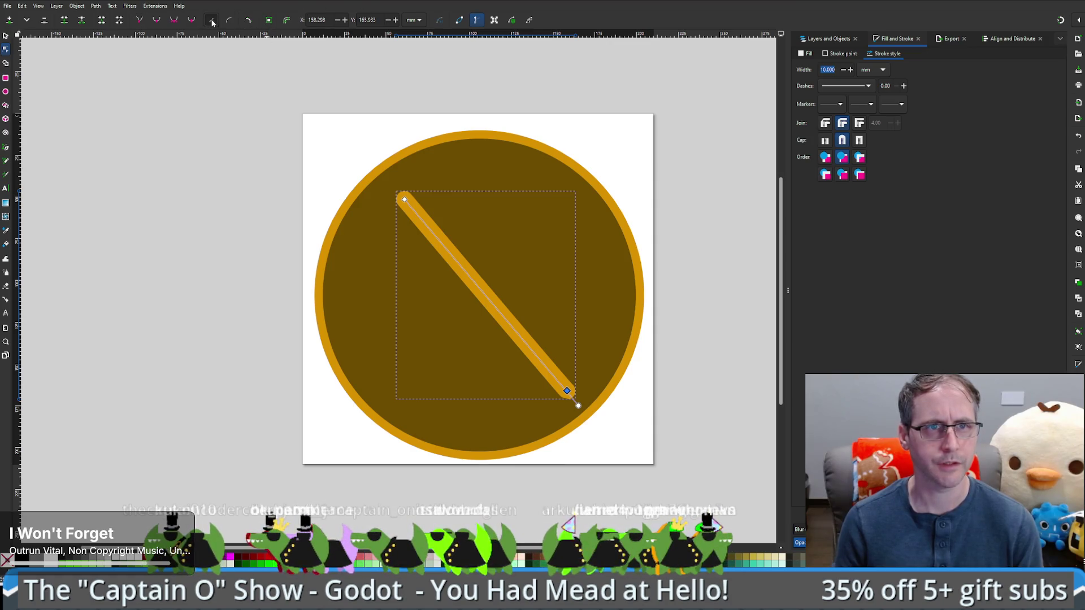
pyautogui.click(404, 200)
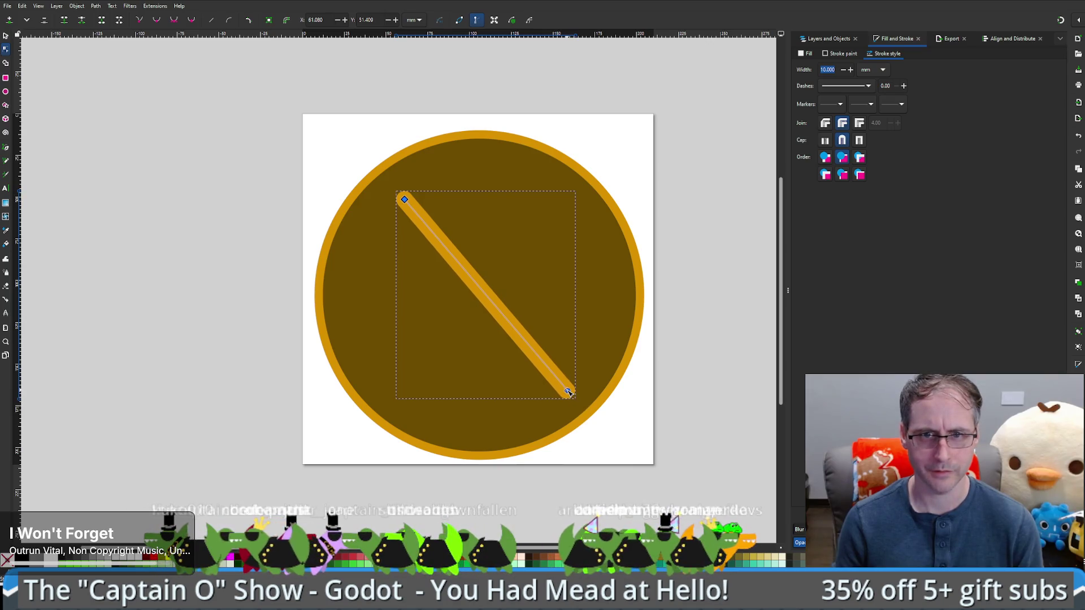
pyautogui.moveTo(568, 392)
pyautogui.mouseDown()
pyautogui.moveTo(574, 409)
pyautogui.moveTo(552, 435)
pyautogui.moveTo(411, 439)
pyautogui.moveTo(559, 233)
pyautogui.moveTo(452, 266)
pyautogui.moveTo(450, 239)
pyautogui.moveTo(404, 199)
pyautogui.moveTo(414, 209)
pyautogui.mouseUp()
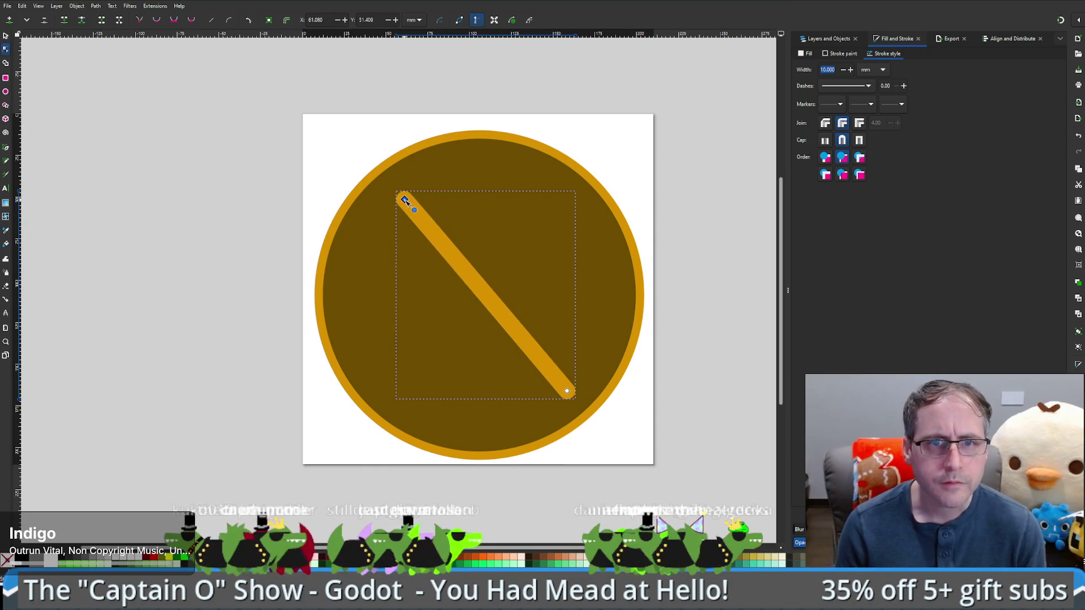
pyautogui.click(567, 392)
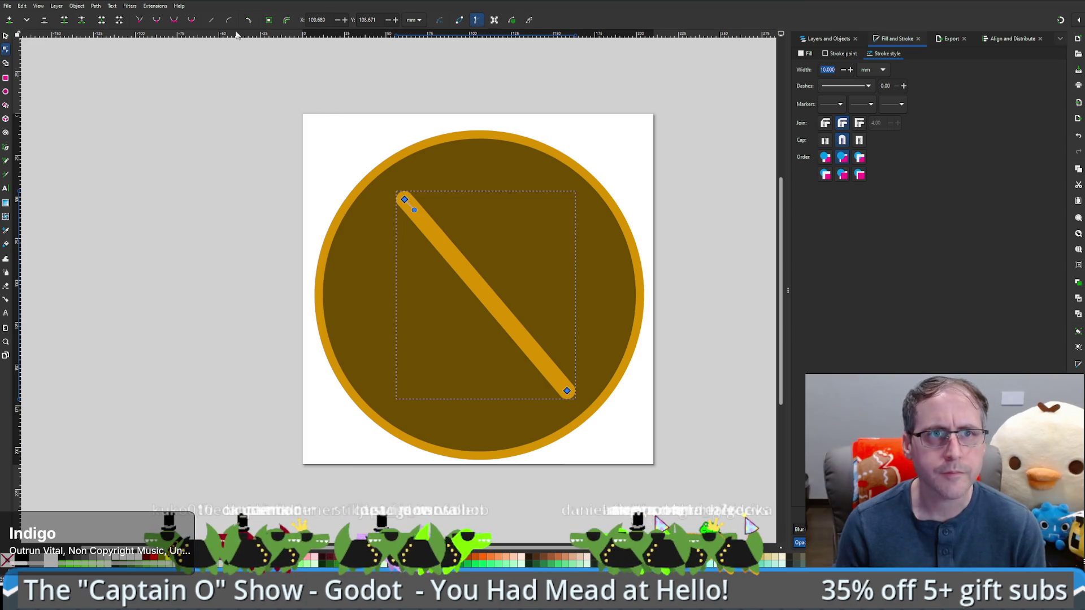
pyautogui.click(208, 21)
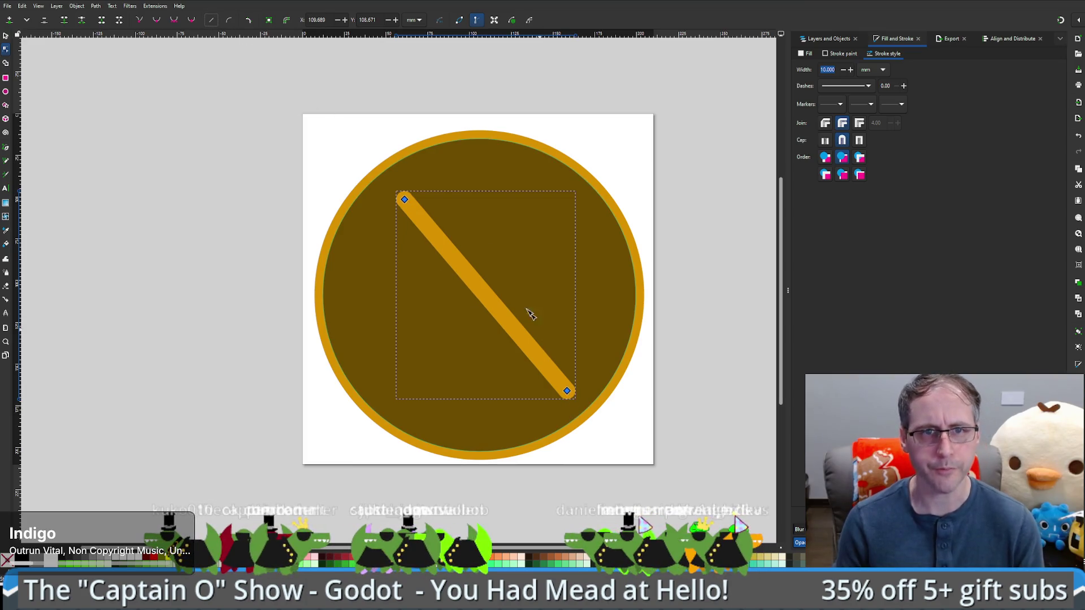
pyautogui.click(835, 39)
pyautogui.press('Escape')
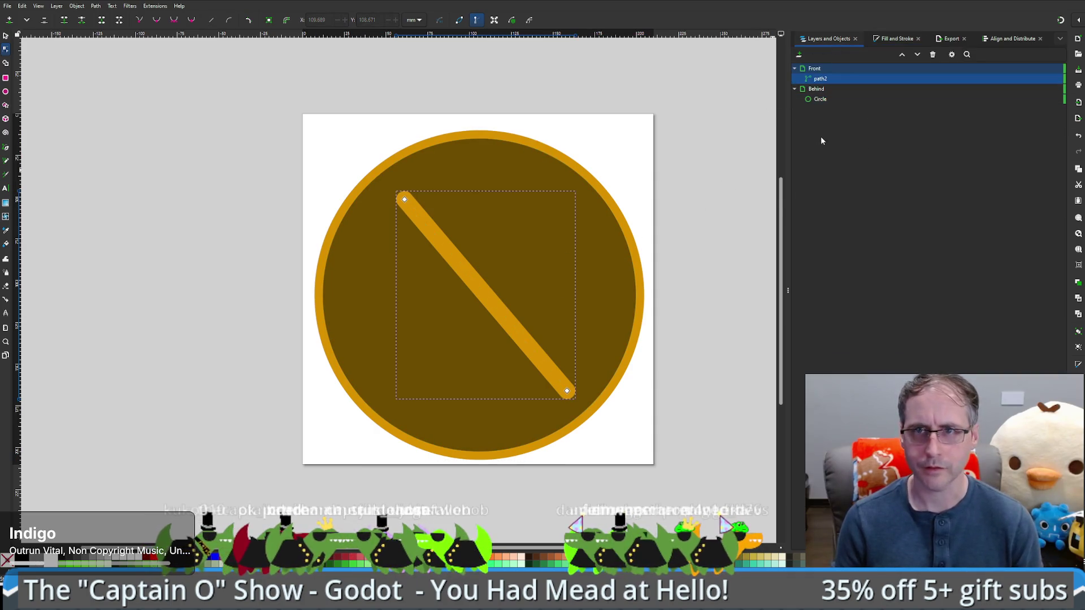
pyautogui.hotkey('ctrl', 'd')
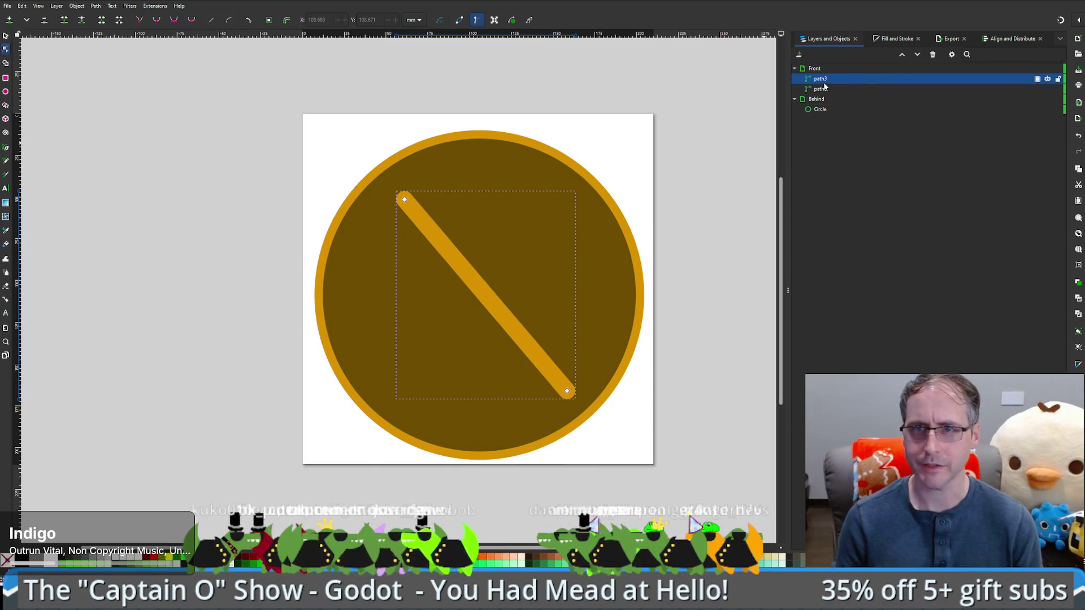
pyautogui.click(6, 36)
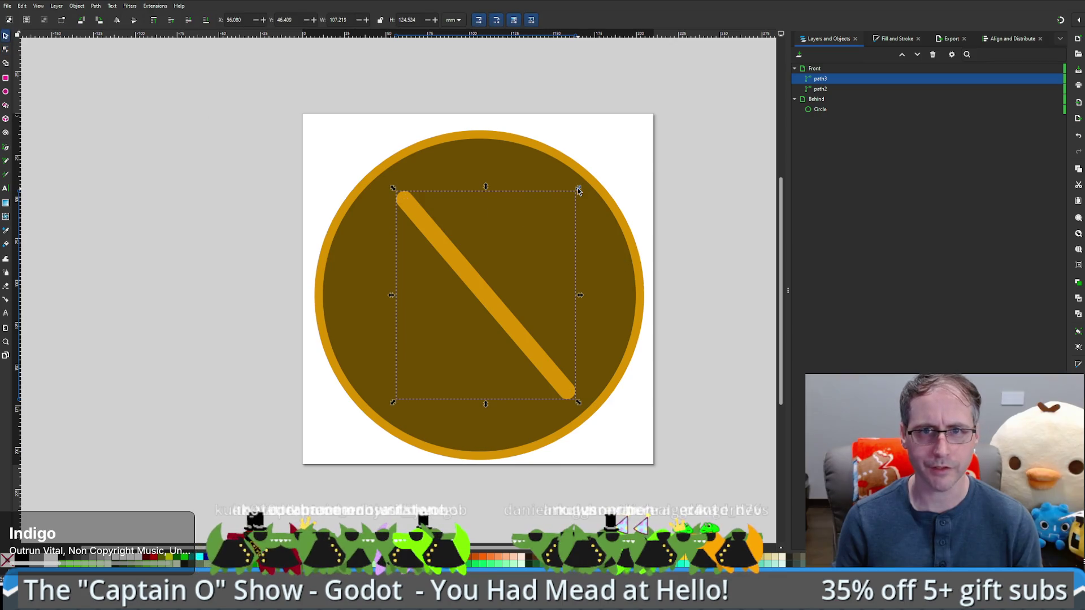
pyautogui.click(453, 259)
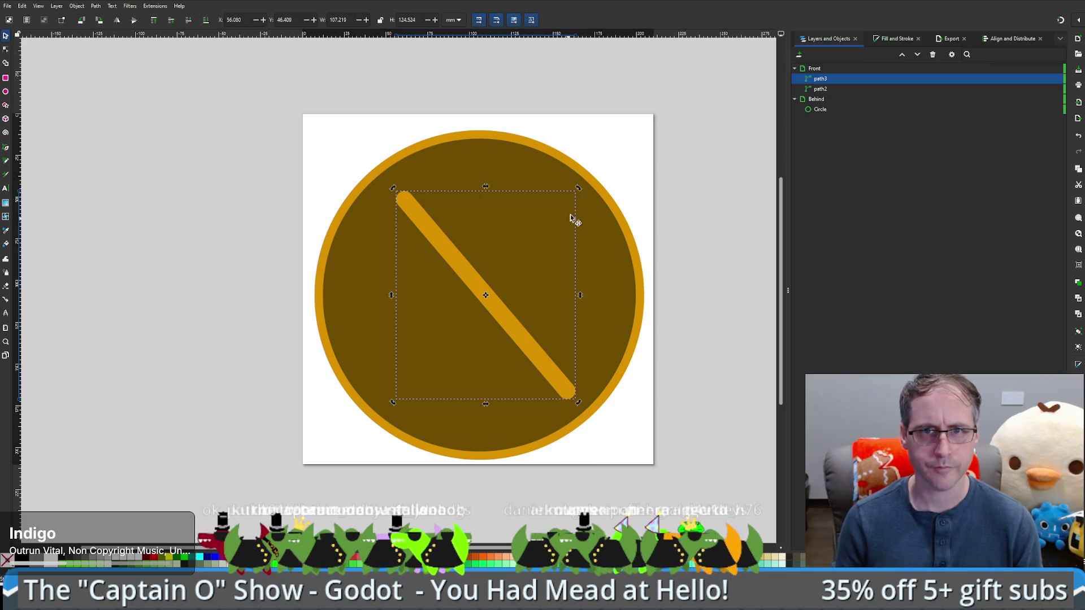
pyautogui.moveTo(577, 188)
pyautogui.mouseDown()
pyautogui.moveTo(591, 250)
pyautogui.moveTo(561, 338)
pyautogui.moveTo(566, 328)
pyautogui.moveTo(575, 347)
pyautogui.mouseUp()
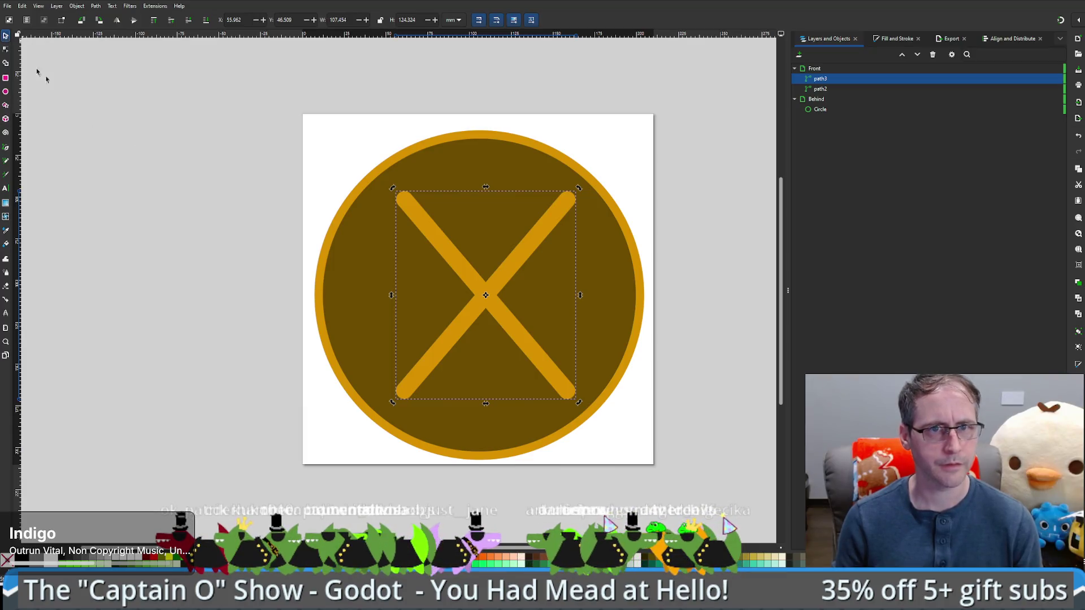
pyautogui.click(177, 200)
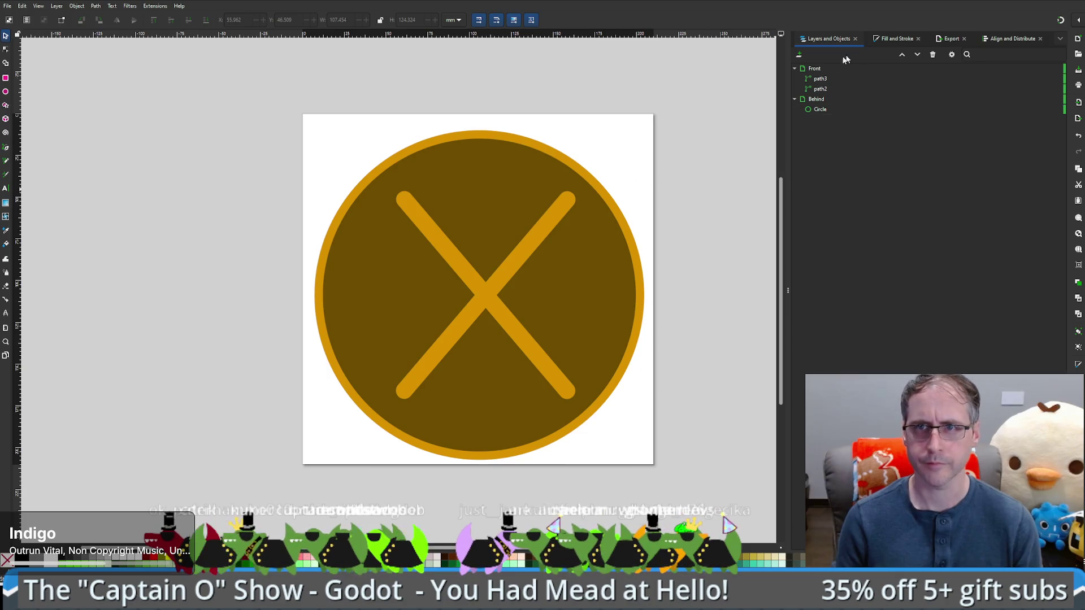
pyautogui.click(823, 70)
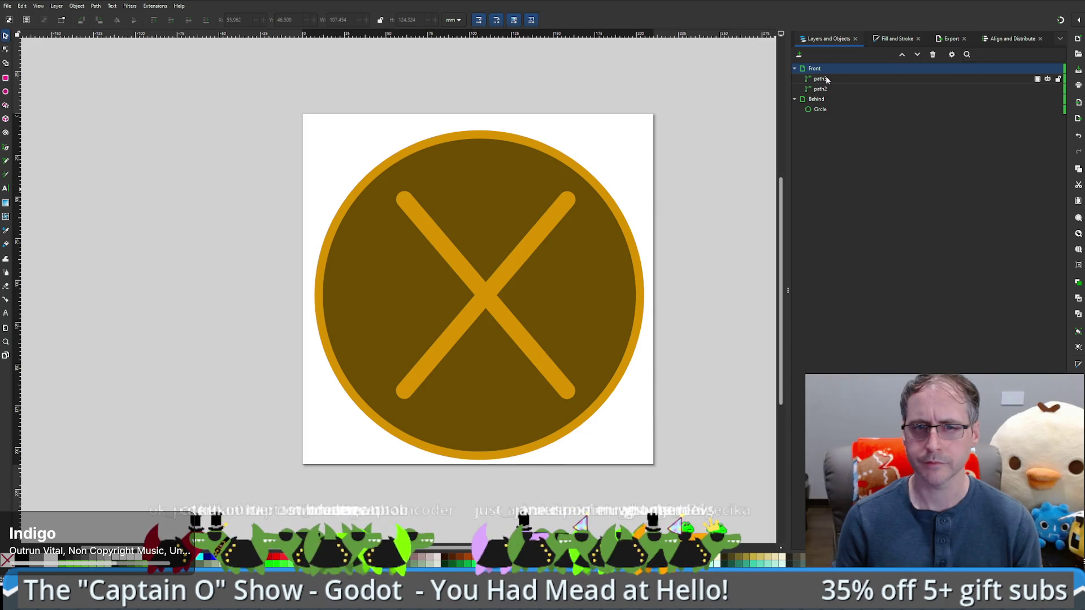
# - Add a new layer named Progress above Front
pyautogui.click(799, 55)
pyautogui.write('Progre')
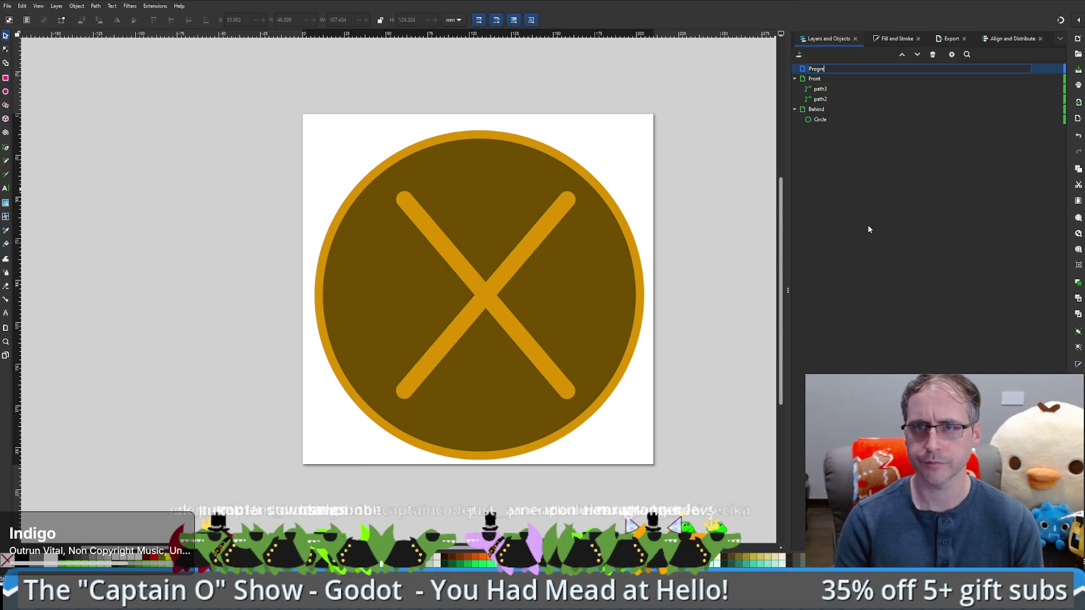
pyautogui.write('ss')
pyautogui.press('Return')
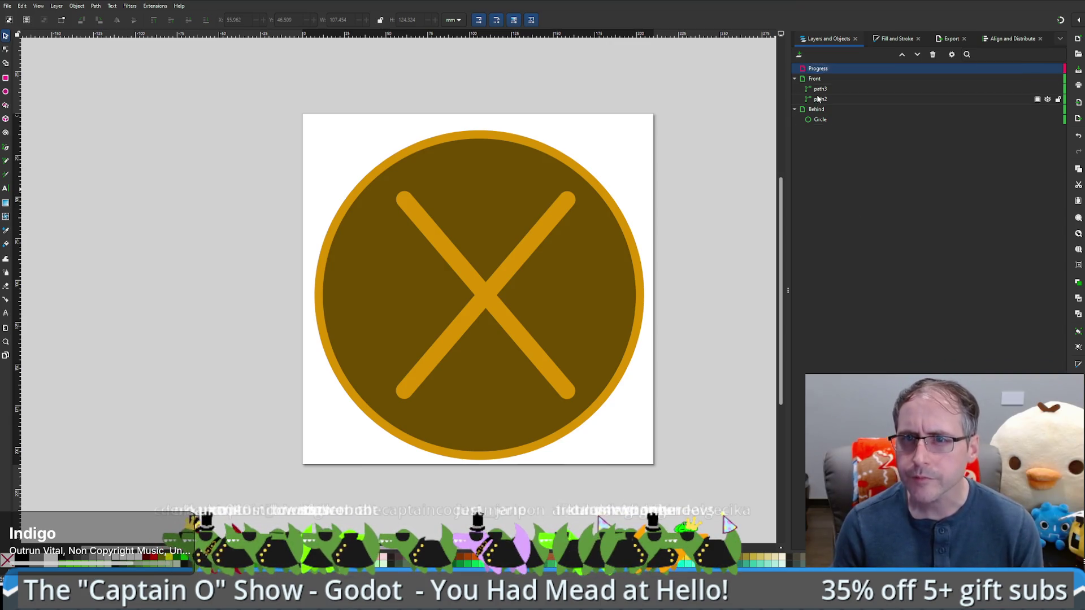
# - Copy the background Circle from Behind and paste it into the Progress layer
pyautogui.click(830, 120)
pyautogui.hotkey('ctrl', 'c')
pyautogui.click(838, 69)
pyautogui.hotkey('ctrl', 'v')
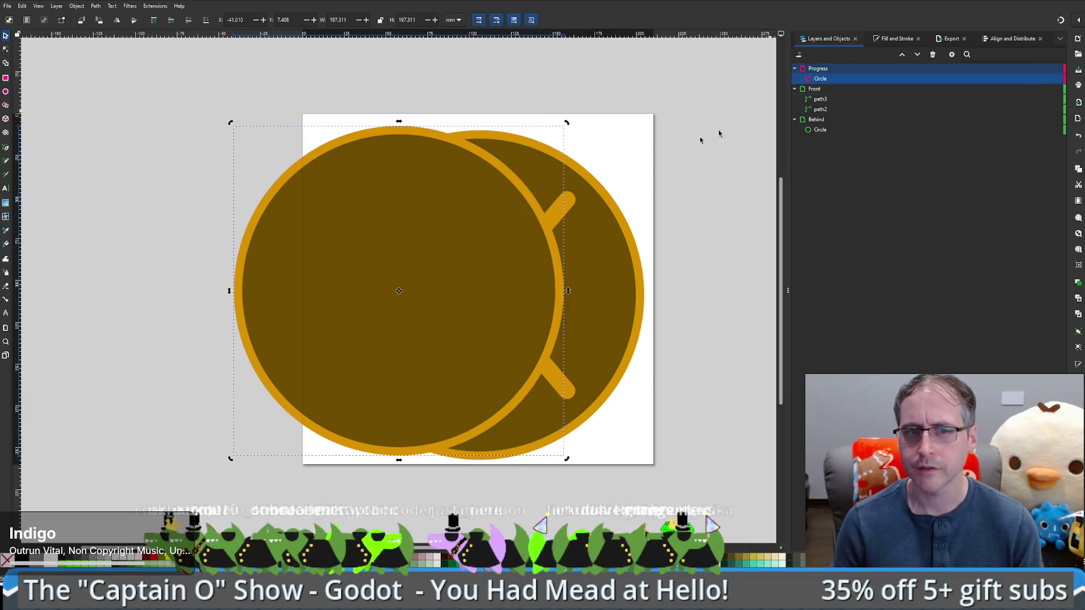
pyautogui.hotkey('ctrl', 'z')
pyautogui.rightClick(835, 67)
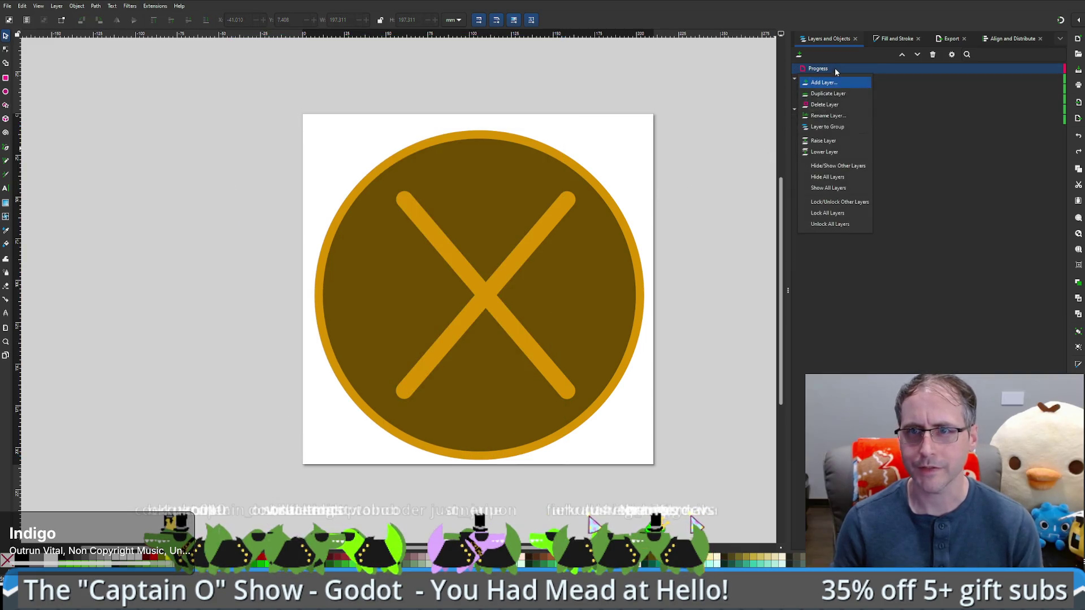
pyautogui.click(623, 129)
pyautogui.rightClick(610, 132)
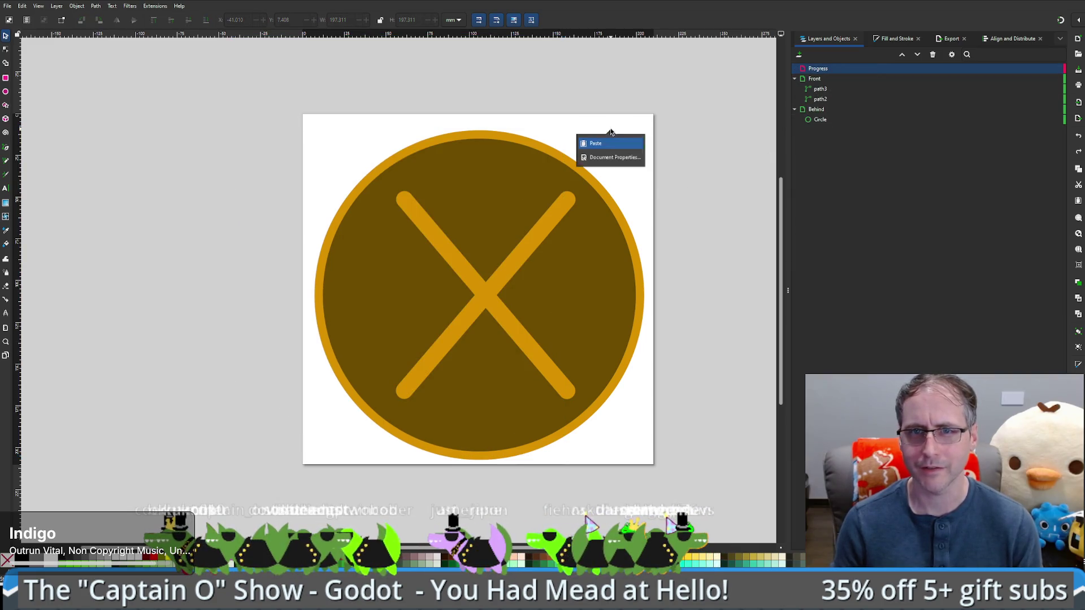
pyautogui.click(843, 121)
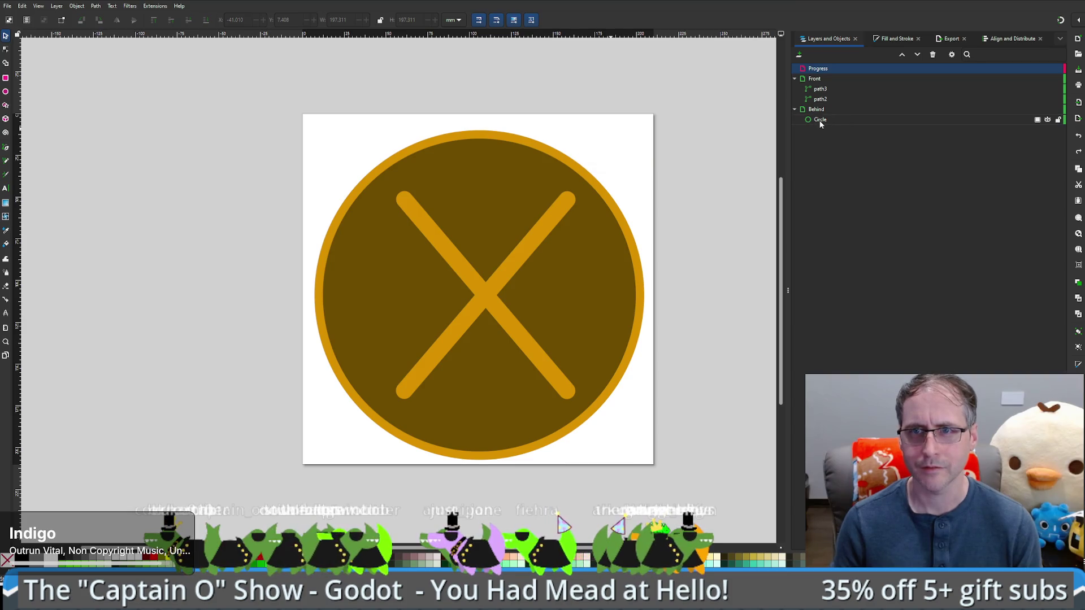
pyautogui.click(820, 120)
pyautogui.rightClick(415, 152)
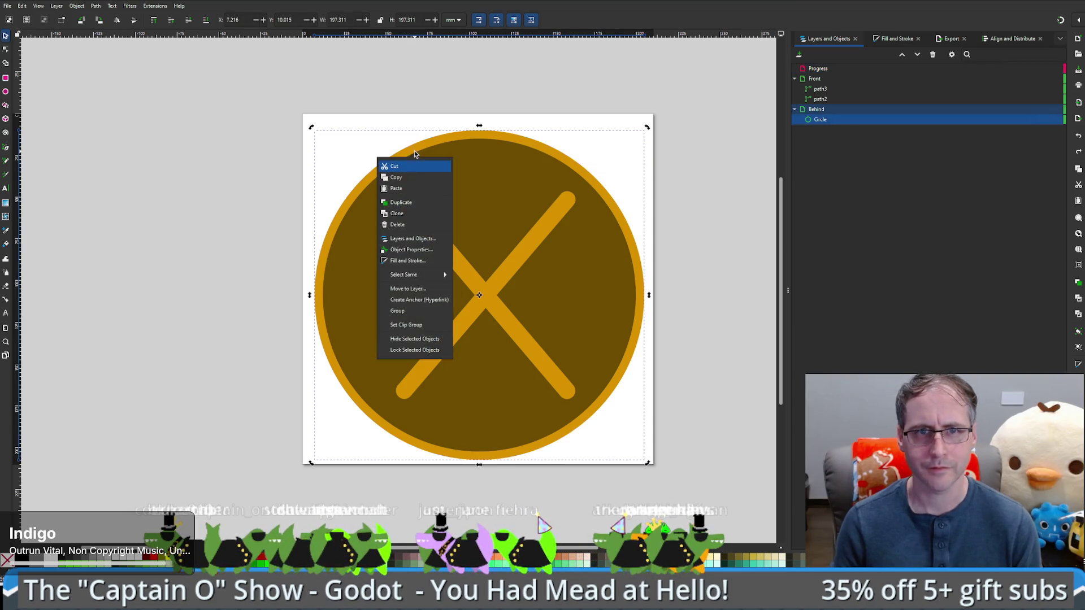
pyautogui.click(422, 179)
pyautogui.click(817, 69)
pyautogui.rightClick(634, 132)
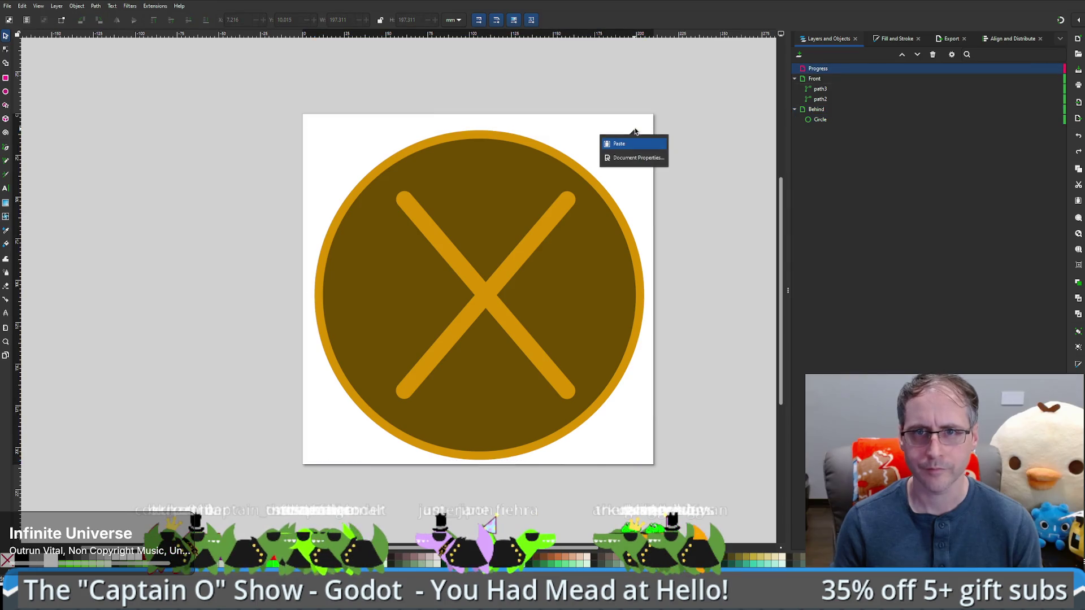
pyautogui.click(638, 142)
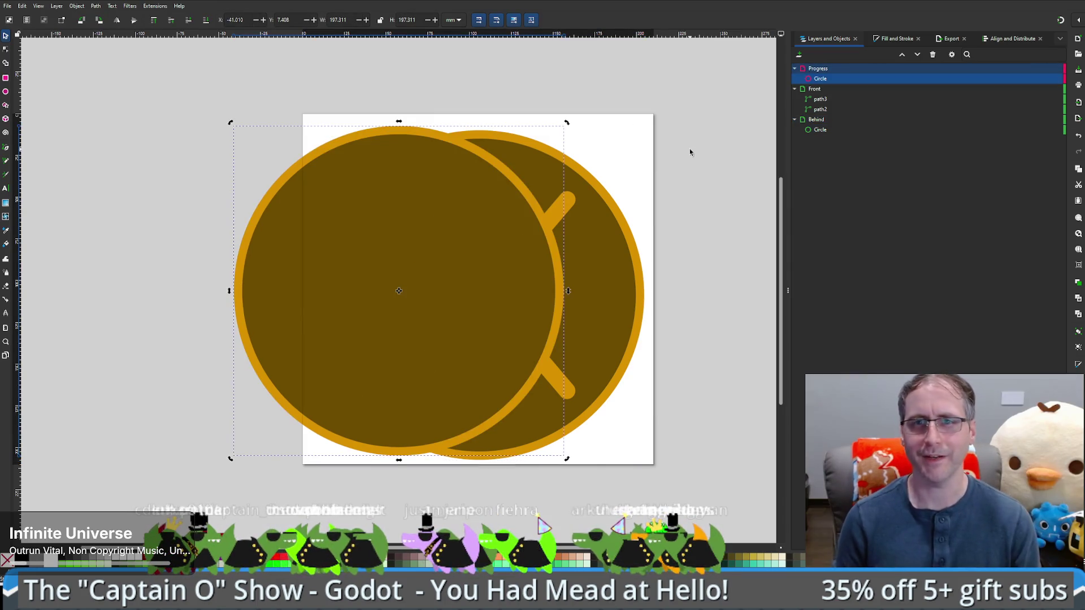
# - Nudge the pasted circle right and down to sit exactly over the original
pyautogui.press('Right')
pyautogui.press('Right')
pyautogui.press('Right')
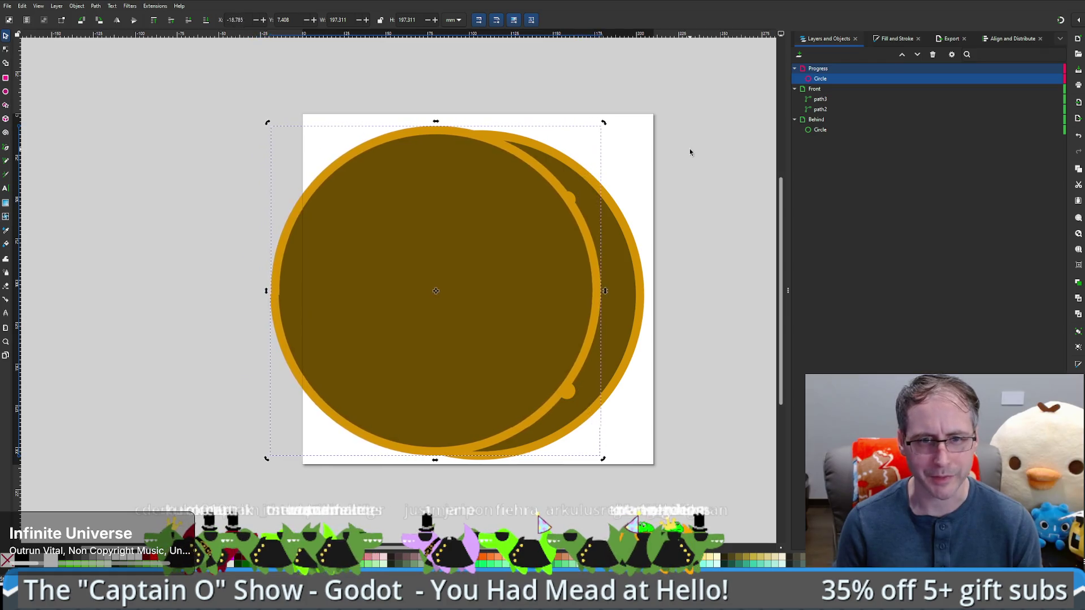
pyautogui.press('Right')
pyautogui.press('Right')
pyautogui.press('Right')
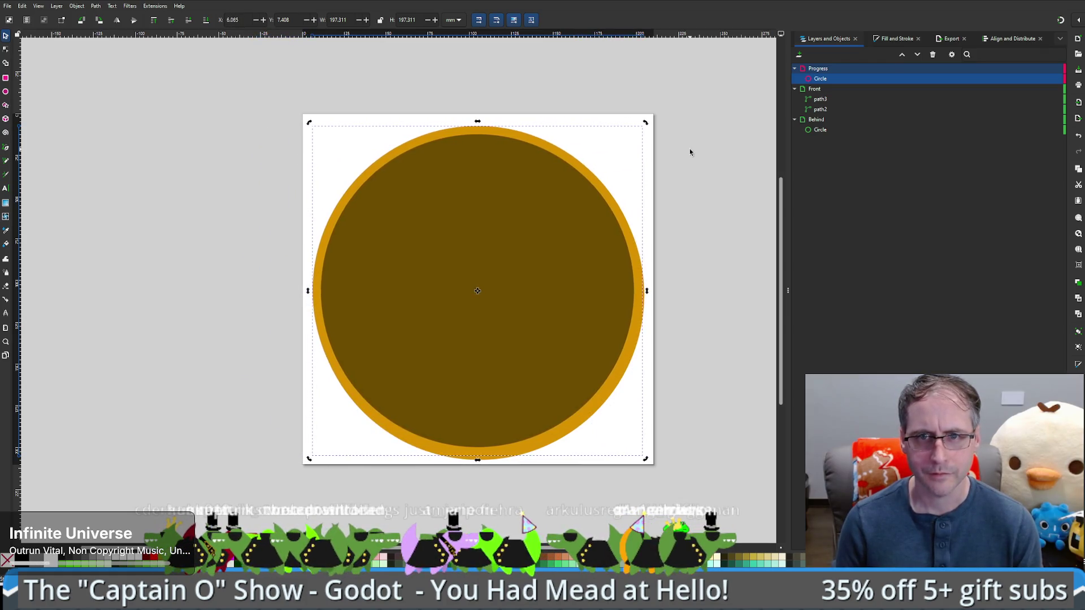
pyautogui.press('Right')
pyautogui.press('Right')
pyautogui.press('Down')
pyautogui.press('Down')
pyautogui.press('Down')
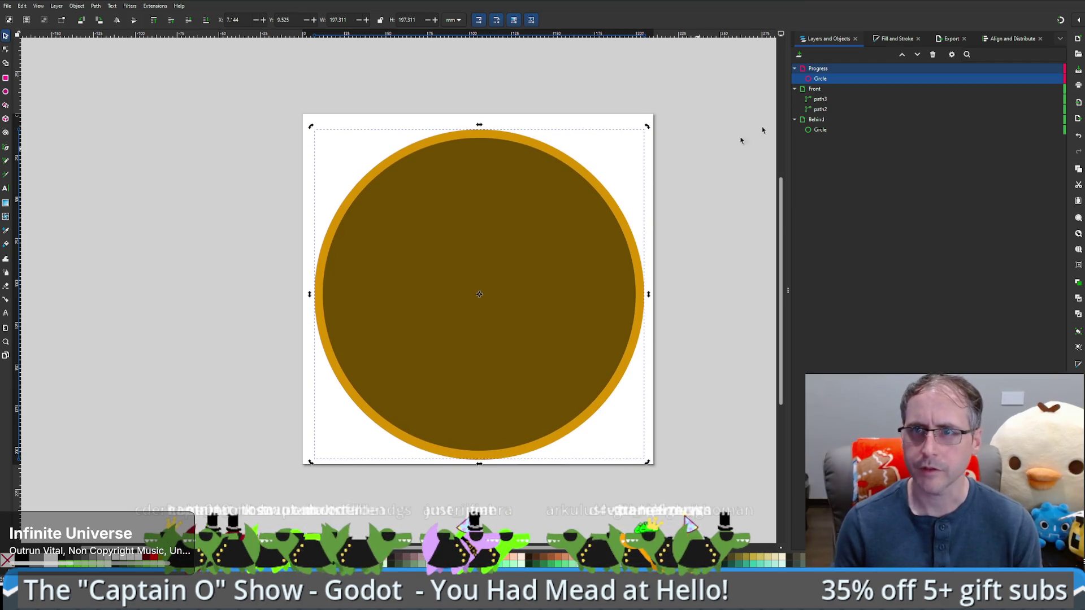
pyautogui.click(901, 39)
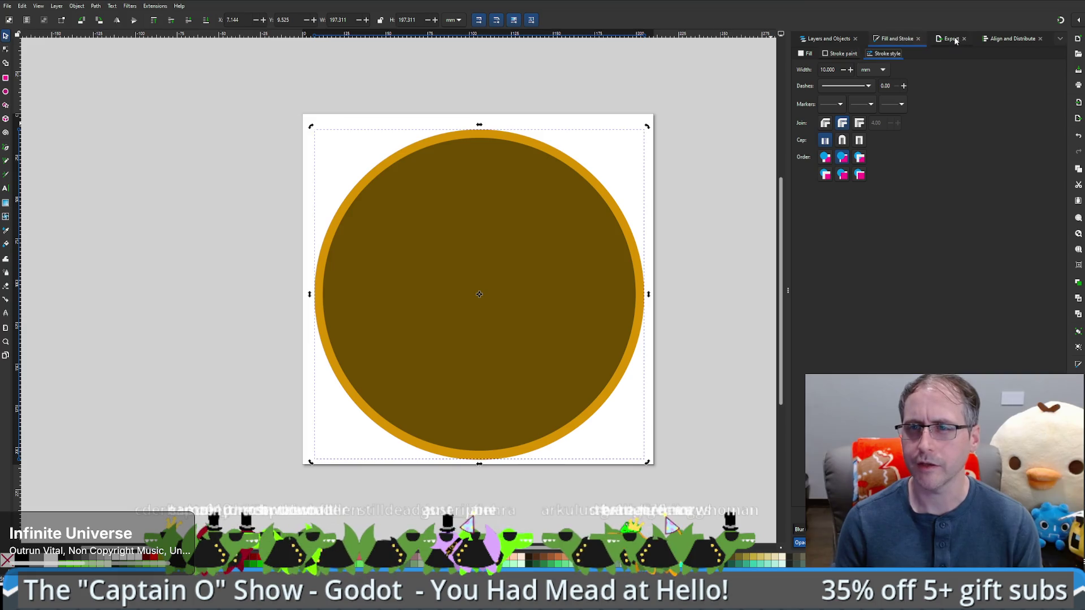
# - Move the Progress layer between Front and Behind and select its circle
pyautogui.click(828, 38)
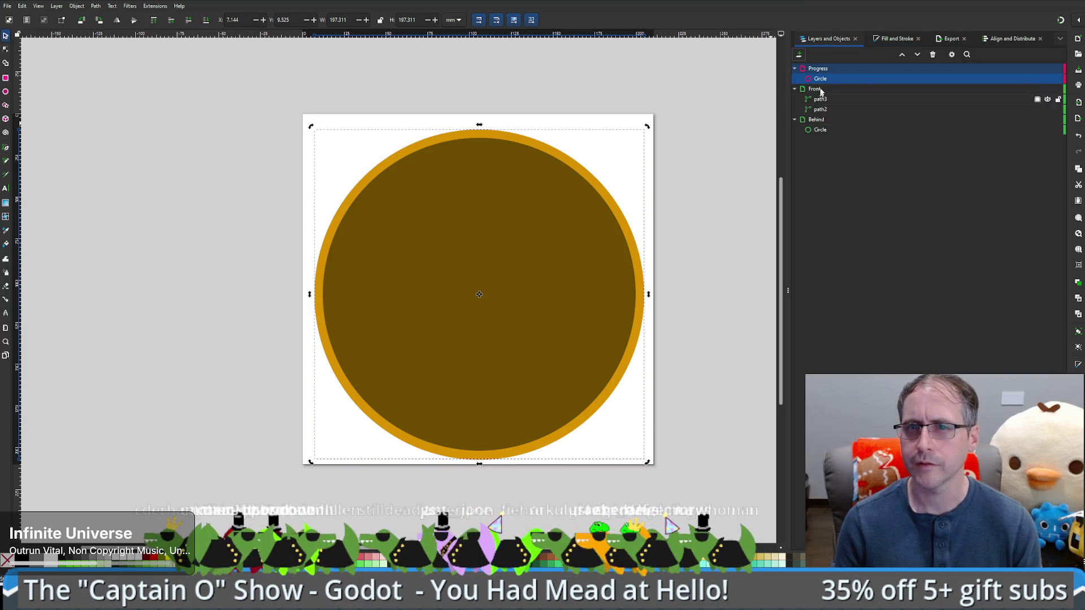
pyautogui.moveTo(826, 79); pyautogui.dragTo(837, 120)
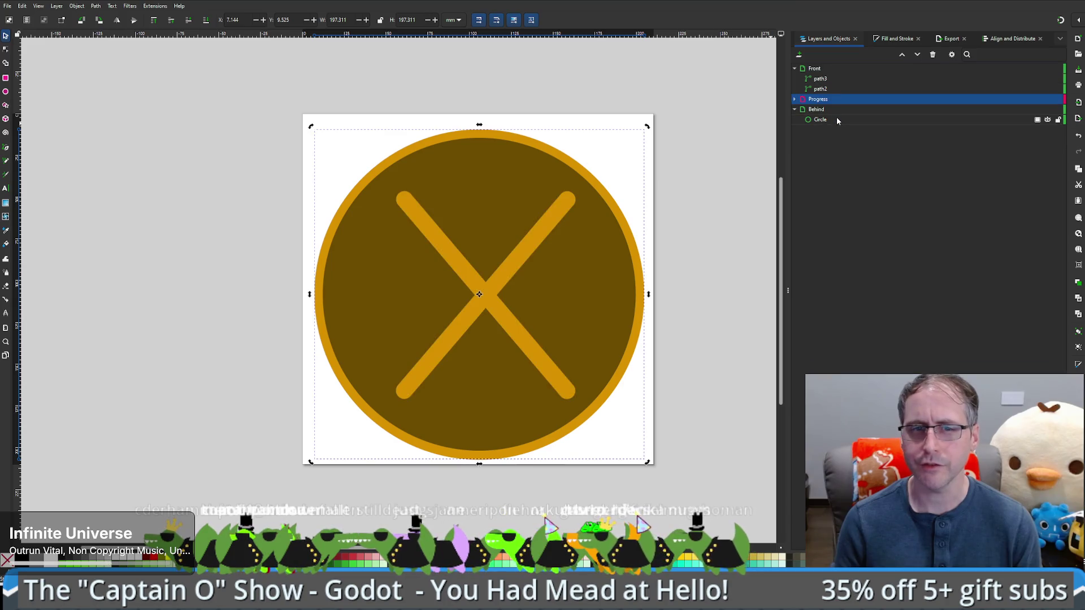
pyautogui.click(894, 40)
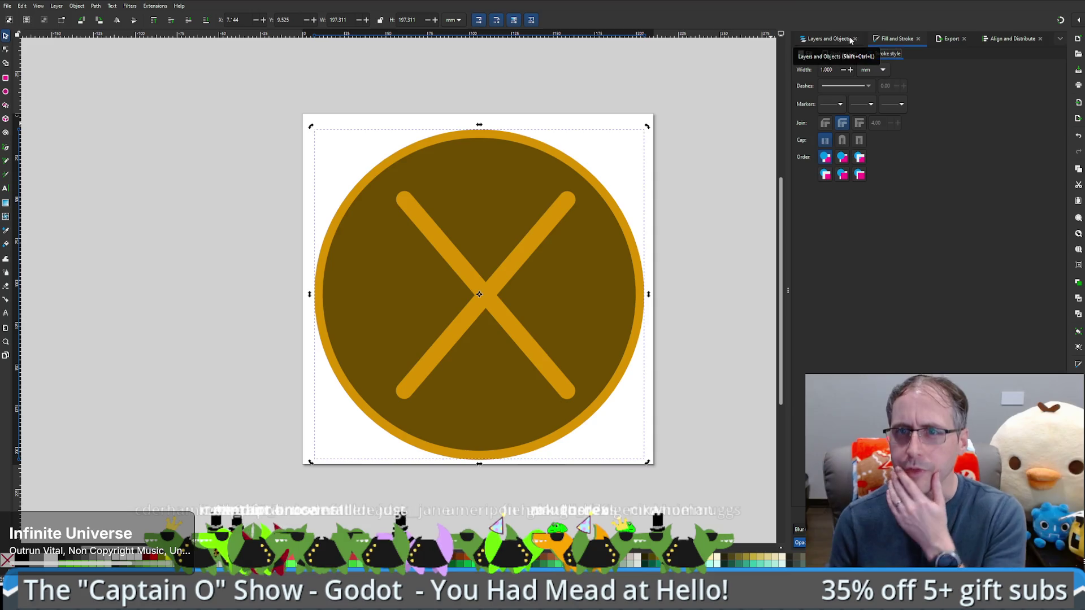
pyautogui.click(841, 54)
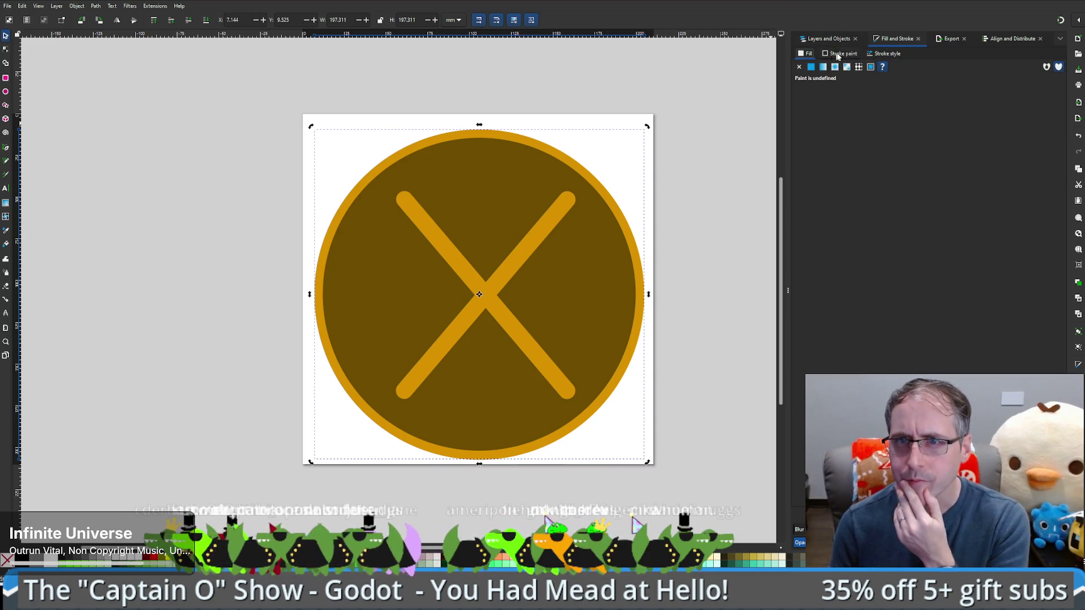
pyautogui.click(578, 168)
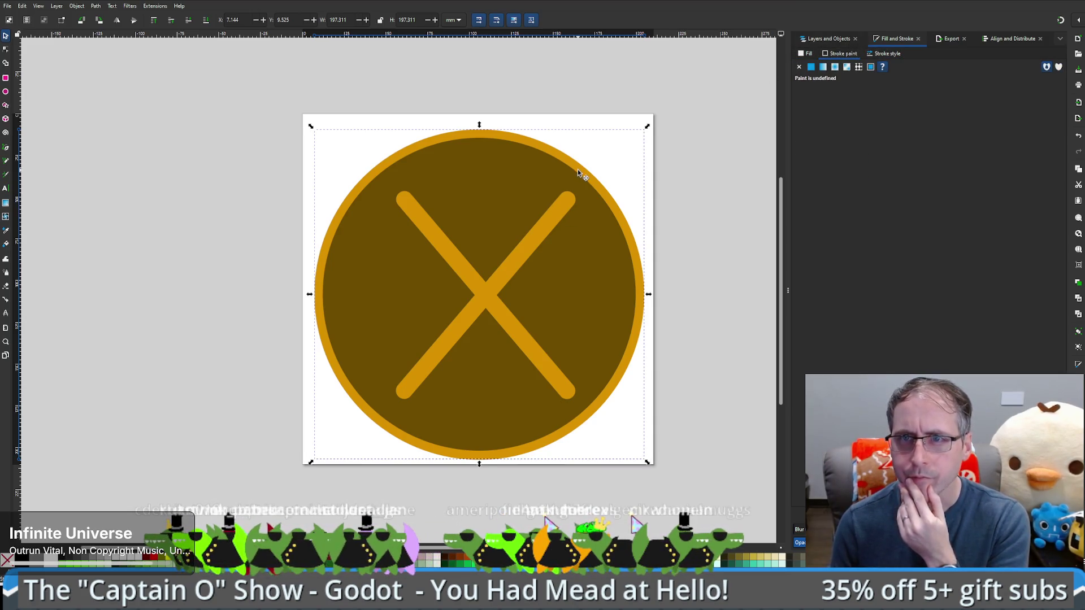
pyautogui.click(827, 38)
pyautogui.click(814, 109)
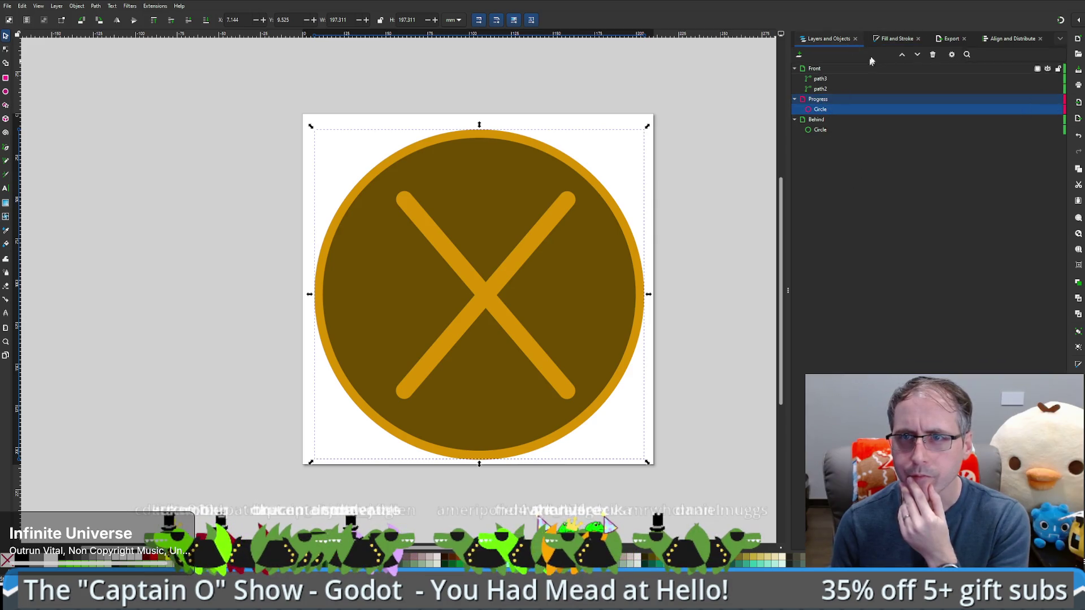
# - Give the Progress circle a light orange rim and a light yellow fill
pyautogui.click(896, 39)
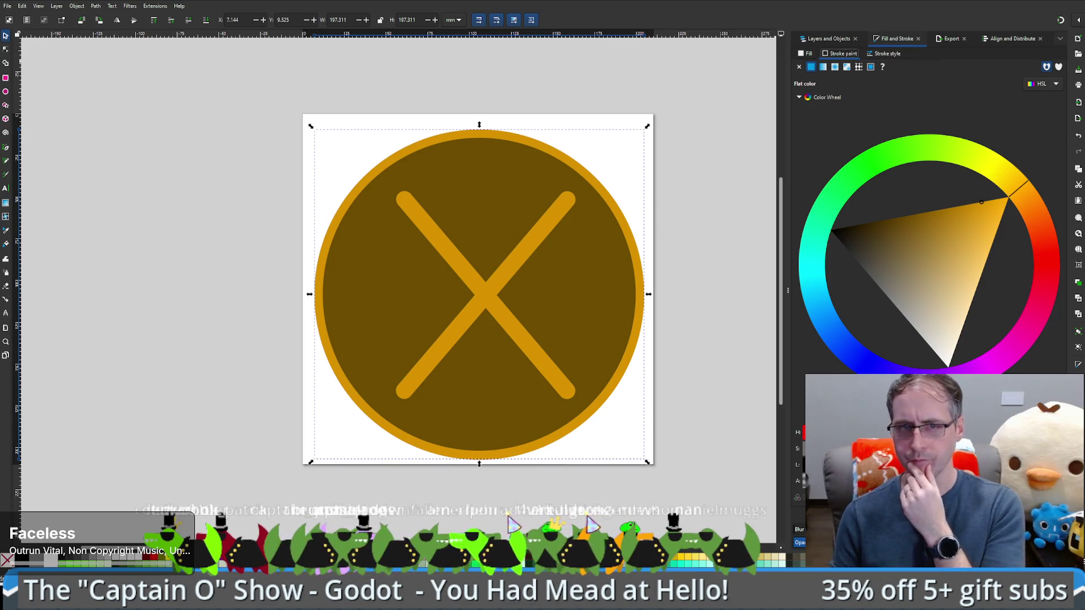
pyautogui.click(984, 266)
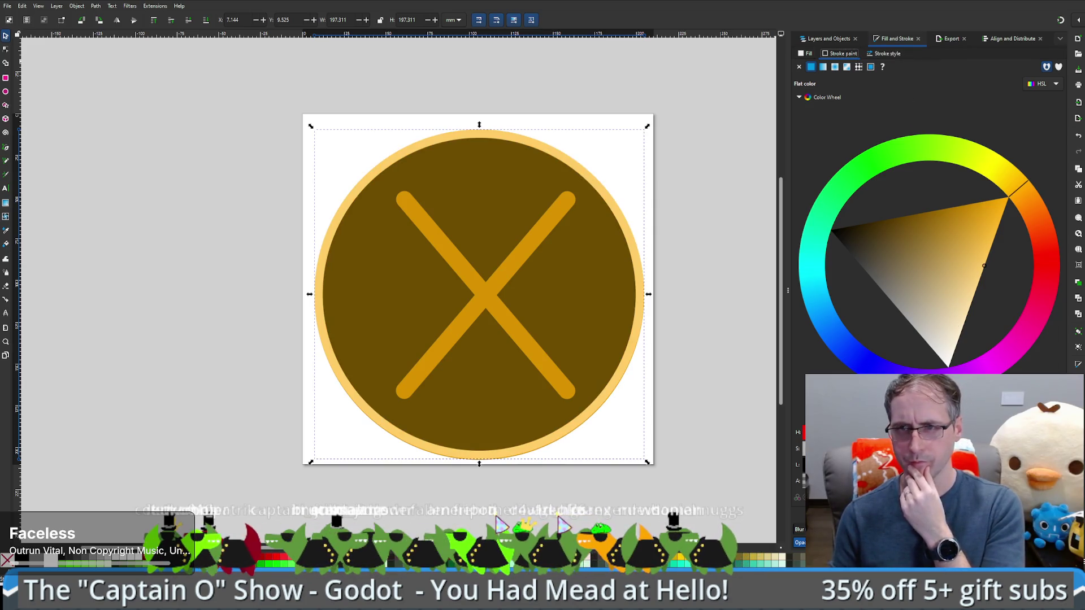
pyautogui.click(803, 55)
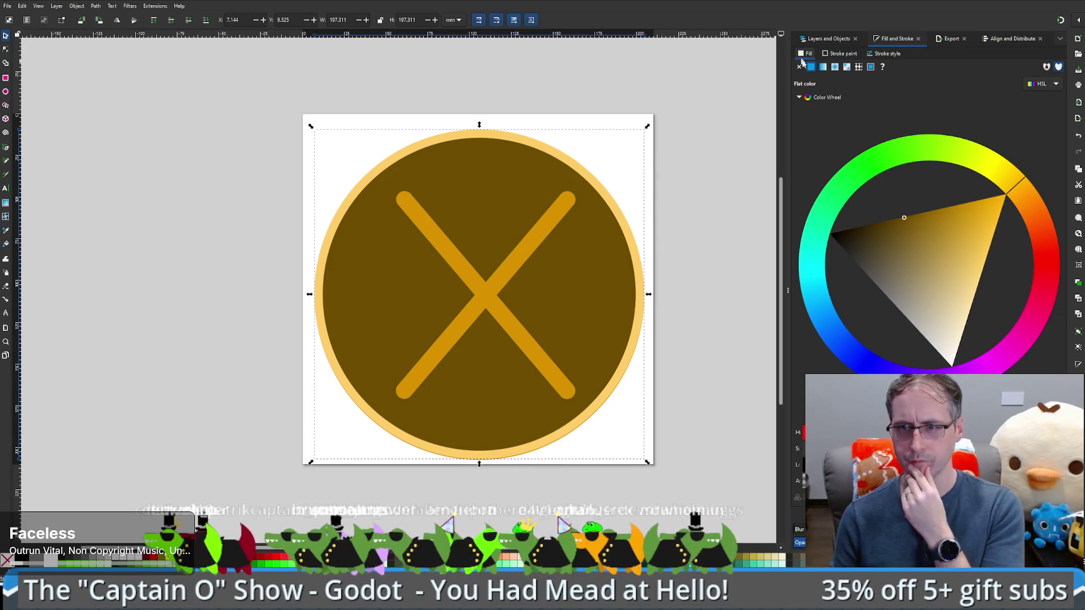
pyautogui.click(981, 268)
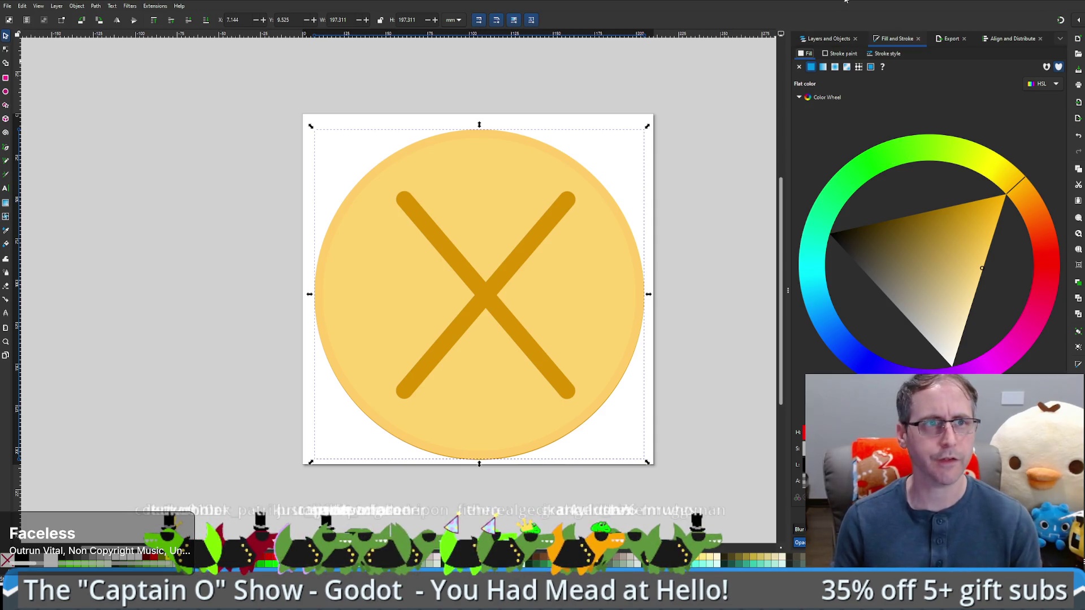
pyautogui.hotkey('ctrl', 'shift', 's')
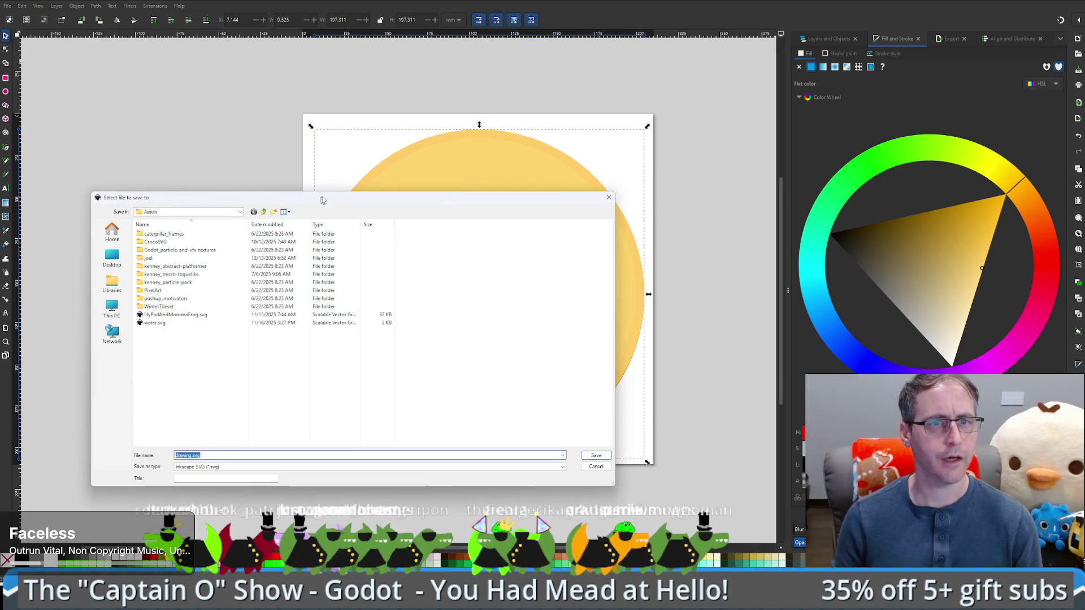
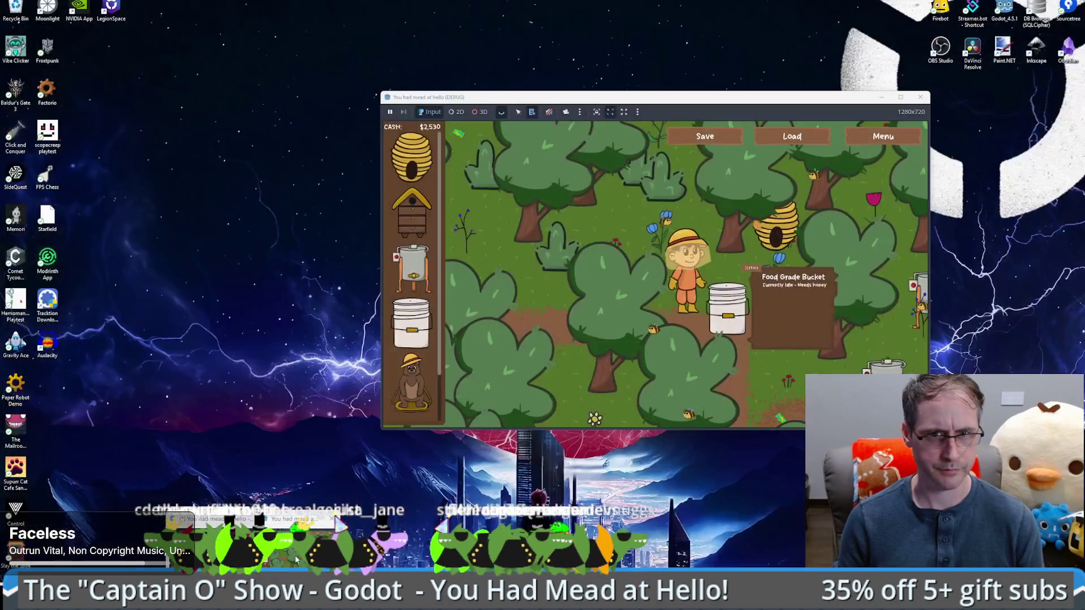
# - Back in the editor, clear the HONEY image from the TextureProgressBar's Under texture slot
pyautogui.click(294, 518)
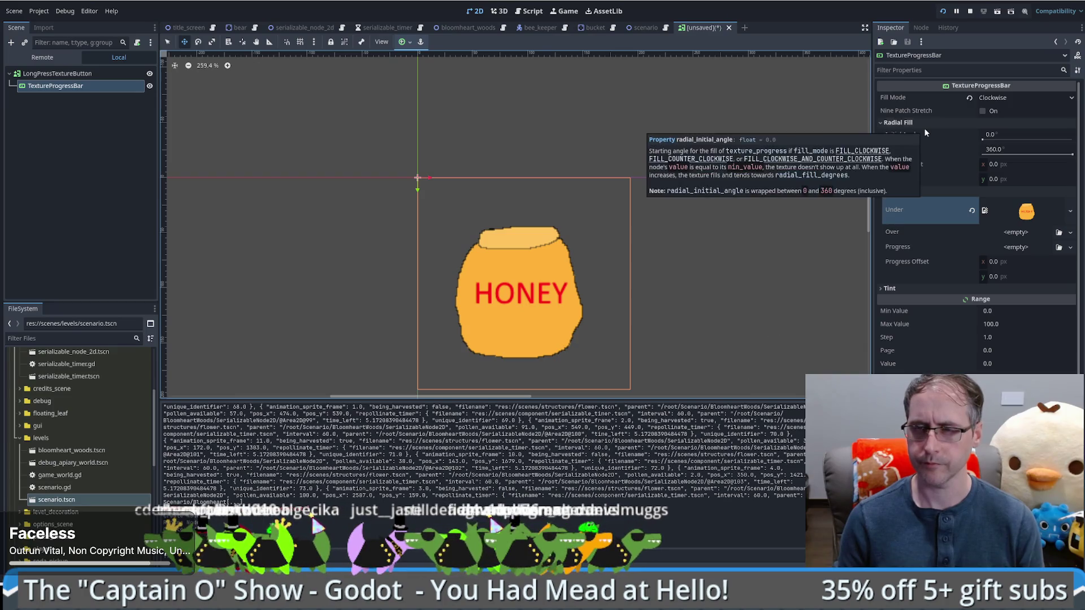
pyautogui.click(1019, 220)
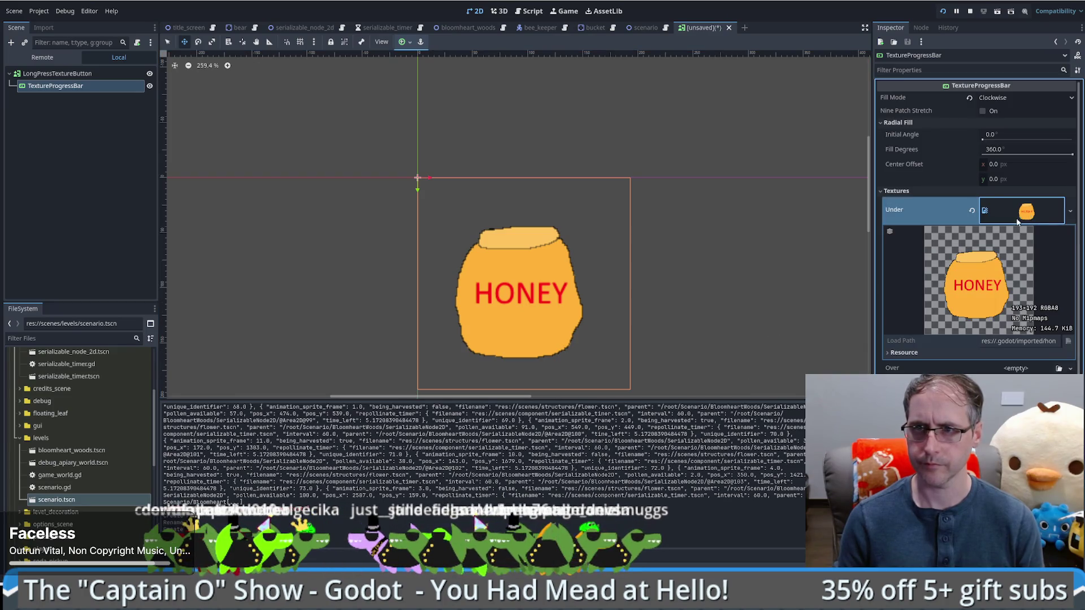
pyautogui.click(972, 210)
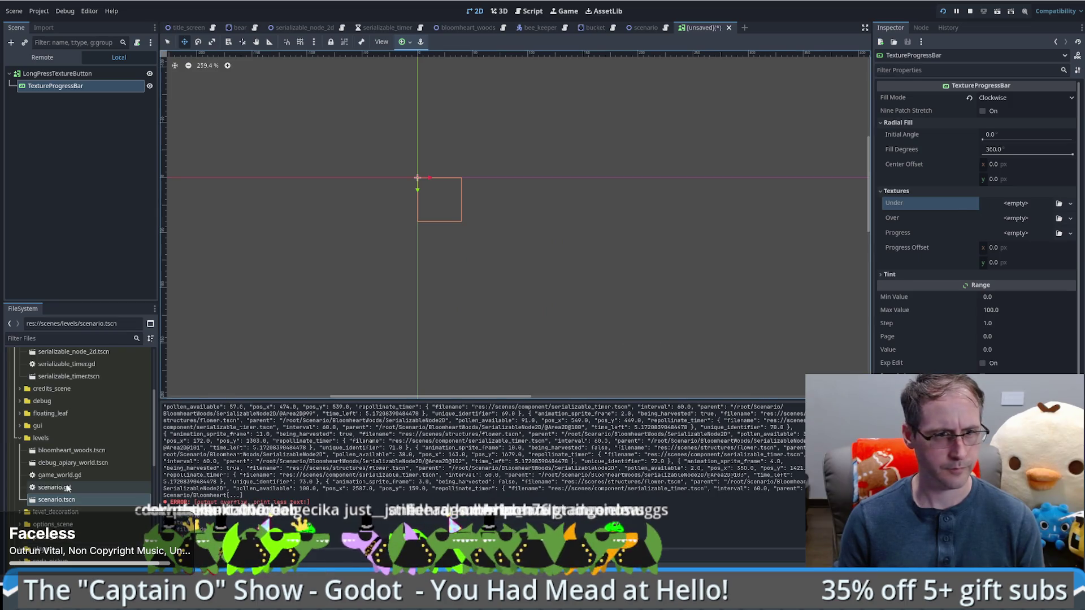
pyautogui.scroll(5, 63, 495)
pyautogui.scroll(-6, 36, 462)
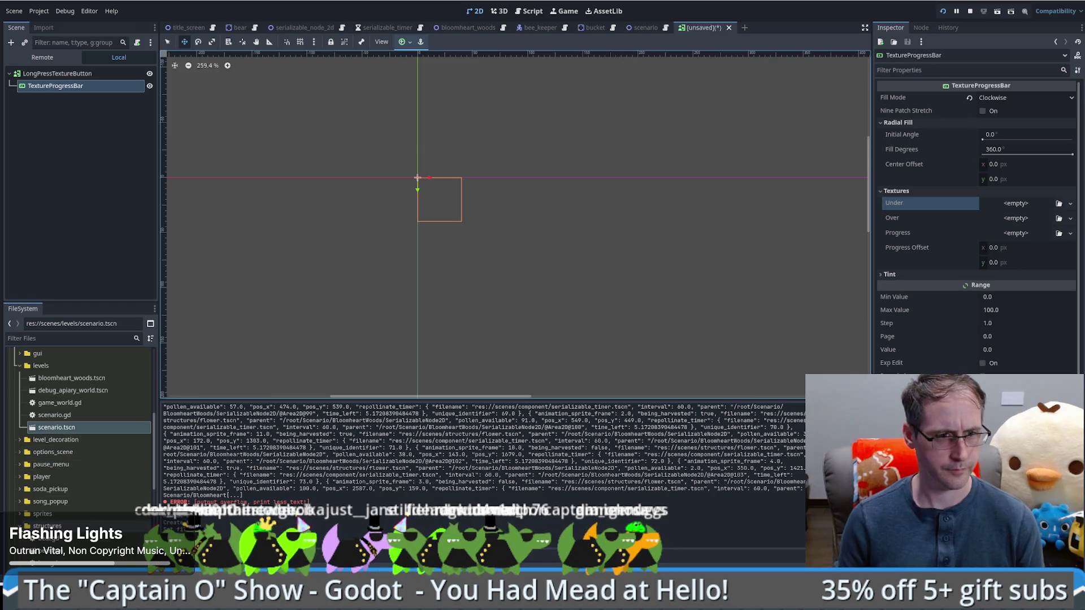
pyautogui.click(25, 527)
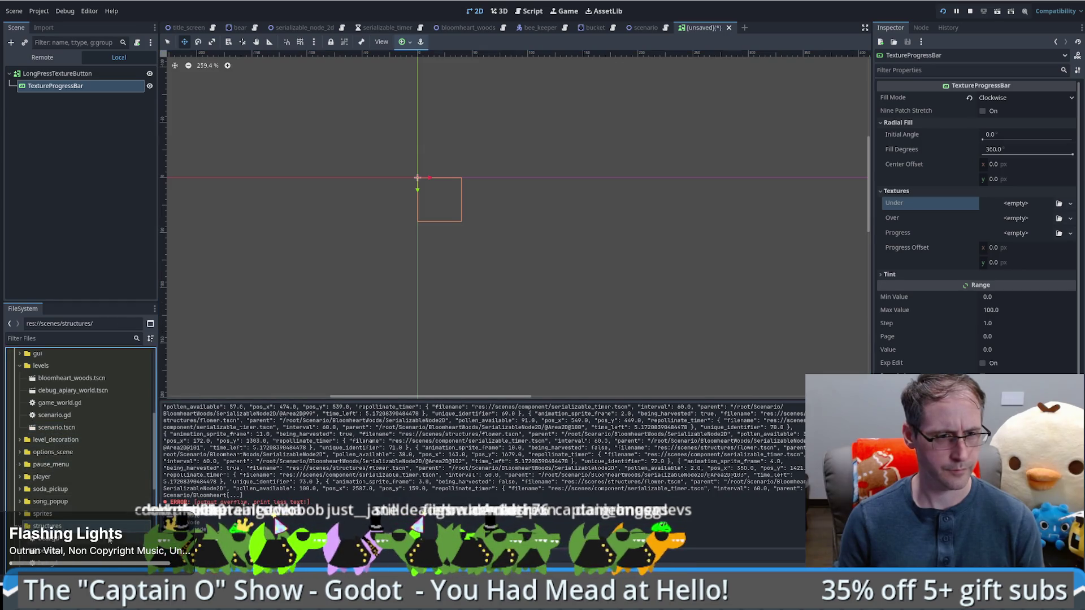
# - In Inkscape, batch-export the layers of the whole document with a 'pro…' progress filename
pyautogui.hotkey('alt', 'Tab')
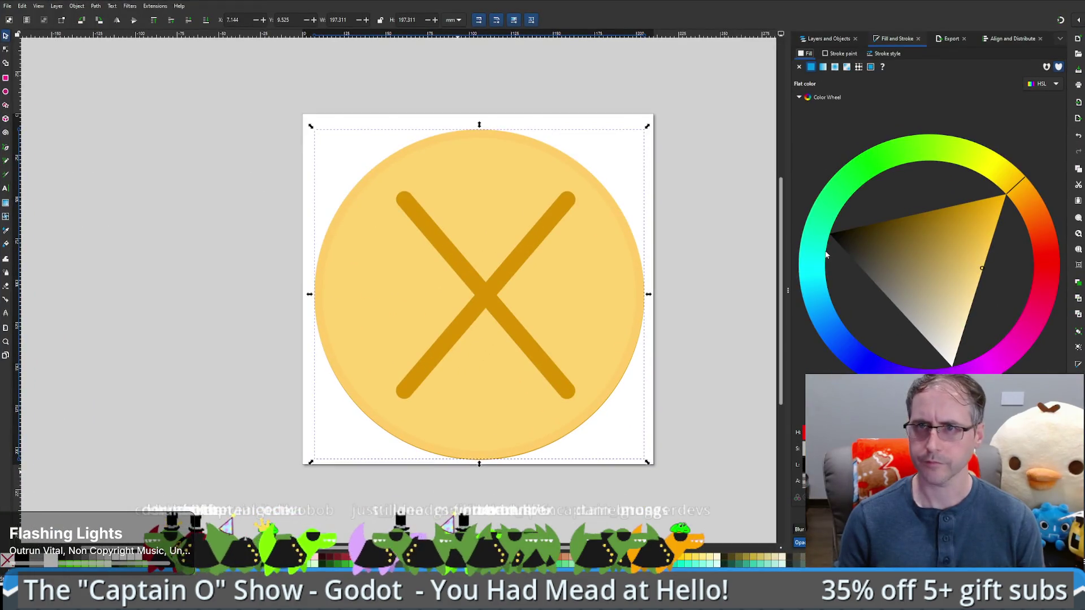
pyautogui.click(952, 38)
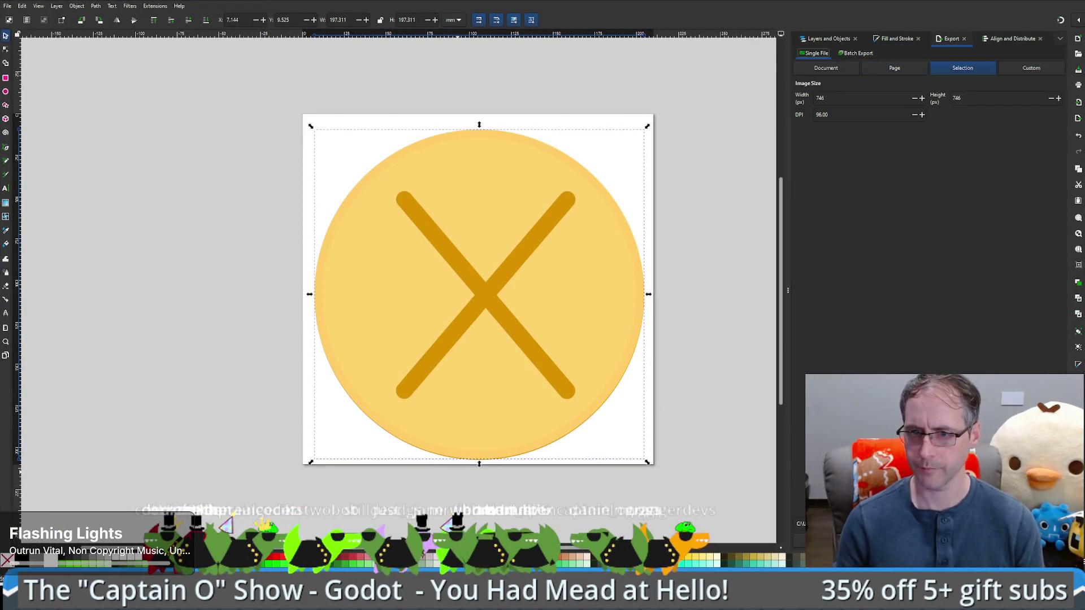
pyautogui.click(816, 68)
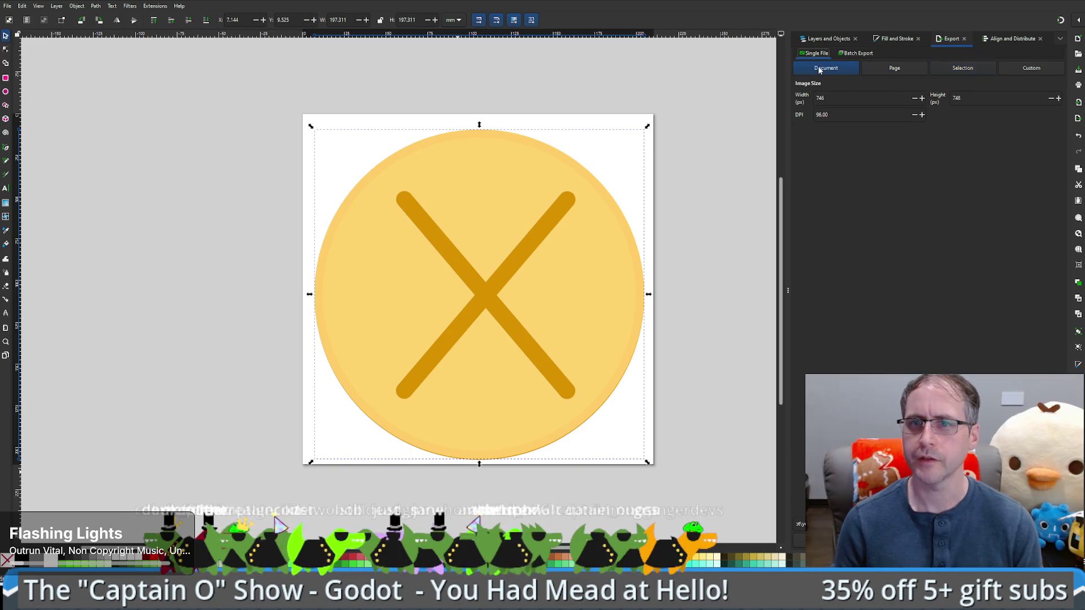
pyautogui.click(868, 53)
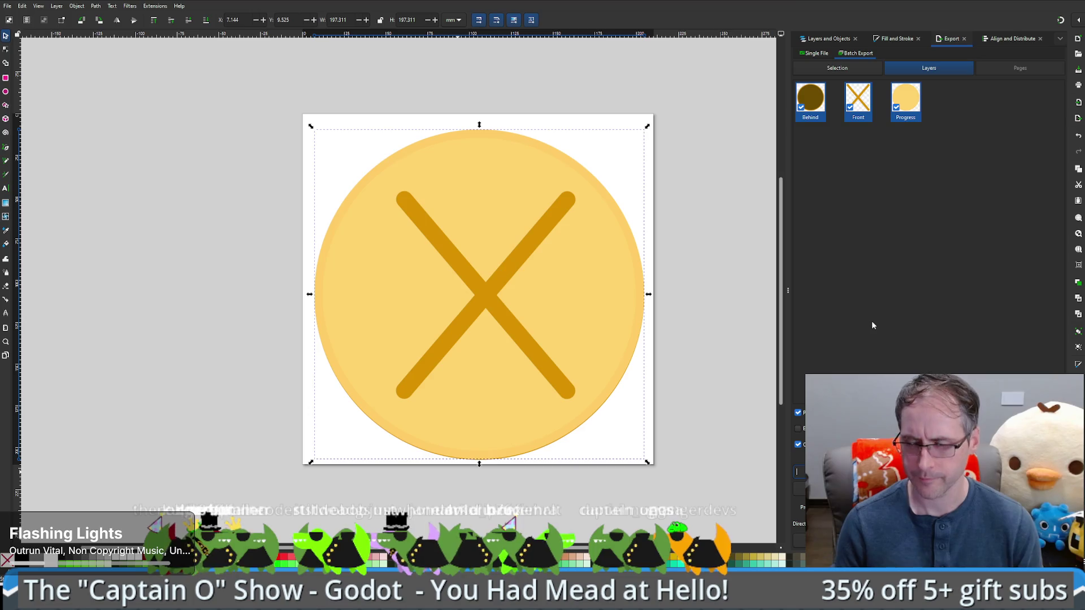
pyautogui.write('proc')
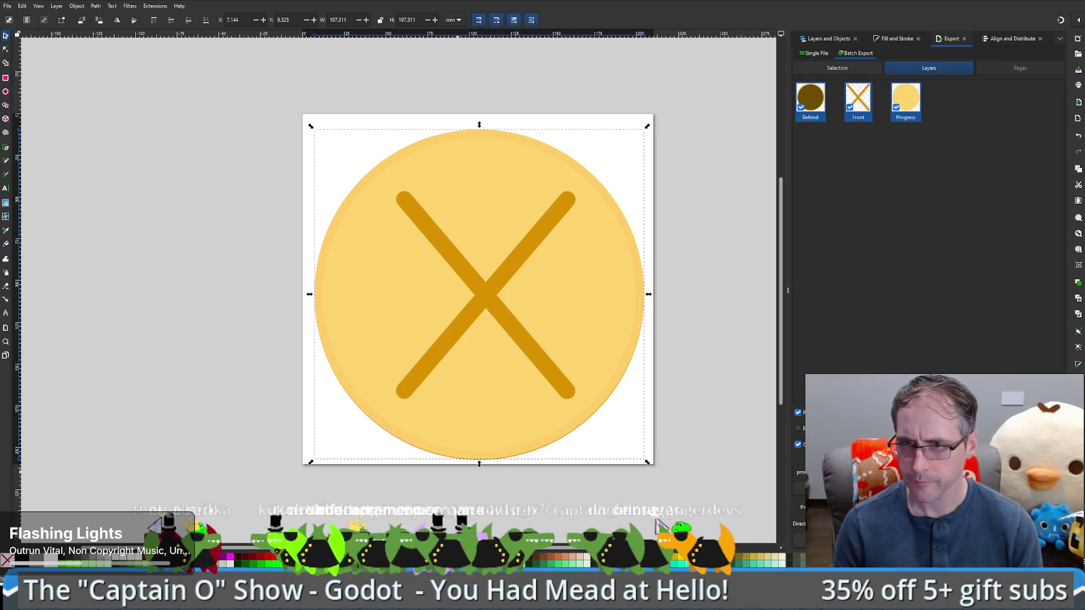
pyautogui.hotkey('alt', 'Tab')
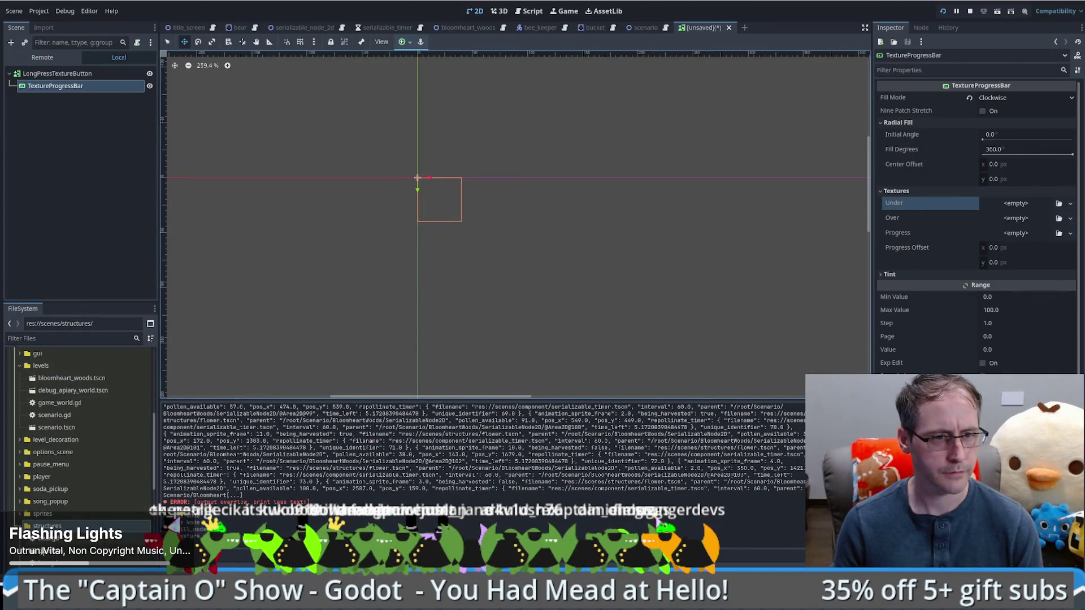
# - Drag batch_Behind and batch_Front from assets/placeholder into the Under and Over texture slots
pyautogui.click(61, 514)
pyautogui.scroll(10, 58, 519)
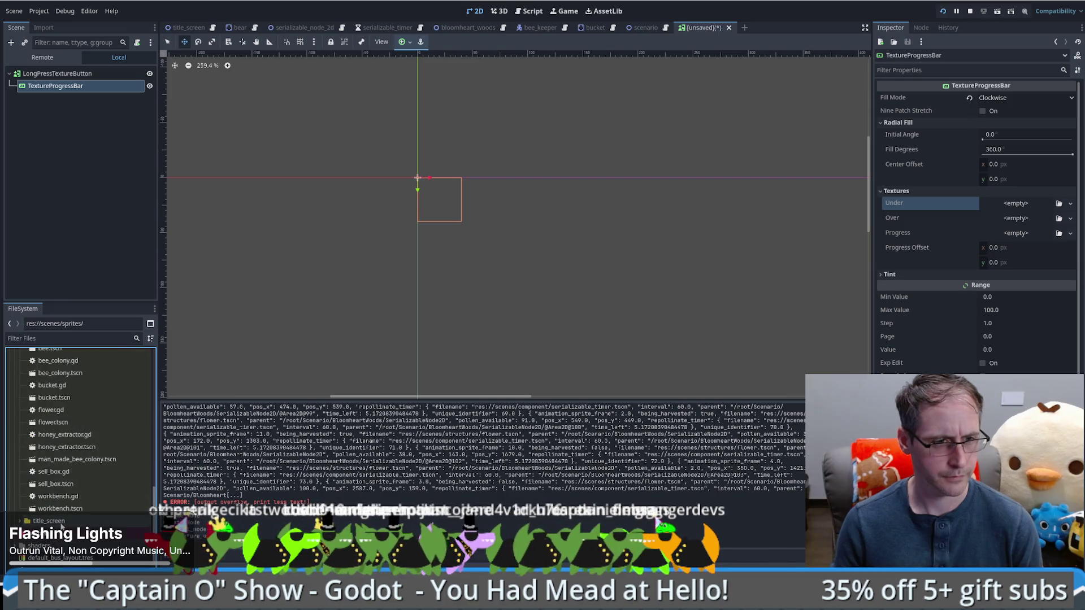
pyautogui.scroll(8, 55, 469)
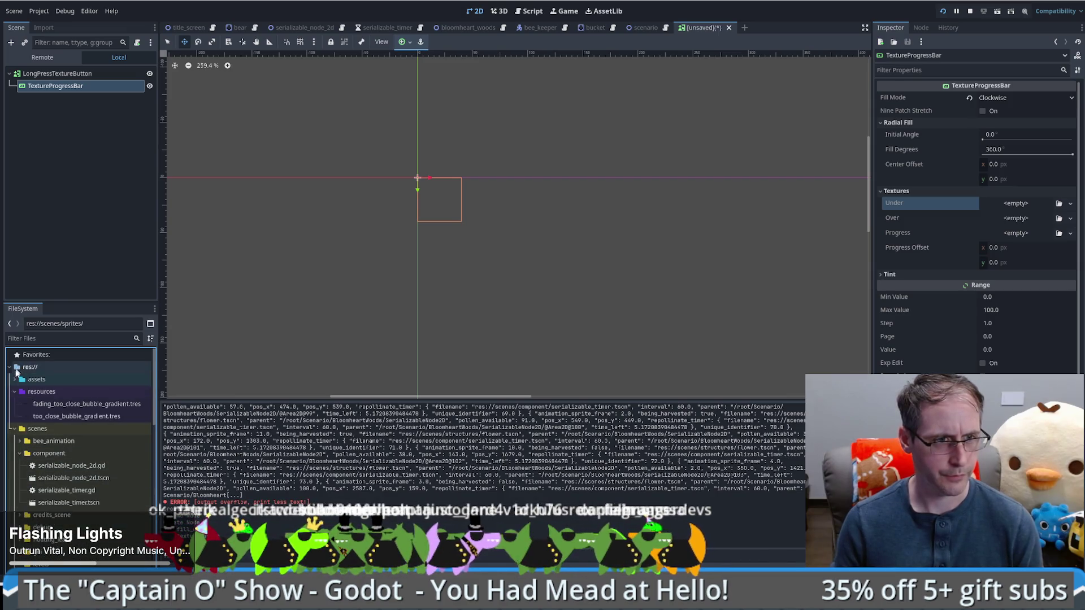
pyautogui.doubleClick(49, 490)
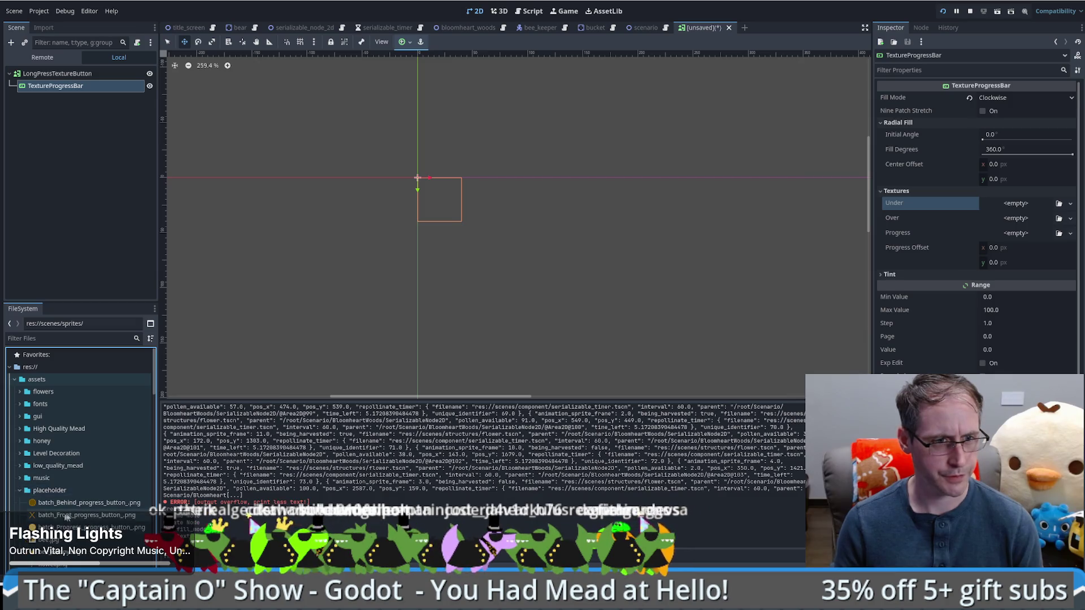
pyautogui.click(85, 503)
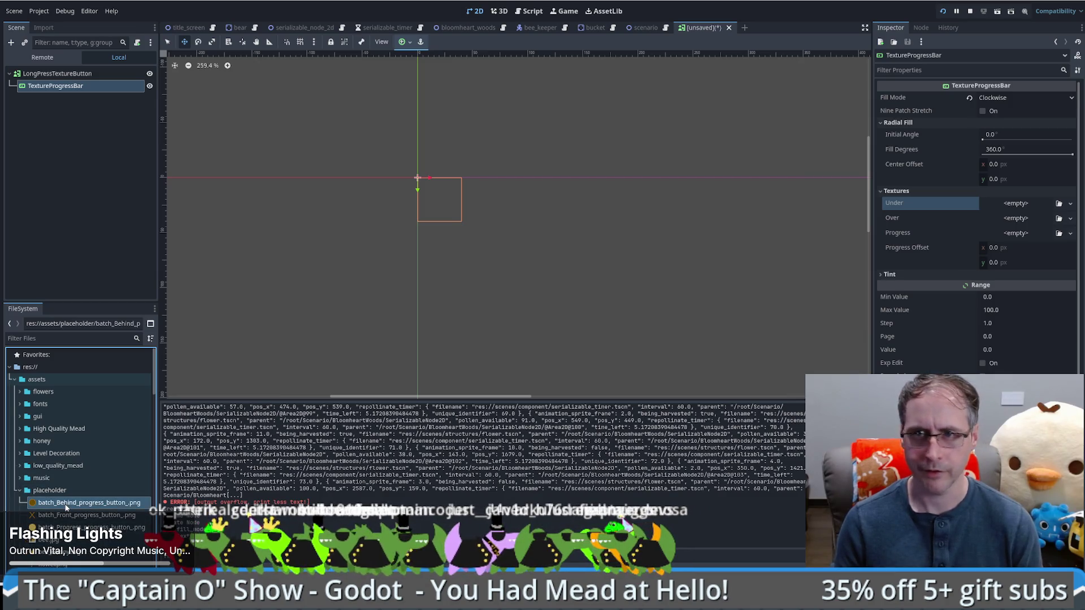
pyautogui.moveTo(62, 504)
pyautogui.mouseDown()
pyautogui.moveTo(544, 393)
pyautogui.moveTo(979, 205)
pyautogui.mouseUp()
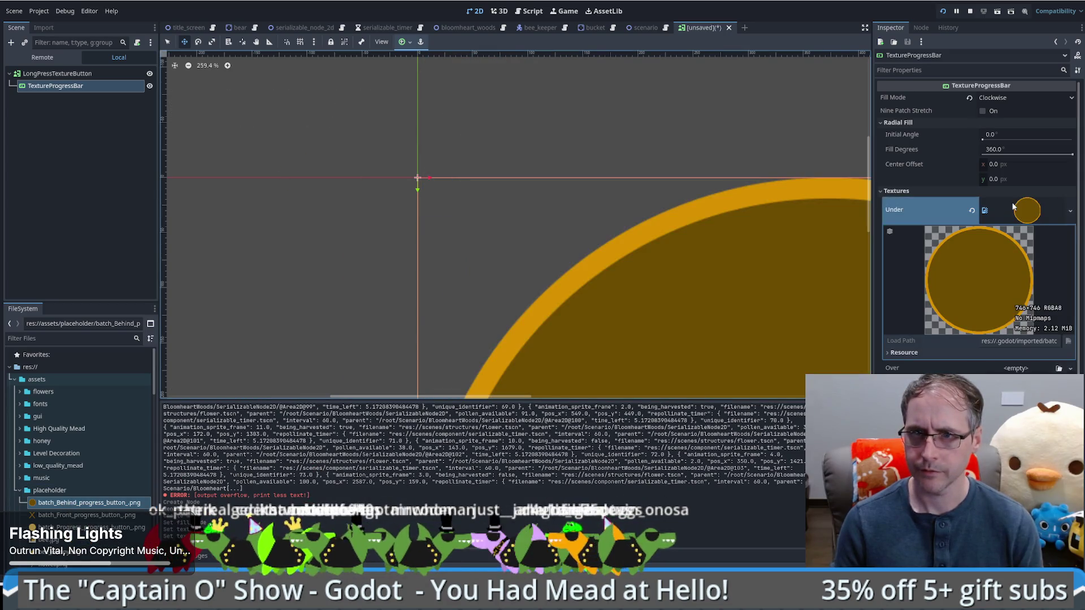
pyautogui.moveTo(78, 517)
pyautogui.mouseDown()
pyautogui.moveTo(997, 154)
pyautogui.moveTo(996, 370)
pyautogui.mouseUp()
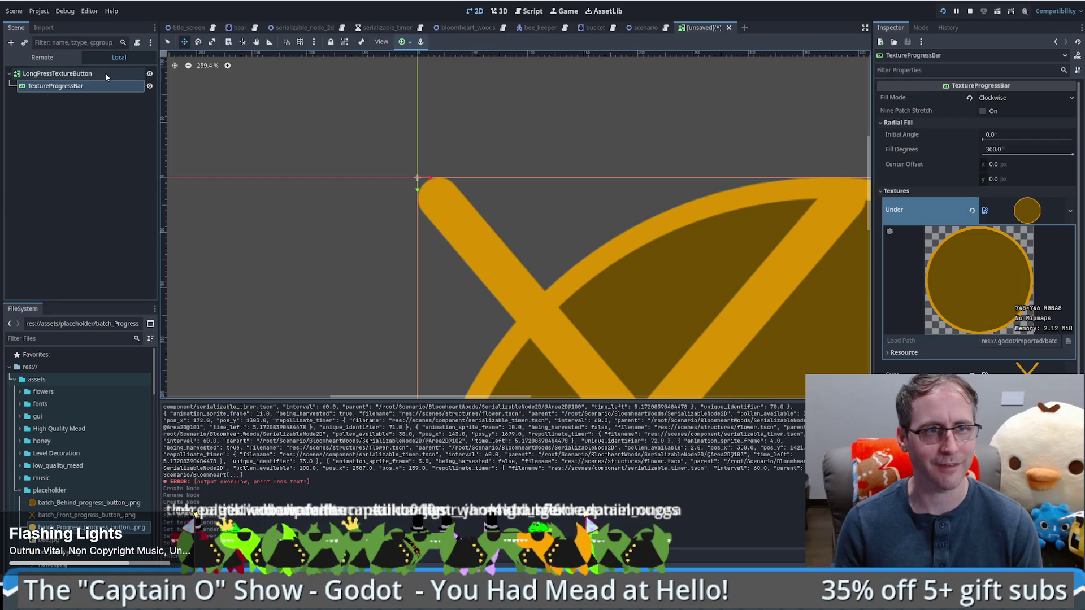
# - Review the LongPressTextureButton and TextureProgressBar properties and focus the canvas on the progress bar
pyautogui.scroll(-5, 561, 229)
pyautogui.scroll(-3, 603, 295)
pyautogui.scroll(2, 605, 286)
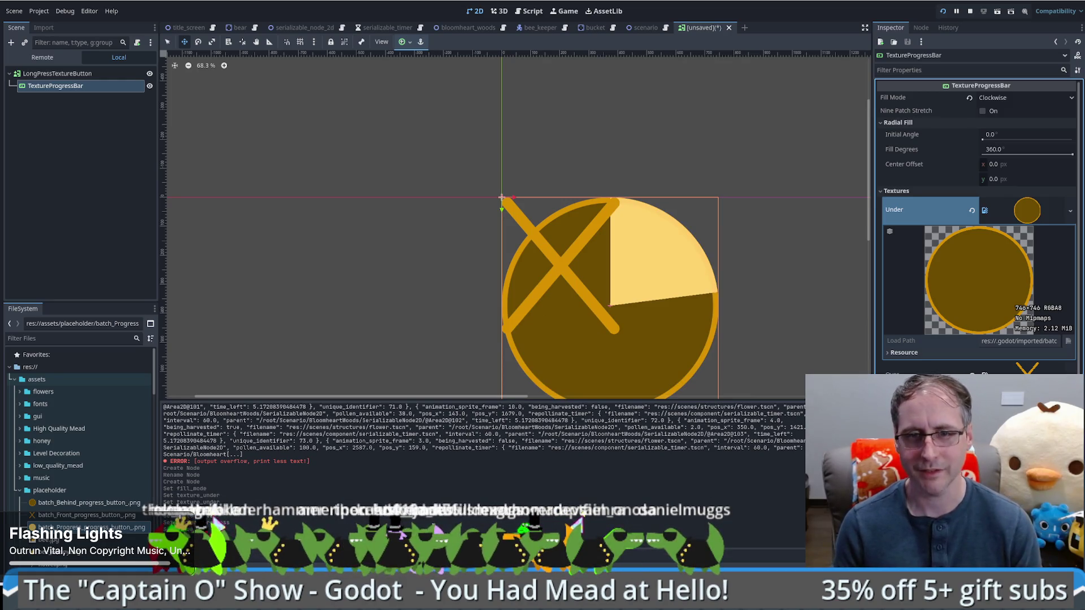
pyautogui.click(56, 74)
pyautogui.click(55, 86)
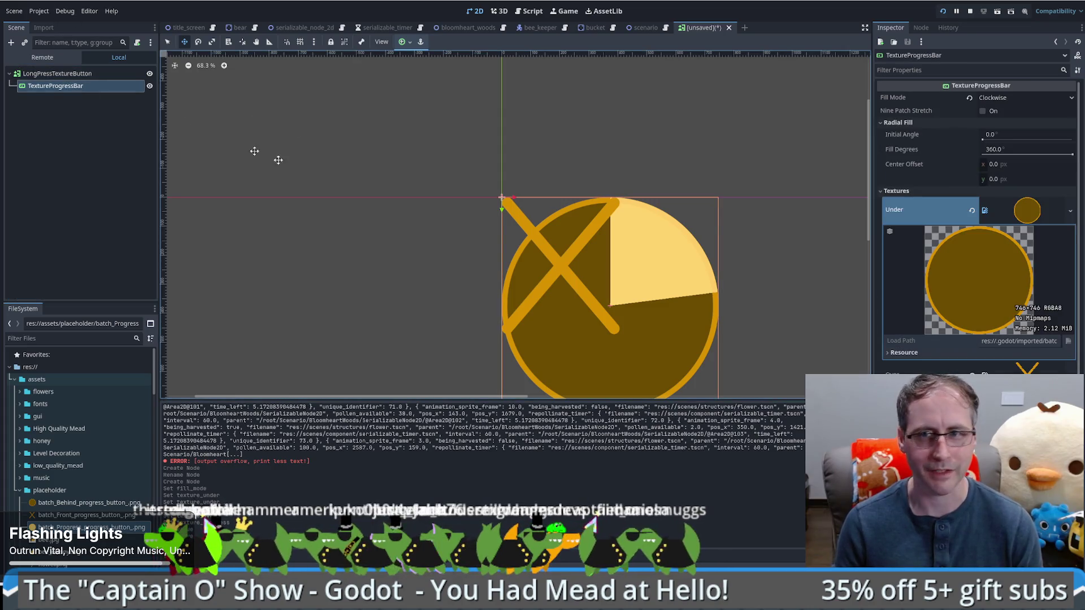
pyautogui.click(917, 262)
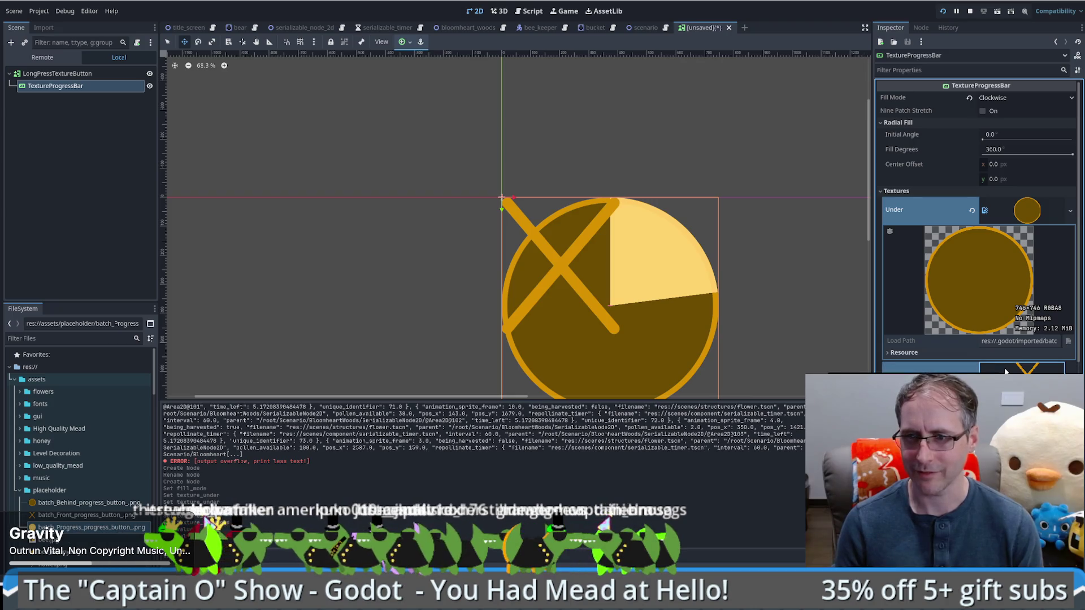
pyautogui.click(573, 282)
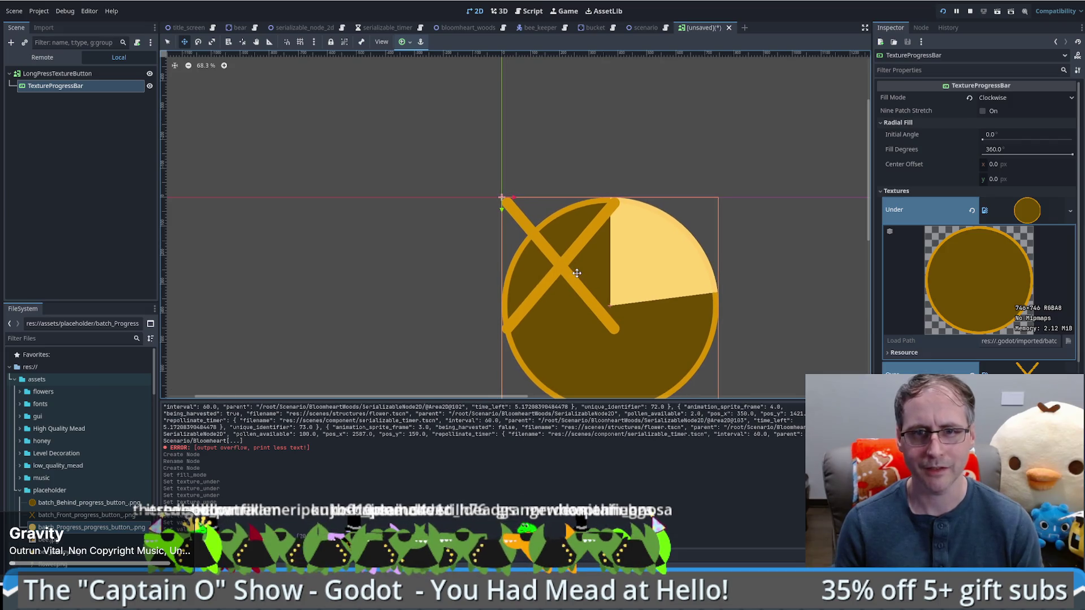
pyautogui.scroll(-2, 605, 287)
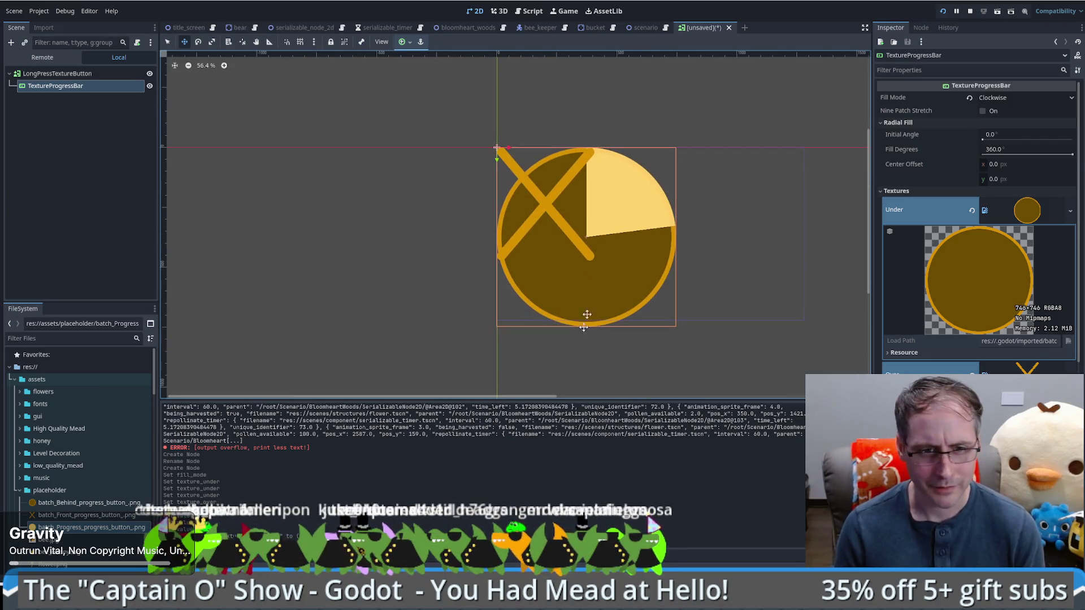
pyautogui.hotkey('alt', 'Tab')
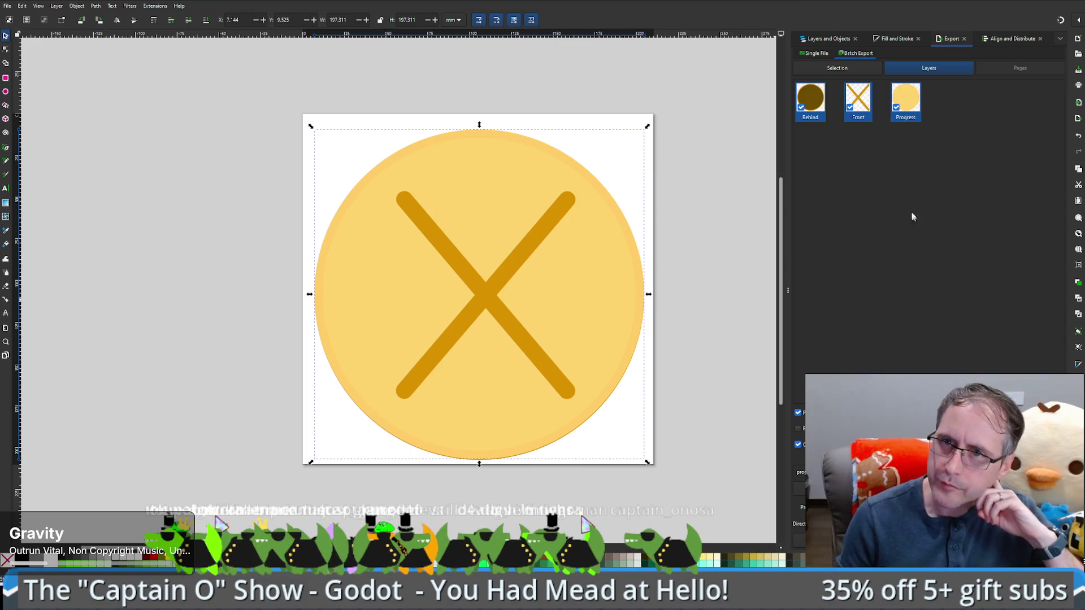
# - Hide the Progress and Front layers and switch to single-file export of the document
pyautogui.click(854, 69)
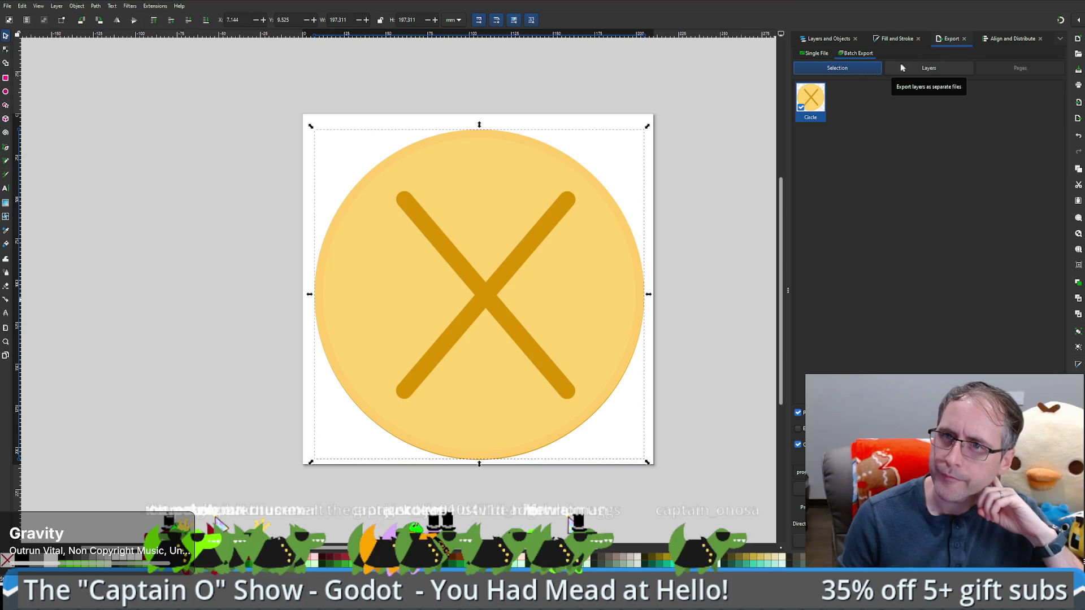
pyautogui.click(830, 39)
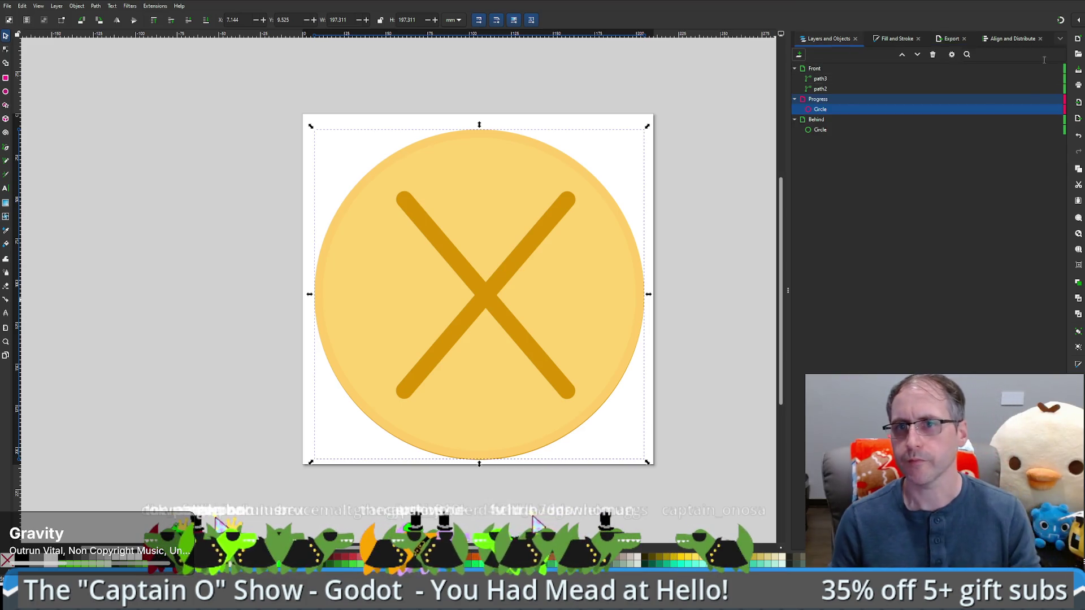
pyautogui.click(1047, 99)
pyautogui.click(1047, 68)
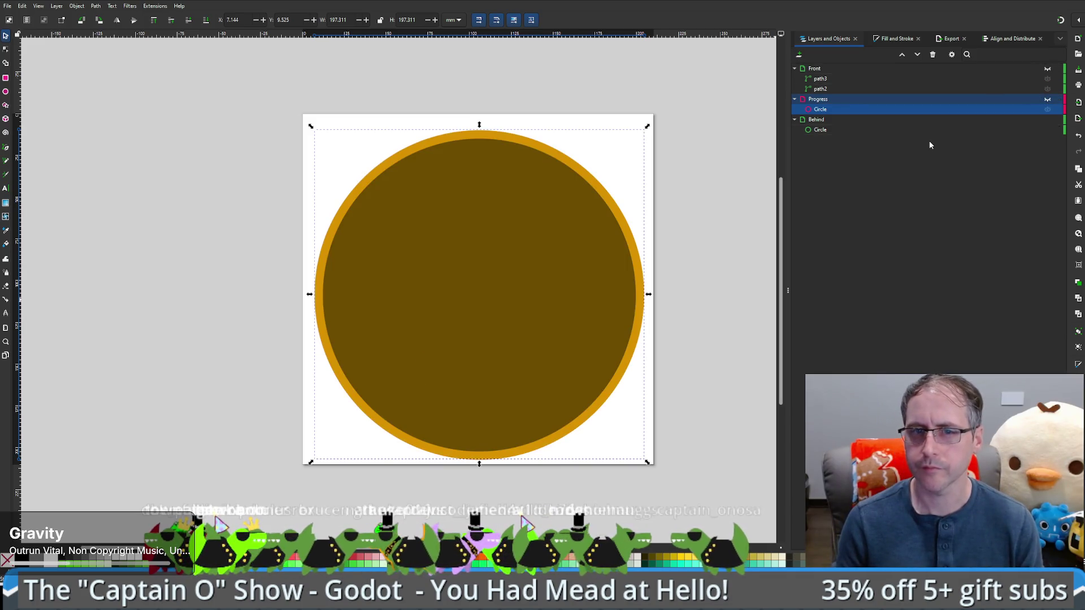
pyautogui.click(893, 39)
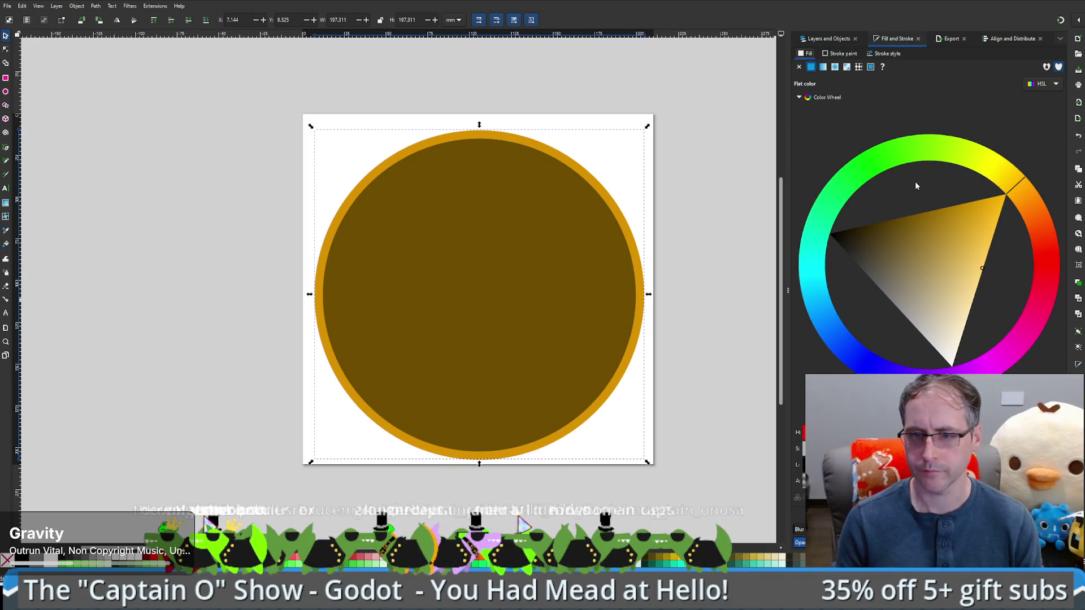
pyautogui.click(950, 39)
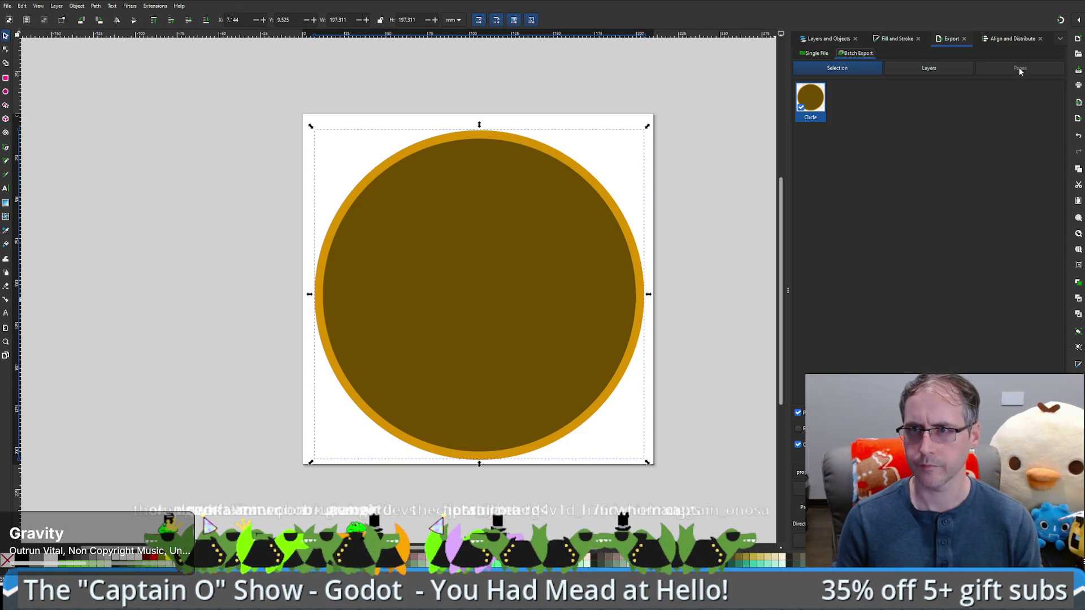
pyautogui.click(816, 53)
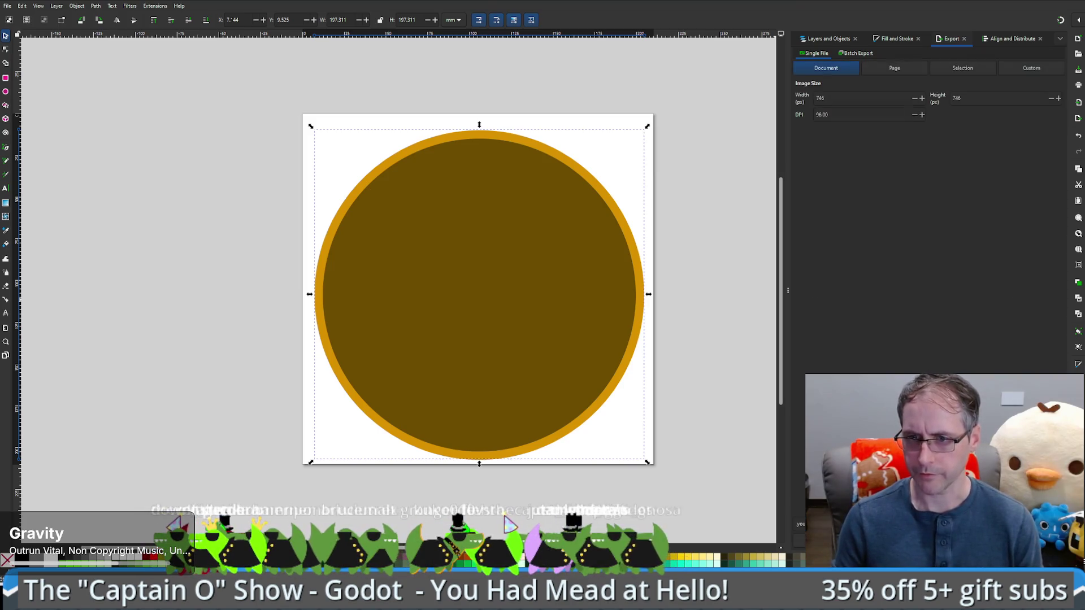
# - Toggle layer visibility to isolate layers and set the export area to Page
pyautogui.click(826, 42)
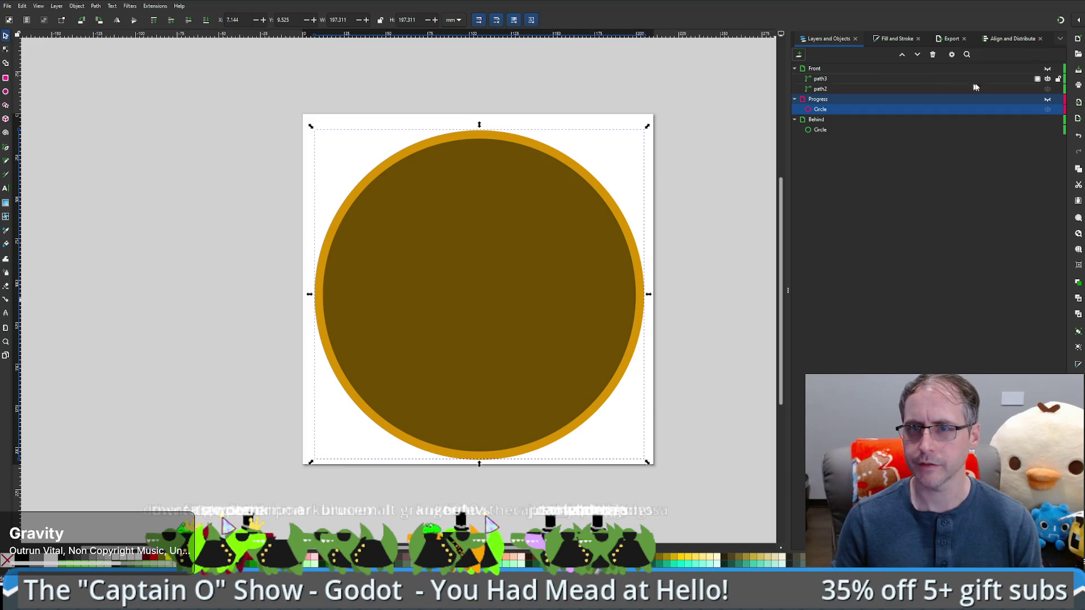
pyautogui.click(1048, 100)
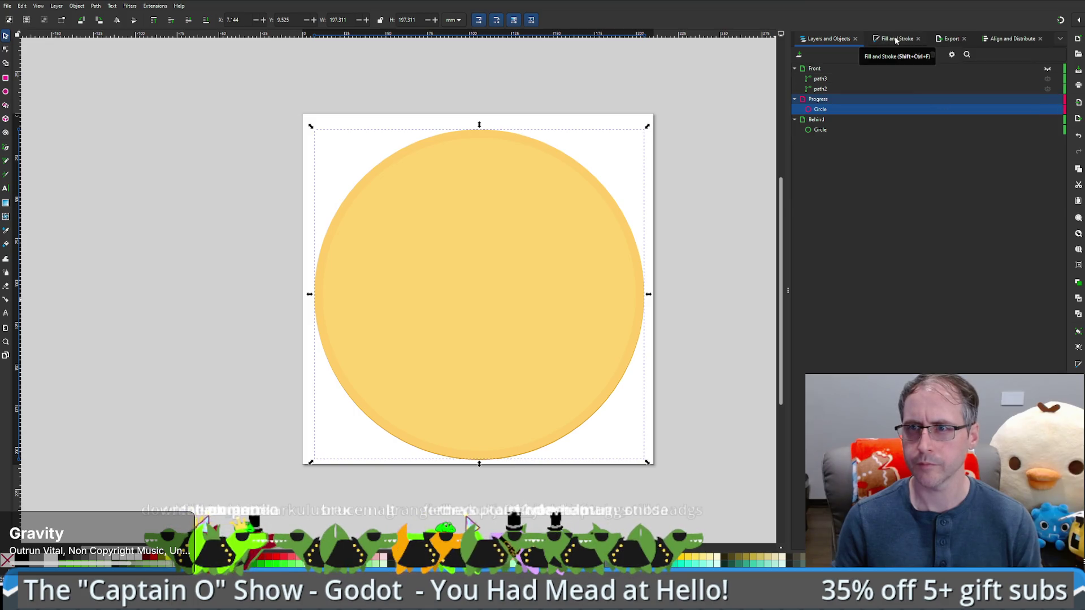
pyautogui.click(896, 39)
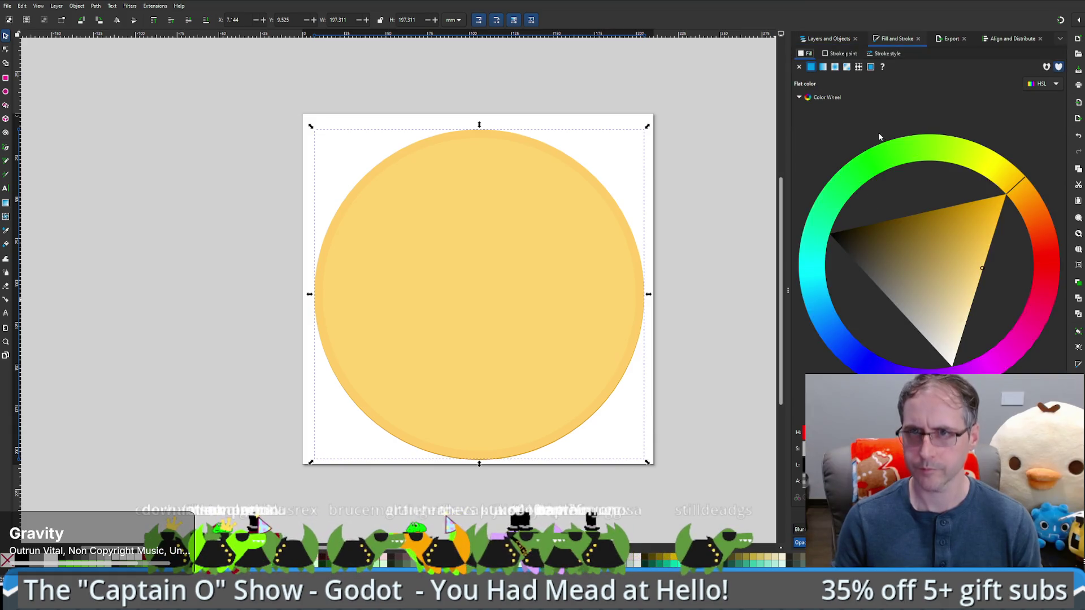
pyautogui.click(949, 39)
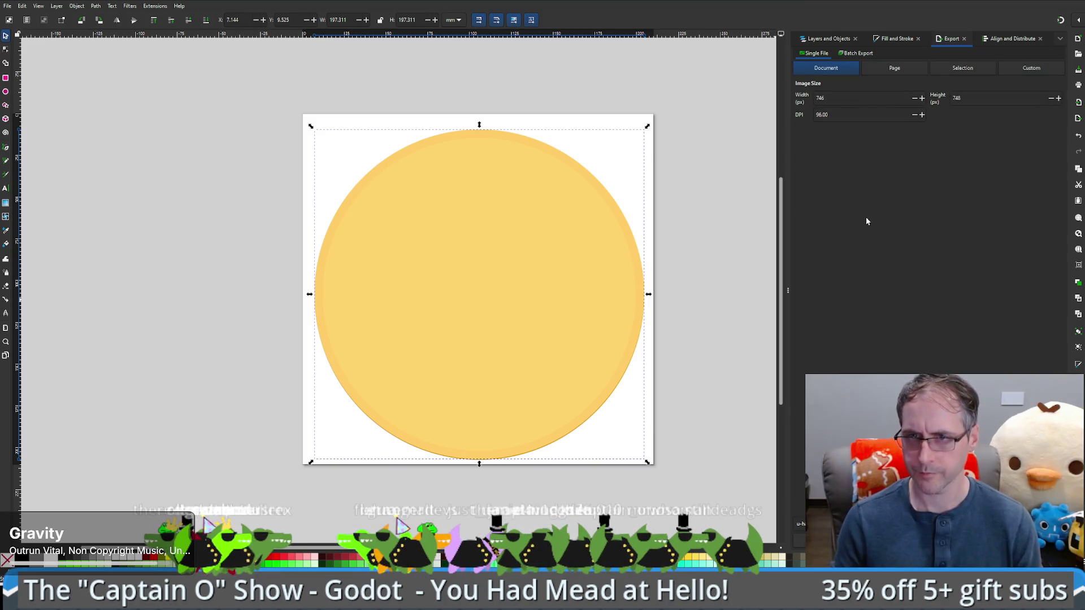
pyautogui.click(814, 41)
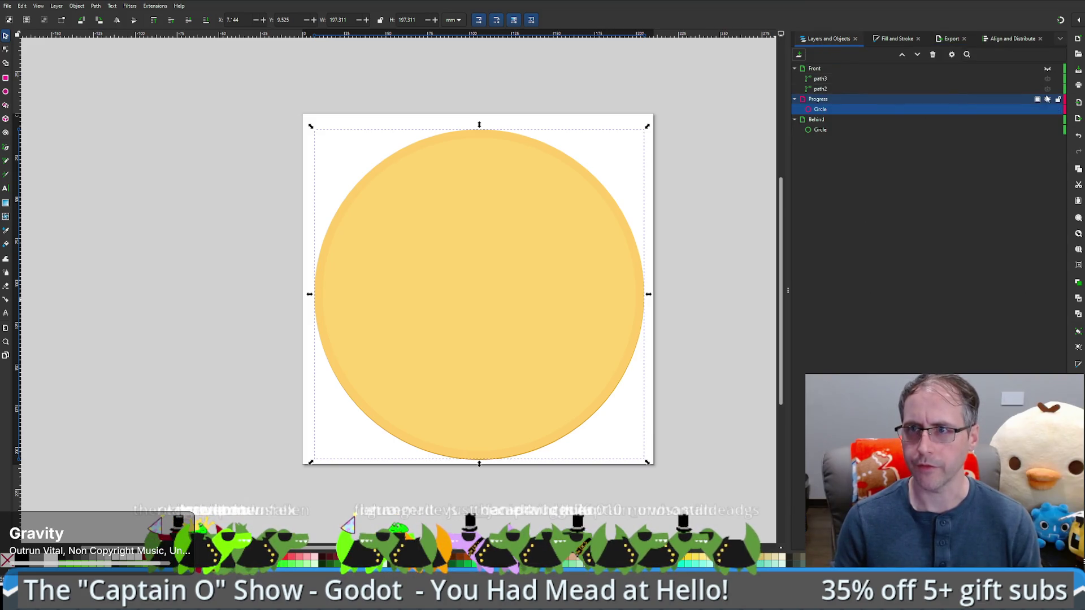
pyautogui.click(1049, 68)
pyautogui.click(1048, 68)
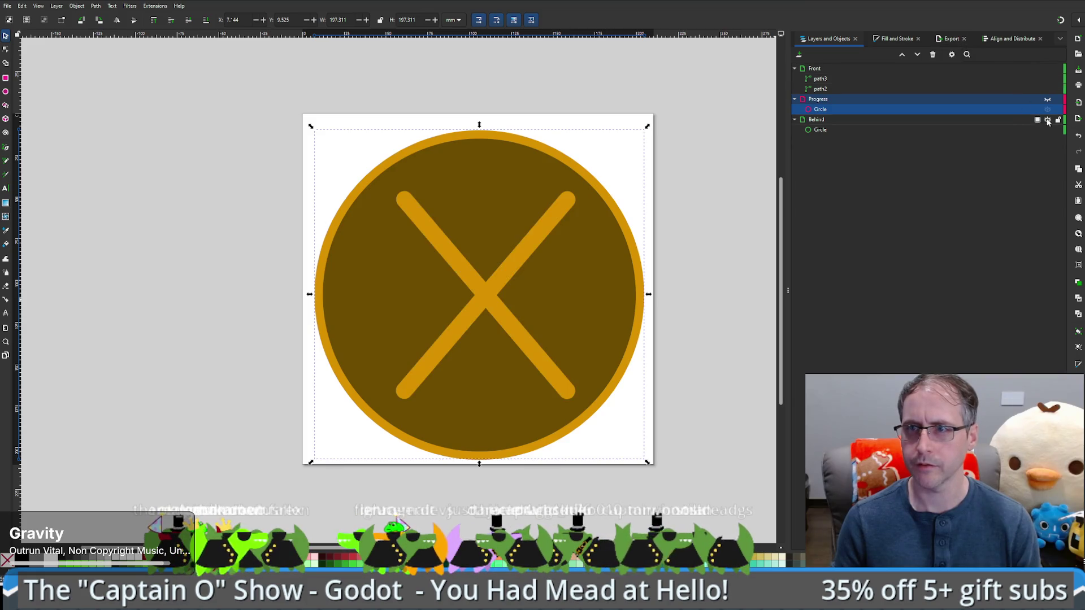
pyautogui.click(1048, 119)
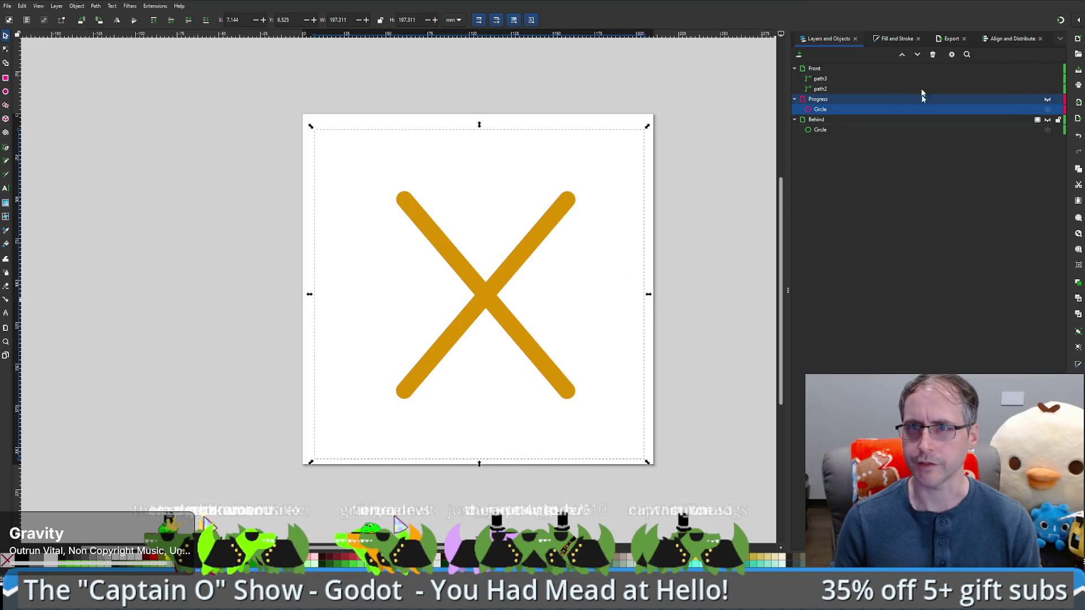
pyautogui.click(949, 38)
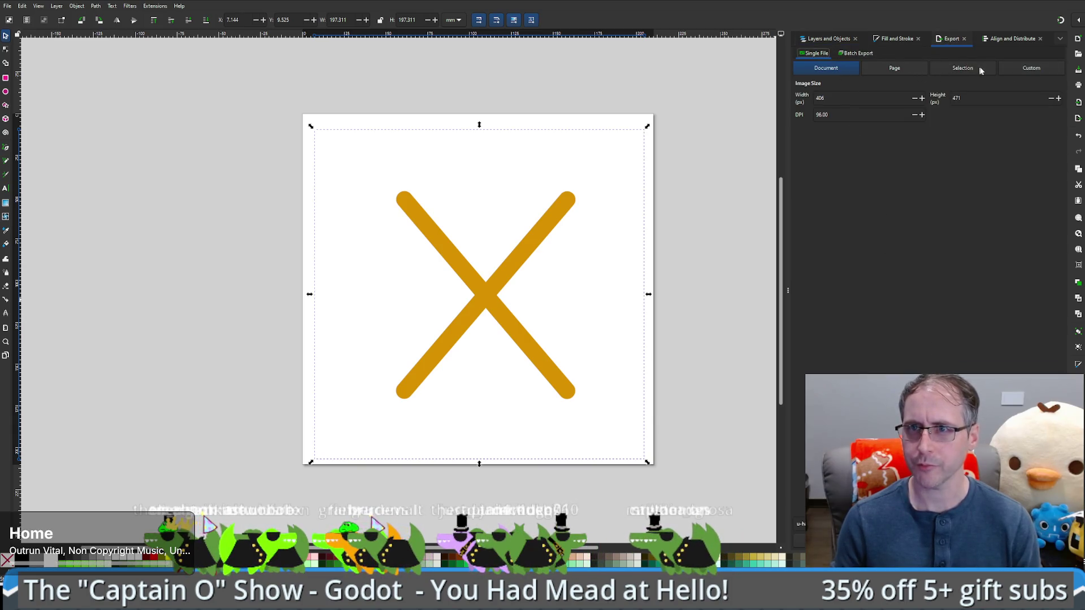
pyautogui.click(891, 68)
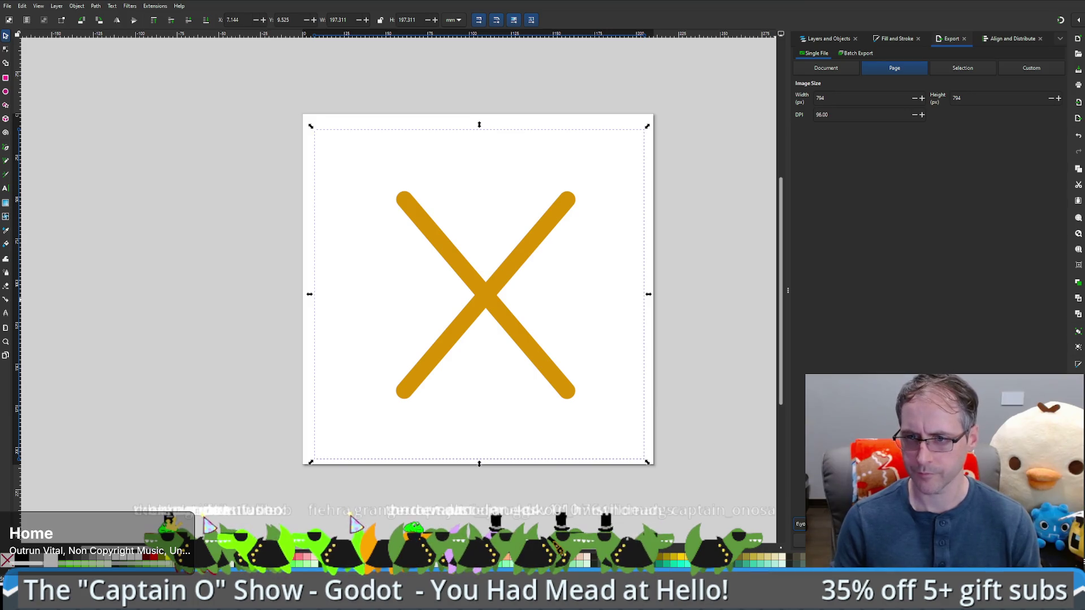
# - Show only the yellow Progress circle and export it, replacing the existing file
pyautogui.click(828, 38)
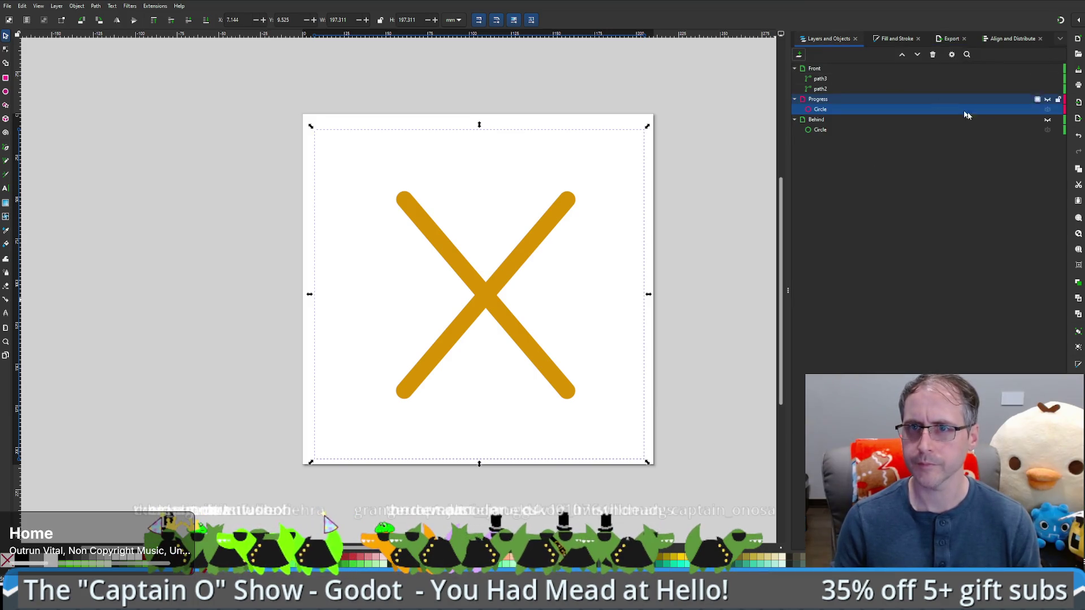
pyautogui.click(1048, 100)
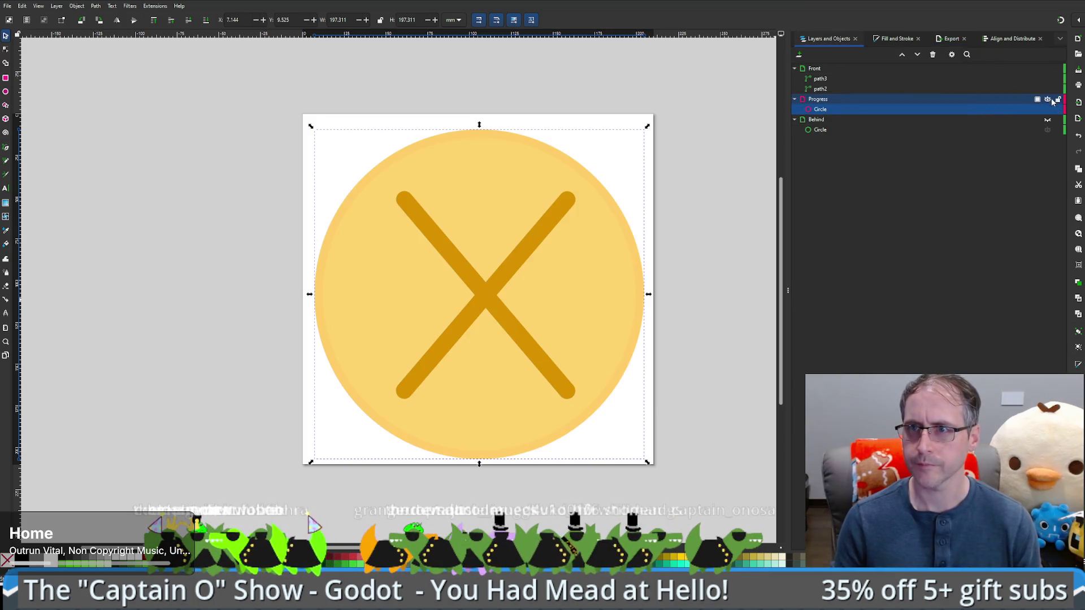
pyautogui.click(1048, 69)
pyautogui.click(952, 39)
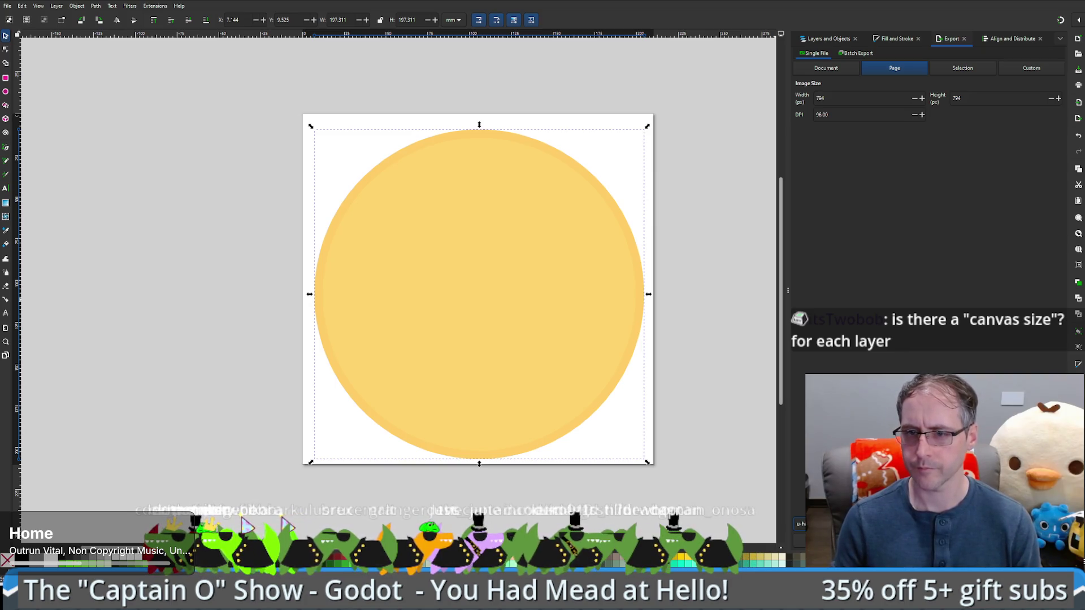
pyautogui.click(799, 539)
pyautogui.click(587, 332)
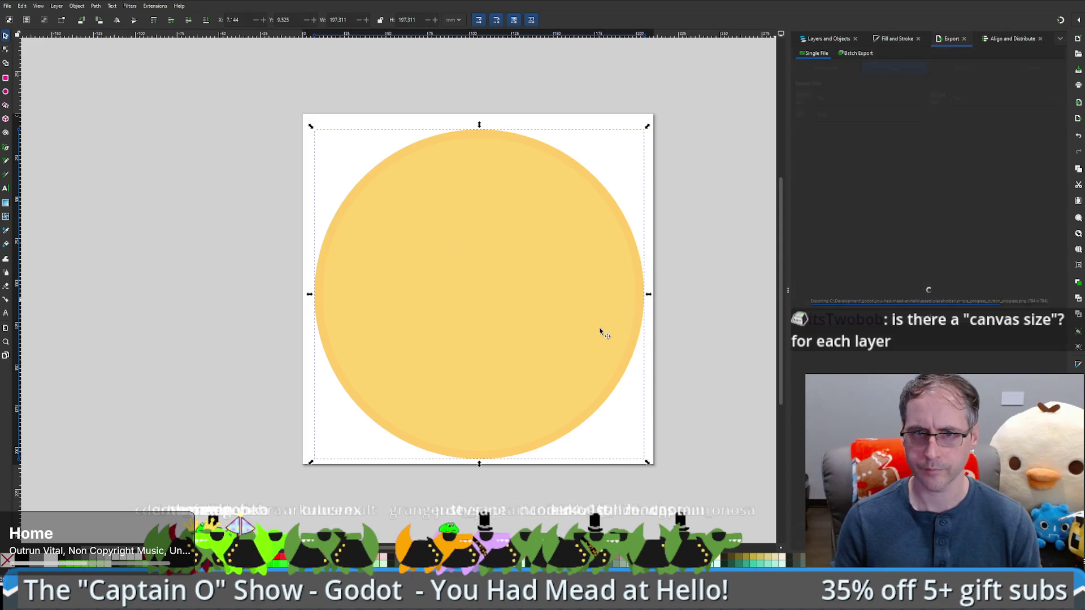
# - Show only the dark ringed Behind circle and export it, replacing the old file
pyautogui.click(828, 38)
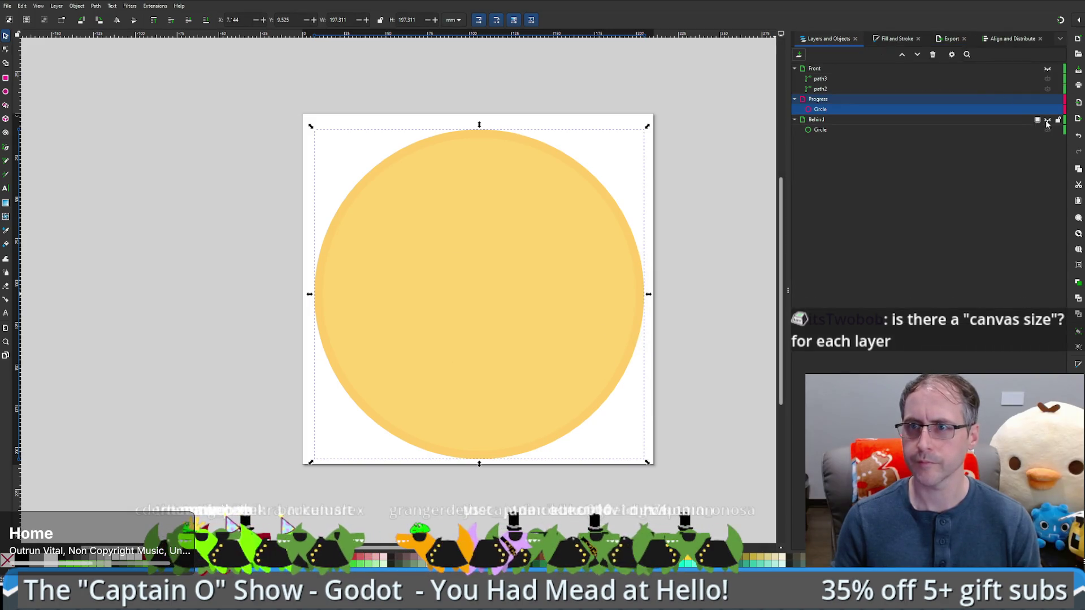
pyautogui.click(1048, 120)
pyautogui.click(1048, 99)
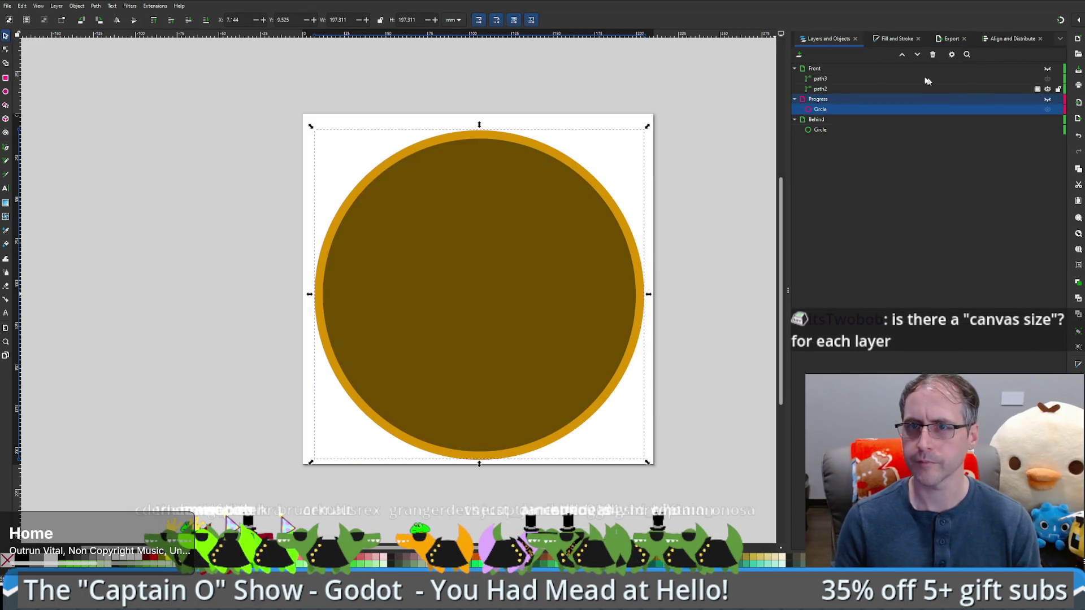
pyautogui.click(896, 39)
pyautogui.click(950, 39)
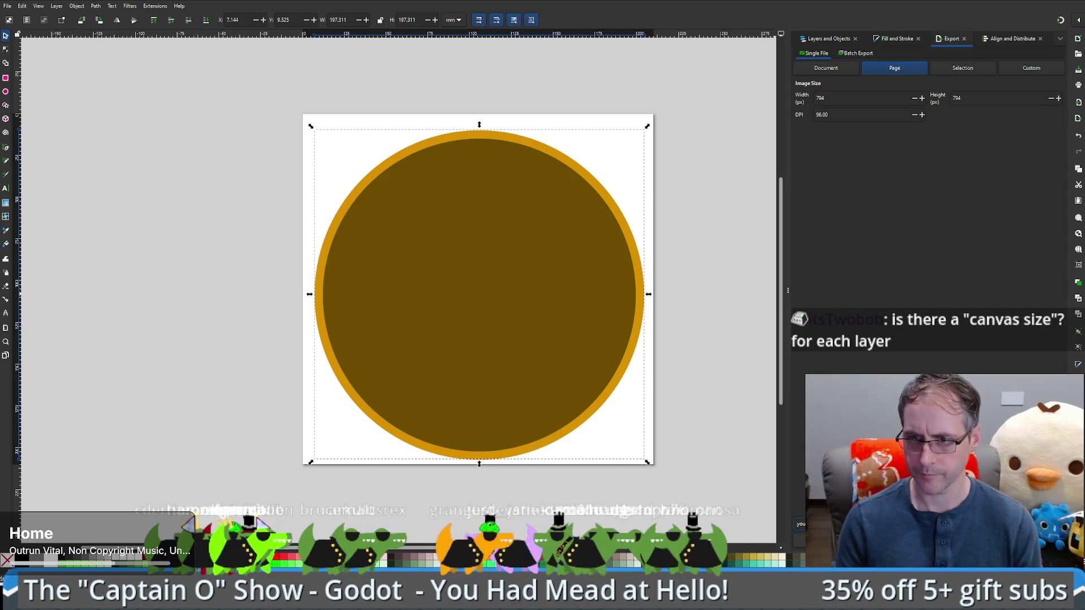
pyautogui.click(581, 332)
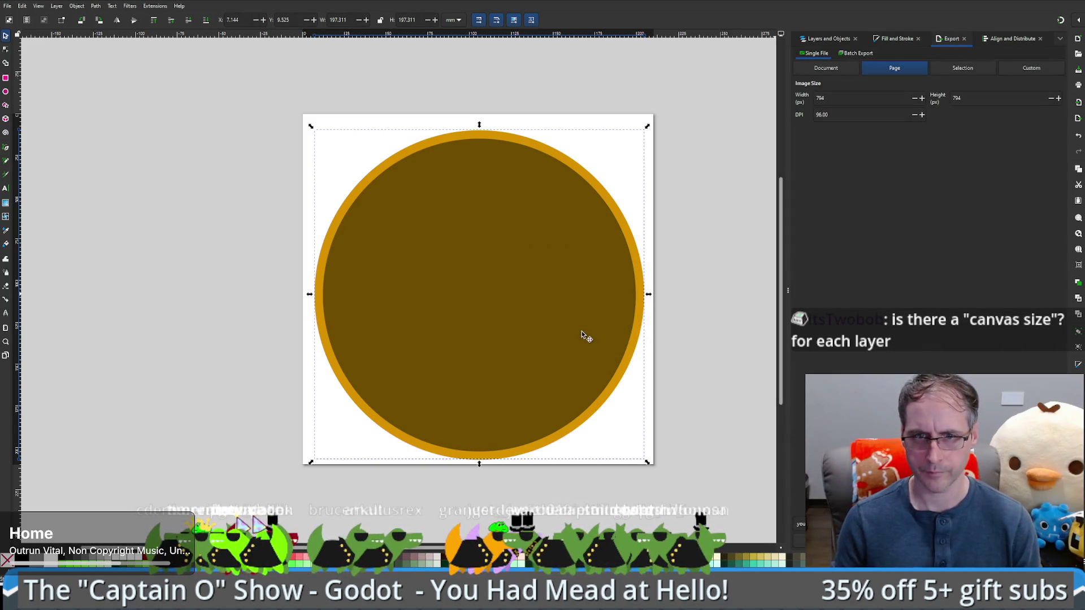
# - Make the Behind and Front layers visible again
pyautogui.click(828, 38)
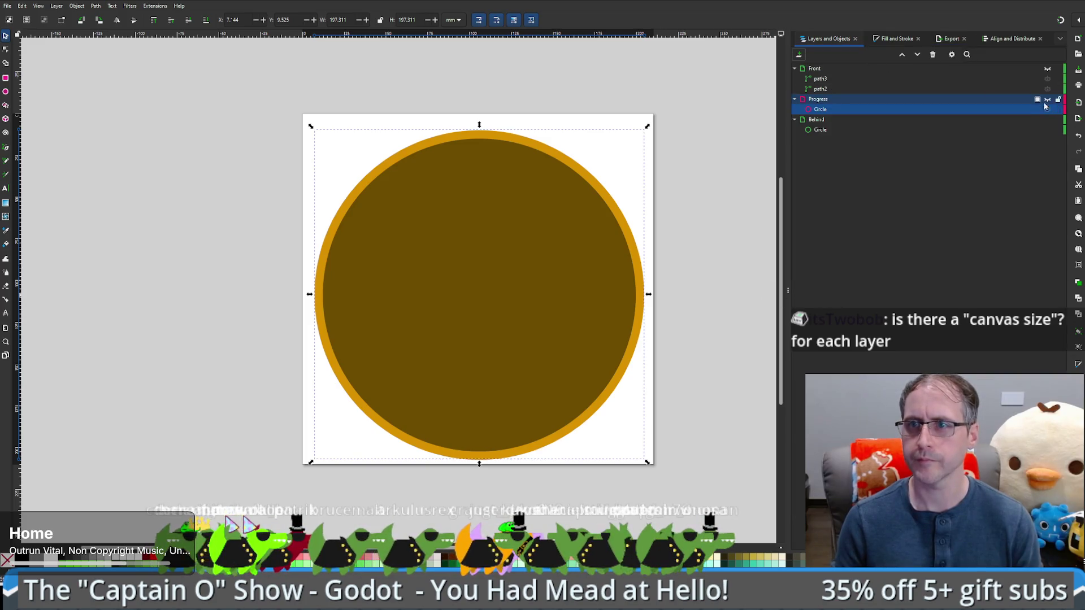
pyautogui.click(1047, 120)
pyautogui.click(1047, 120)
pyautogui.click(1048, 68)
pyautogui.hotkey('alt', 'Tab')
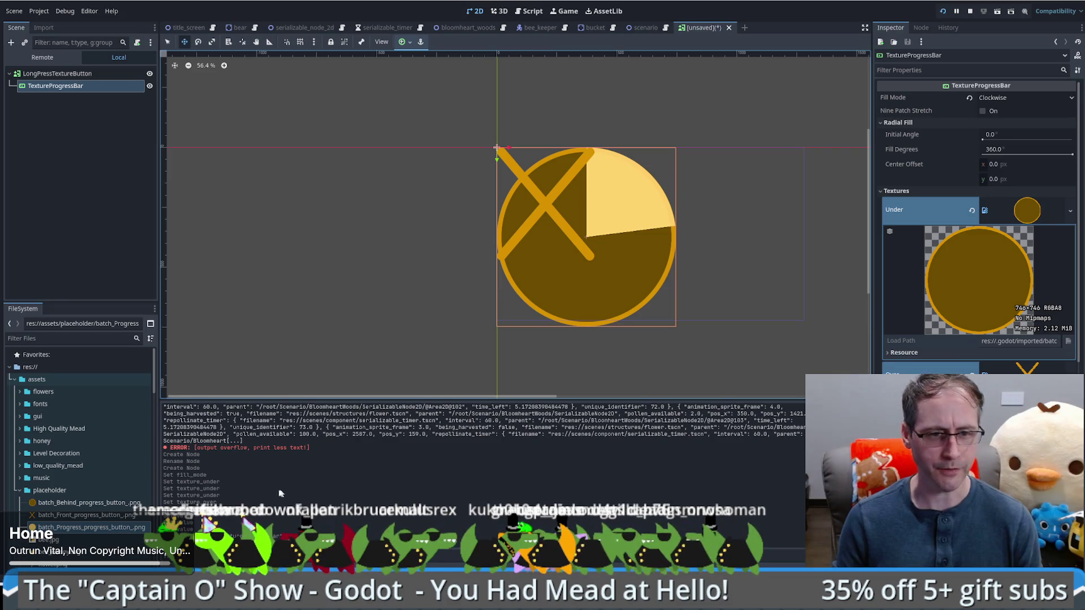
# - Select the Front layer and open, then dismiss, its layer options
pyautogui.hotkey('alt', 'Tab')
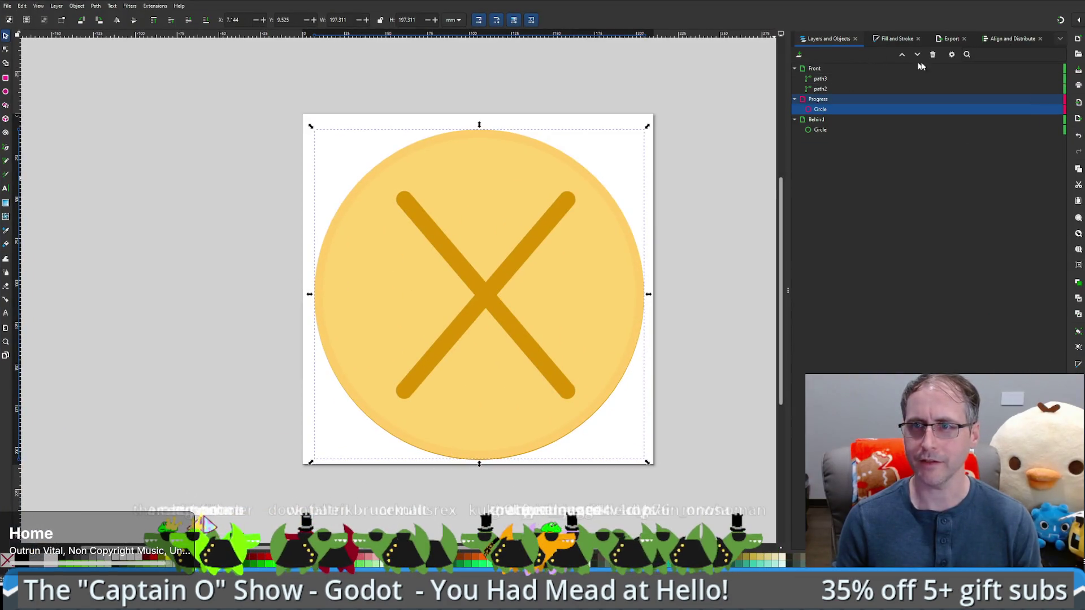
pyautogui.click(820, 67)
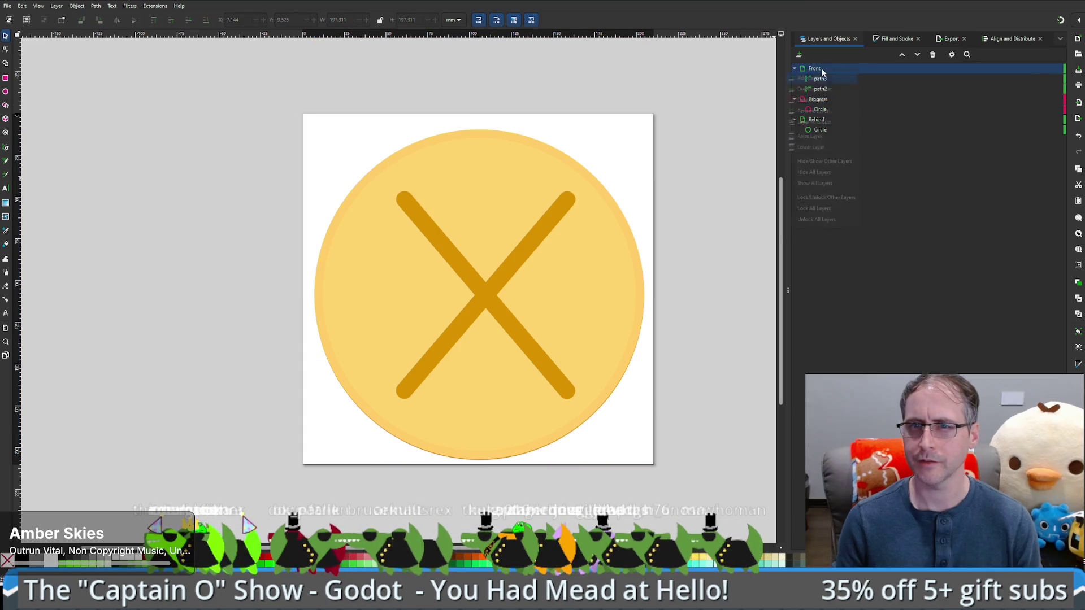
pyautogui.rightClick(820, 68)
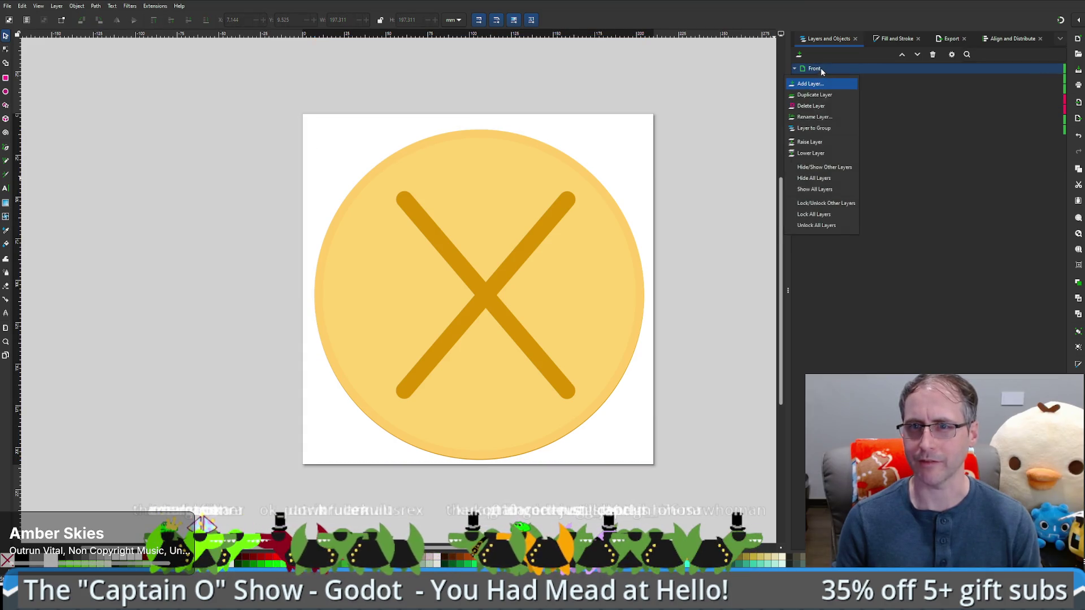
pyautogui.click(866, 67)
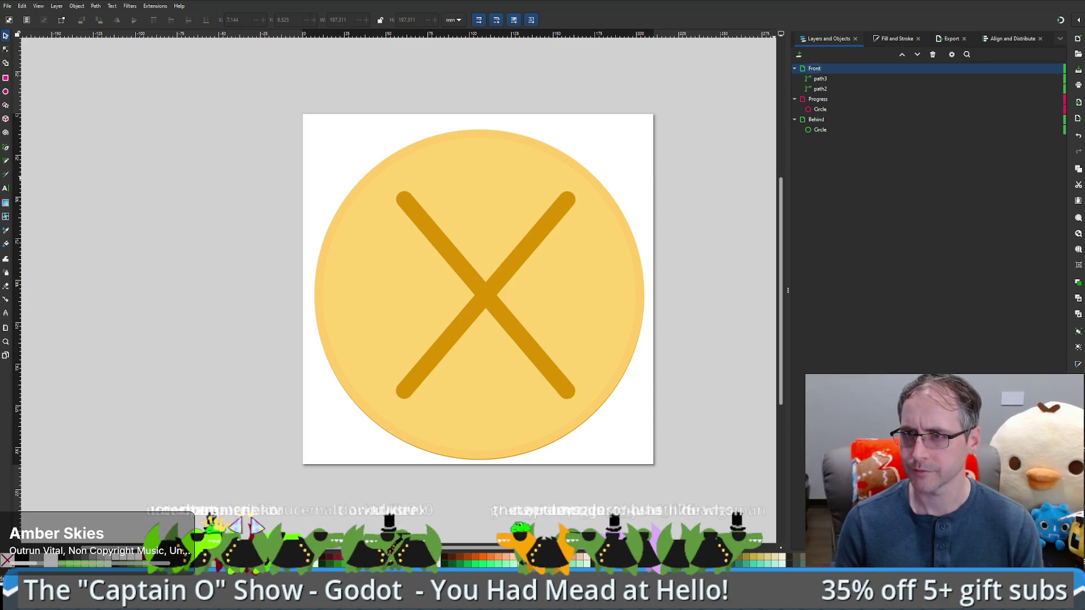
pyautogui.hotkey('alt', 'Tab')
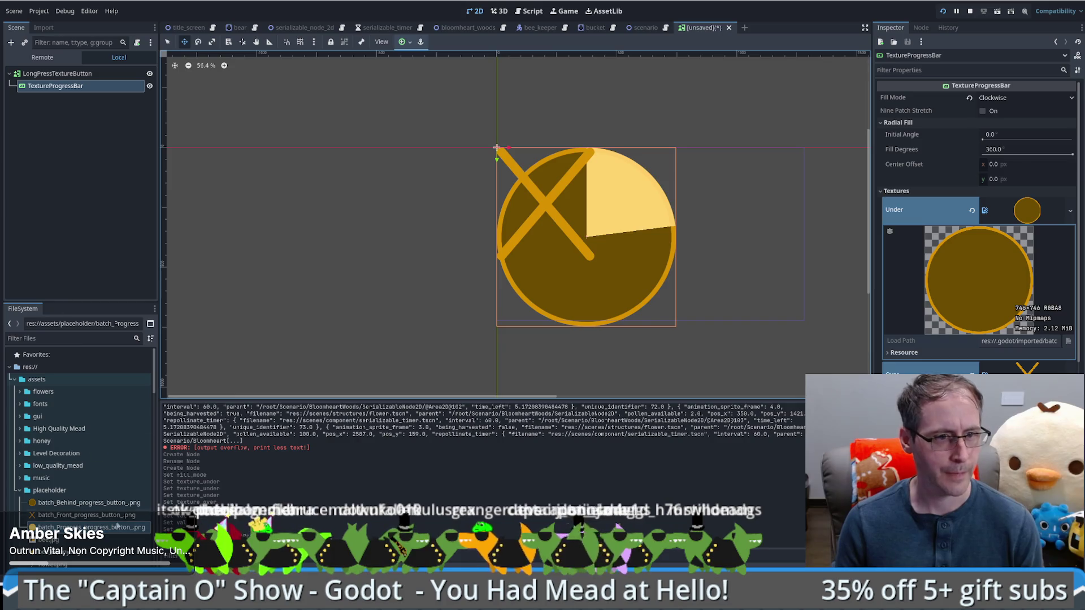
# - Assign the simple_progress_button over, progress and under images to the progress bar's texture slots
pyautogui.scroll(-5, 83, 514)
pyautogui.click(97, 497)
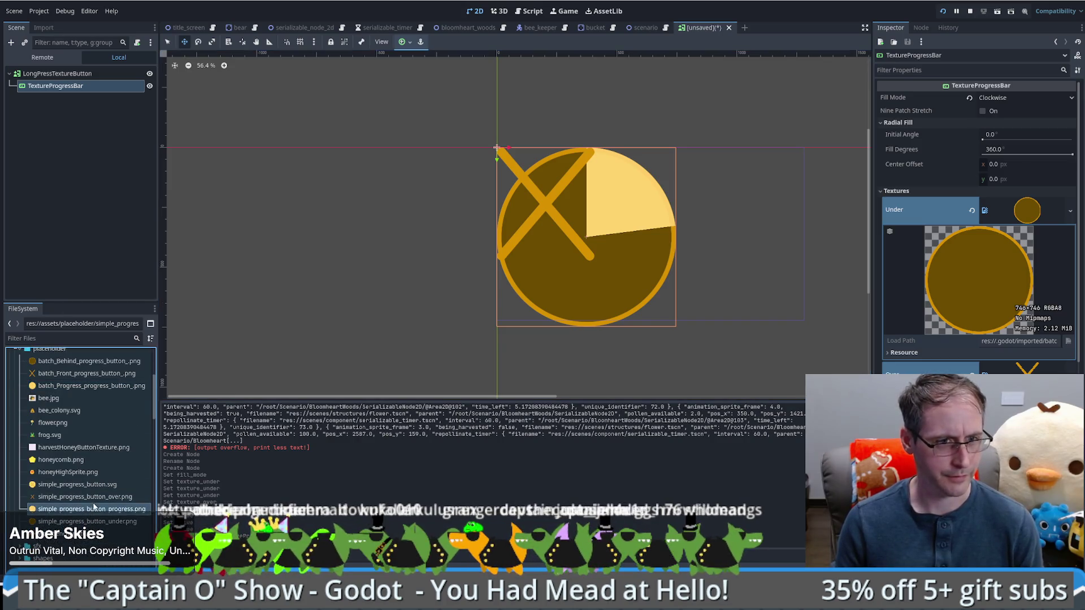
pyautogui.moveTo(97, 498); pyautogui.dragTo(569, 467)
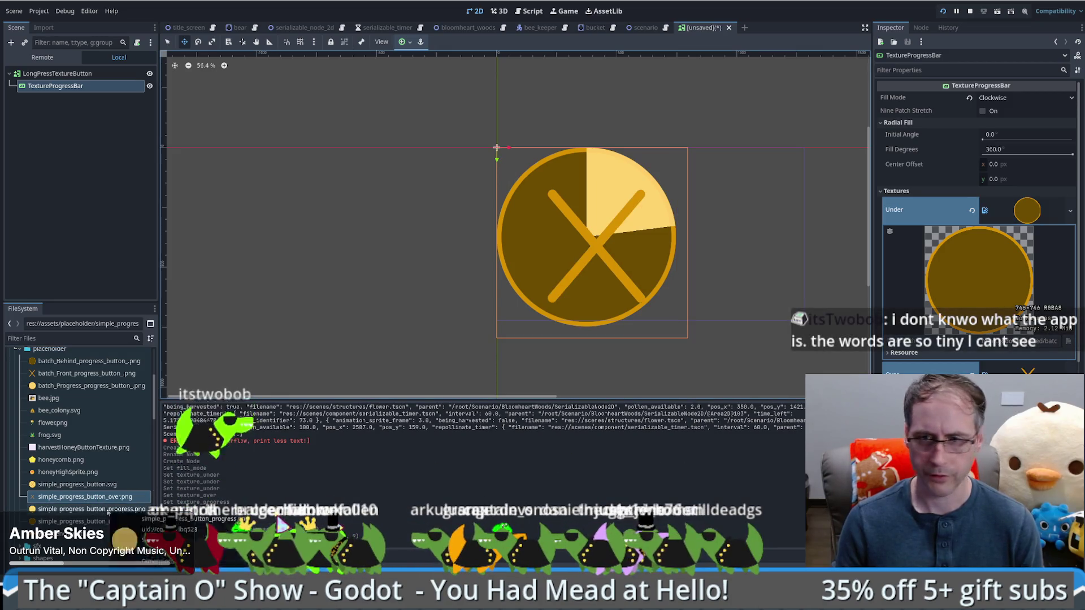
pyautogui.click(135, 512)
pyautogui.moveTo(135, 512)
pyautogui.mouseDown()
pyautogui.moveTo(565, 255)
pyautogui.moveTo(1023, 212)
pyautogui.mouseUp()
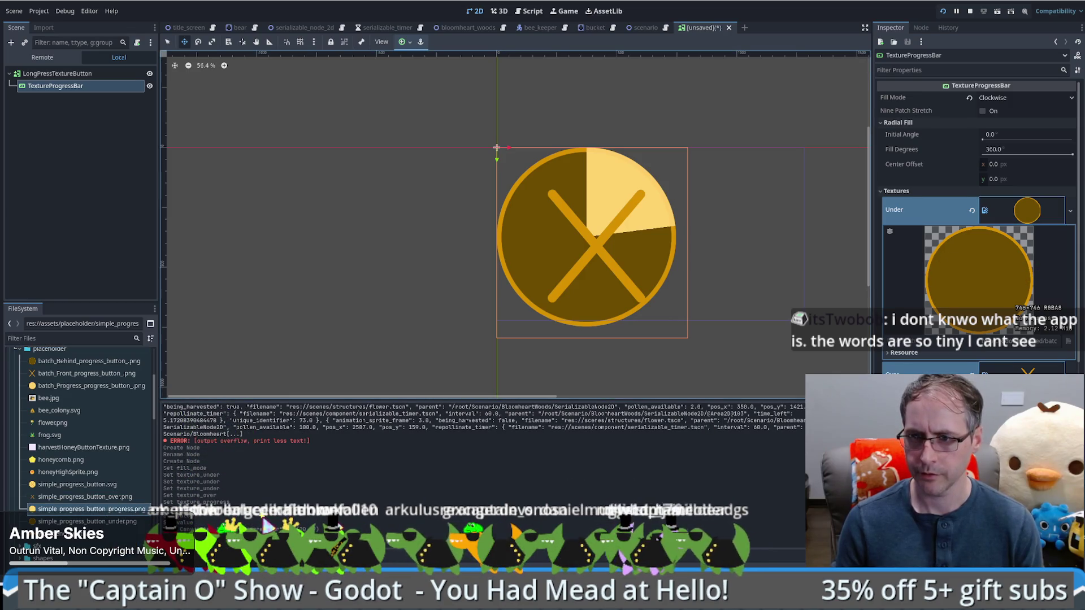
pyautogui.moveTo(85, 521)
pyautogui.mouseDown()
pyautogui.moveTo(729, 243)
pyautogui.moveTo(1026, 211)
pyautogui.mouseUp()
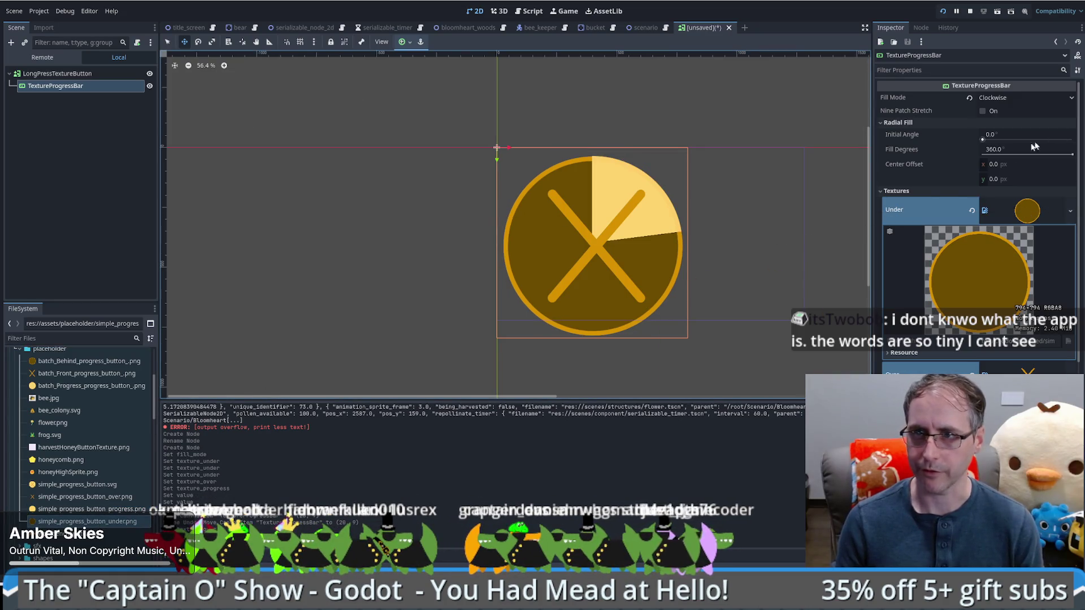
# - Lower the progress Value to about 22 and save the scene
pyautogui.scroll(-5, 1060, 138)
pyautogui.moveTo(990, 360)
pyautogui.mouseDown()
pyautogui.moveTo(981, 360)
pyautogui.moveTo(1019, 359)
pyautogui.moveTo(990, 360)
pyautogui.mouseUp()
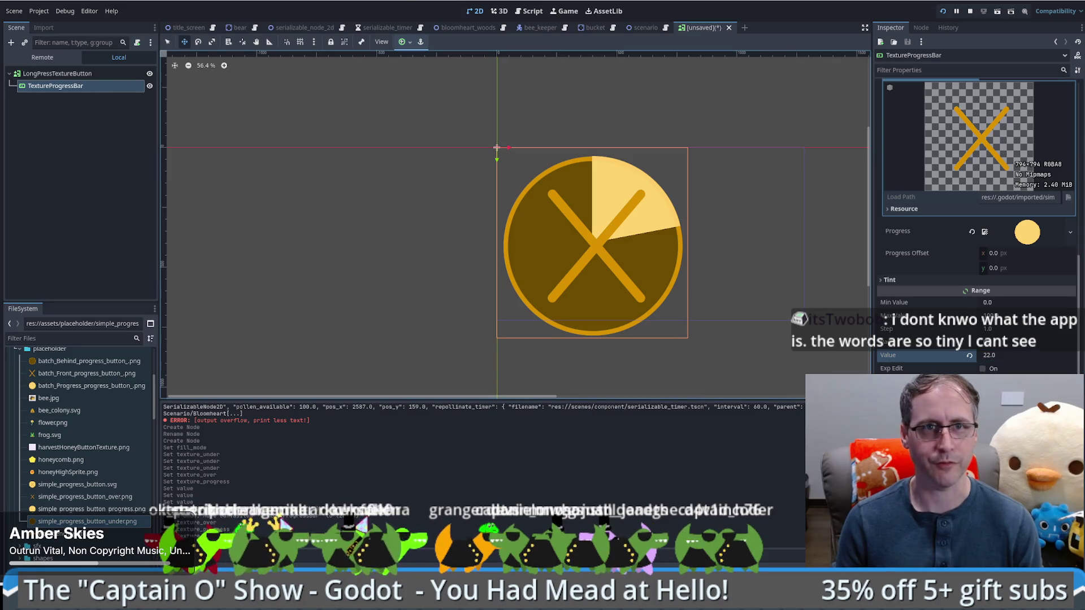
pyautogui.hotkey('ctrl', 's')
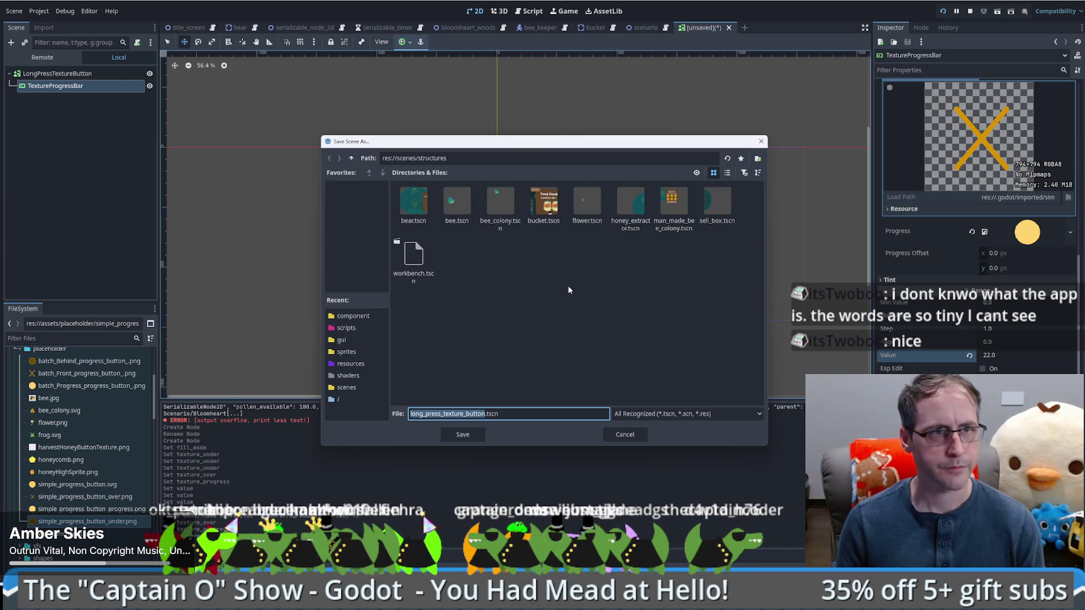
# - Rename the root LongPressTextureButton node to ProgressButton
pyautogui.click(642, 434)
pyautogui.click(57, 73)
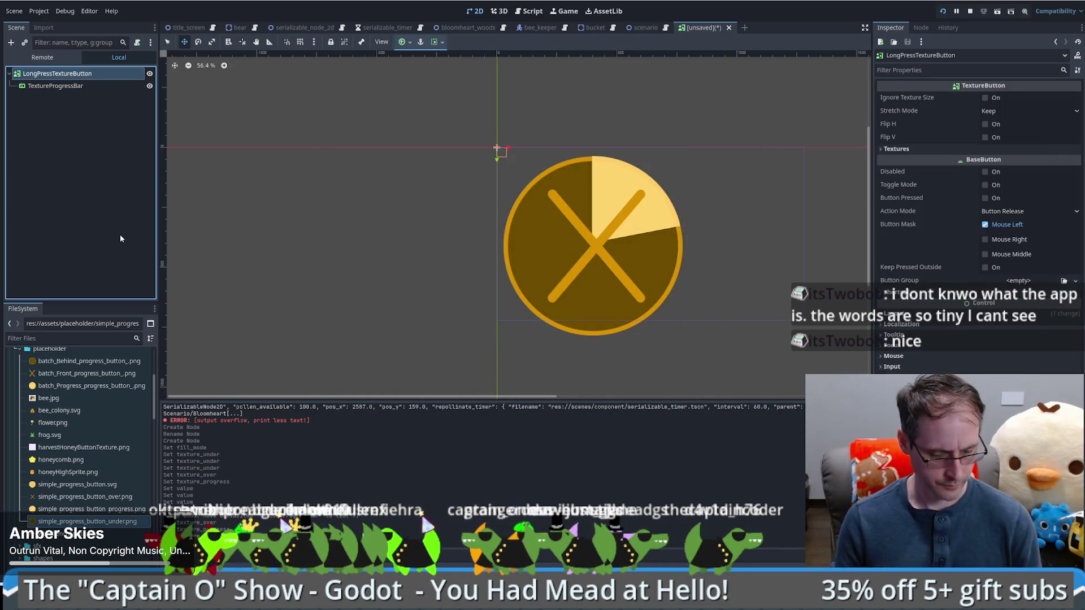
pyautogui.press('Home')
pyautogui.press('Delete')
pyautogui.press('Delete')
pyautogui.press('Delete')
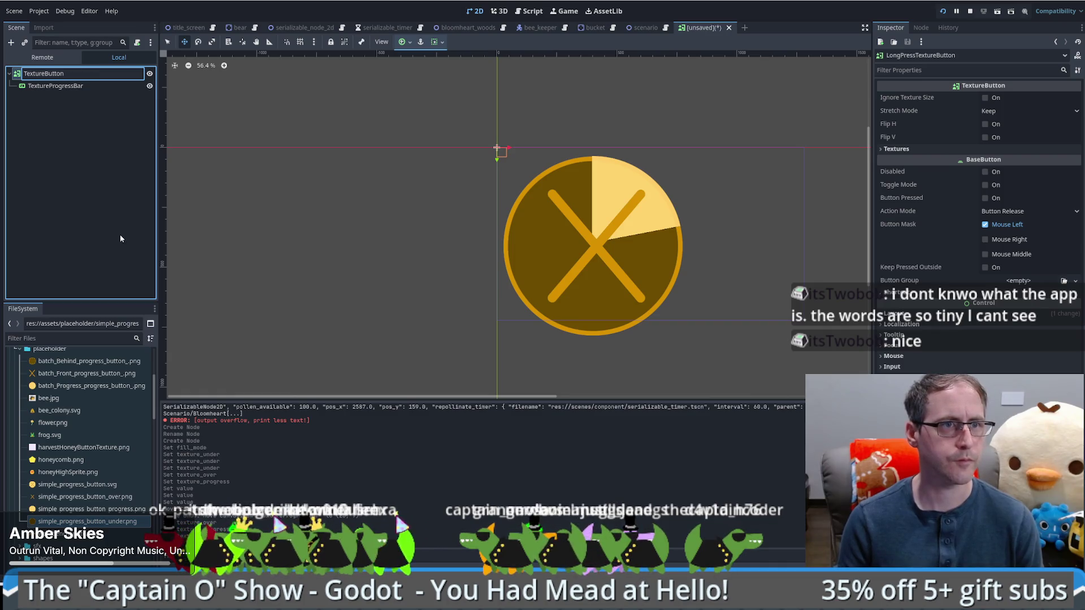
pyautogui.write('Progress')
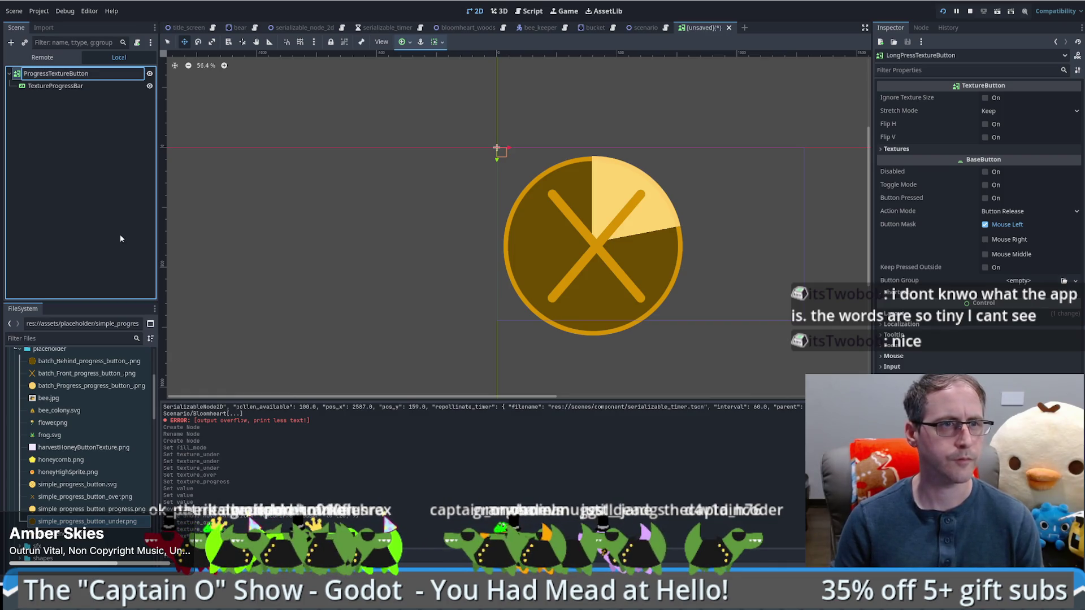
pyautogui.press('Delete')
pyautogui.press('Delete')
pyautogui.press('Delete')
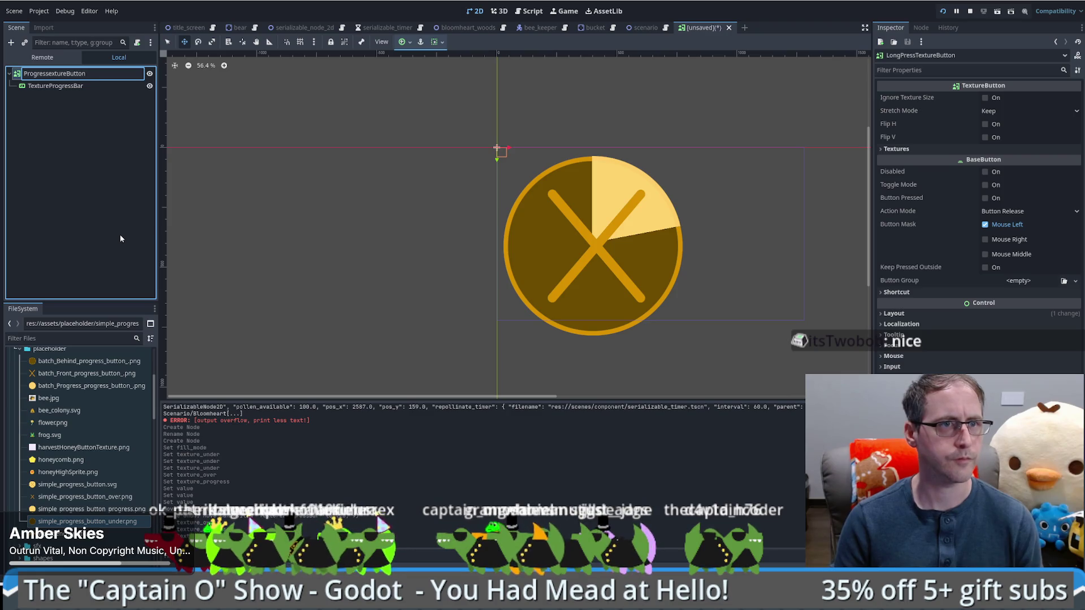
pyautogui.press('Delete')
pyautogui.press('Delete')
pyautogui.press('Delete')
pyautogui.press('Return')
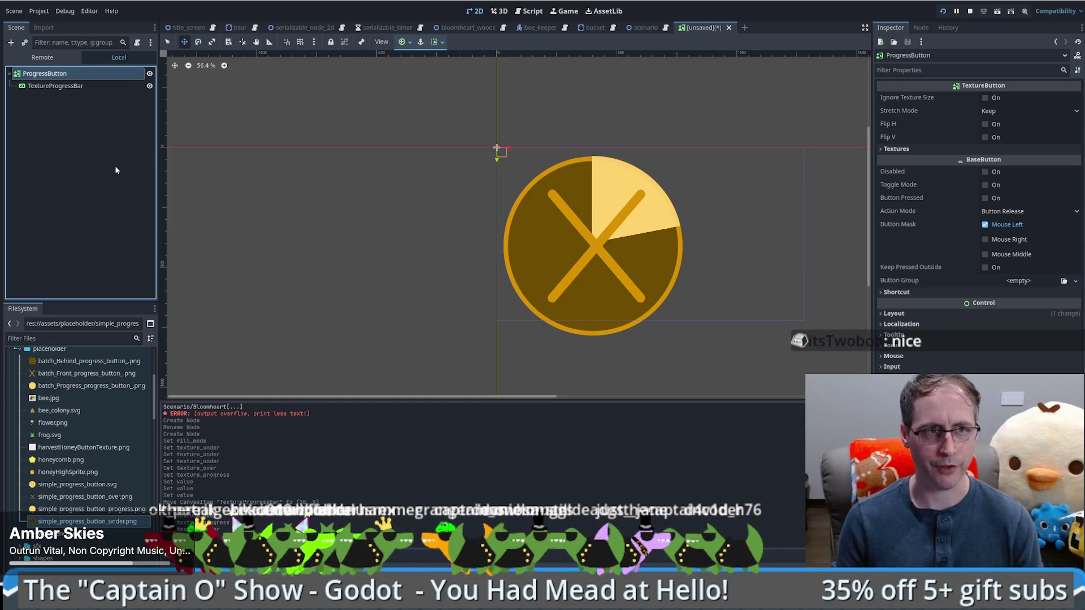
# - Save the scene as progress_button.tscn in res://scenes/component
pyautogui.hotkey('ctrl', 's')
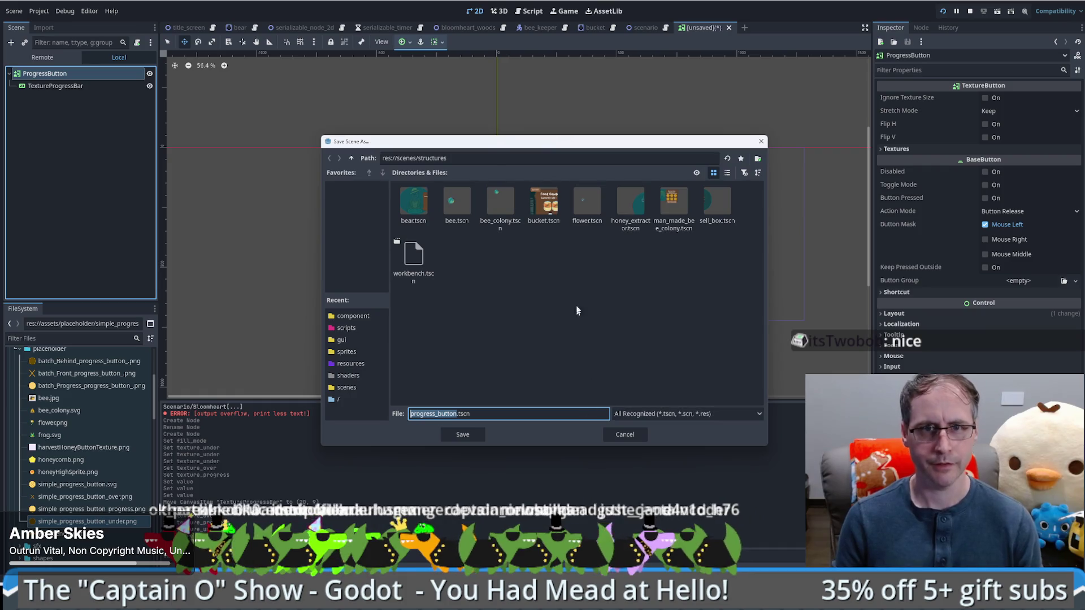
pyautogui.click(480, 159)
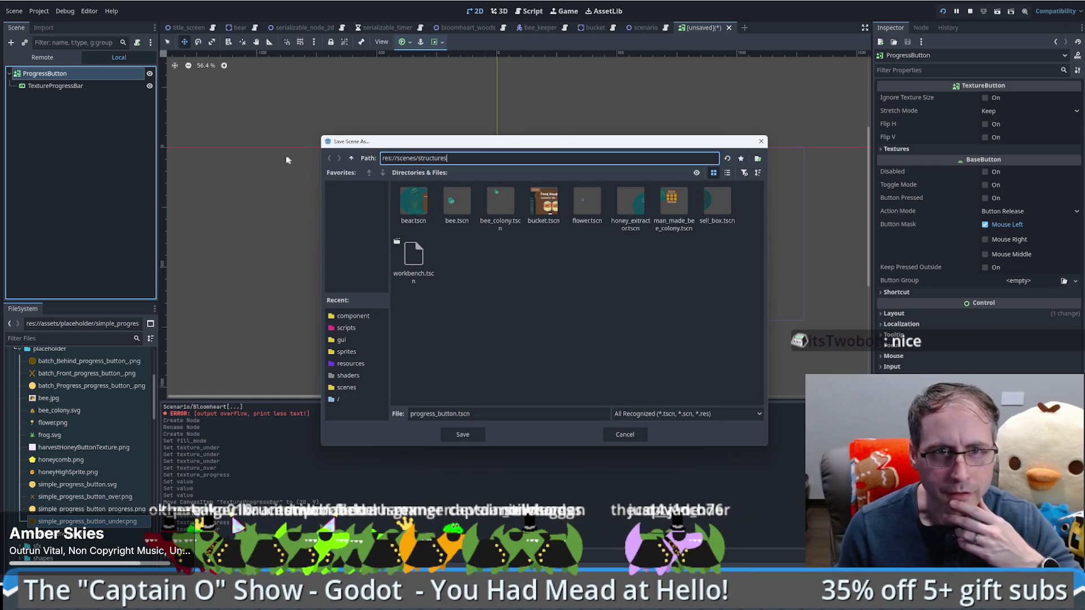
pyautogui.click(351, 158)
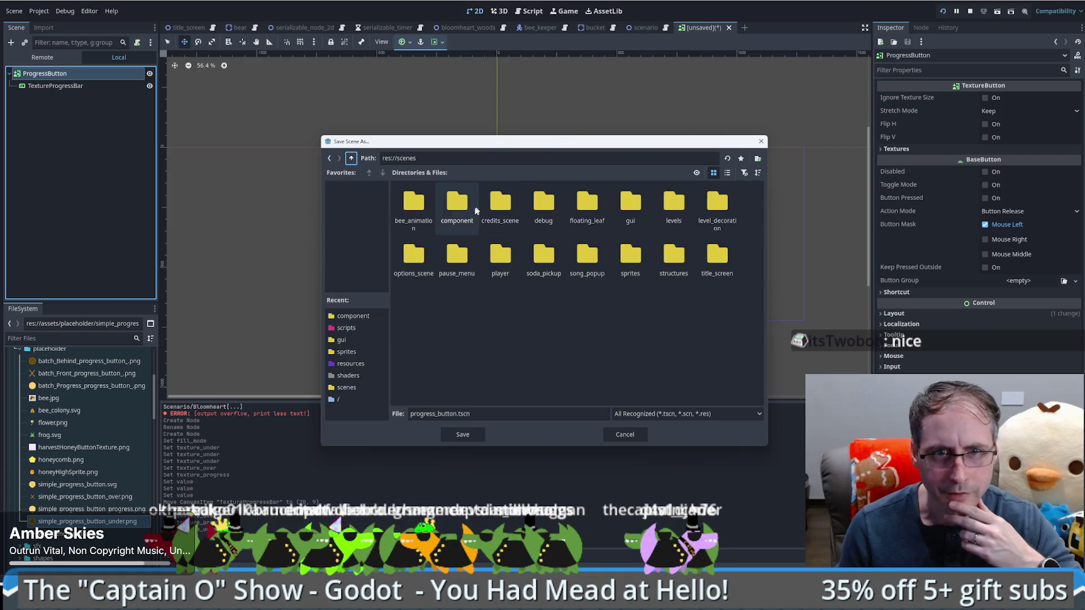
pyautogui.doubleClick(459, 206)
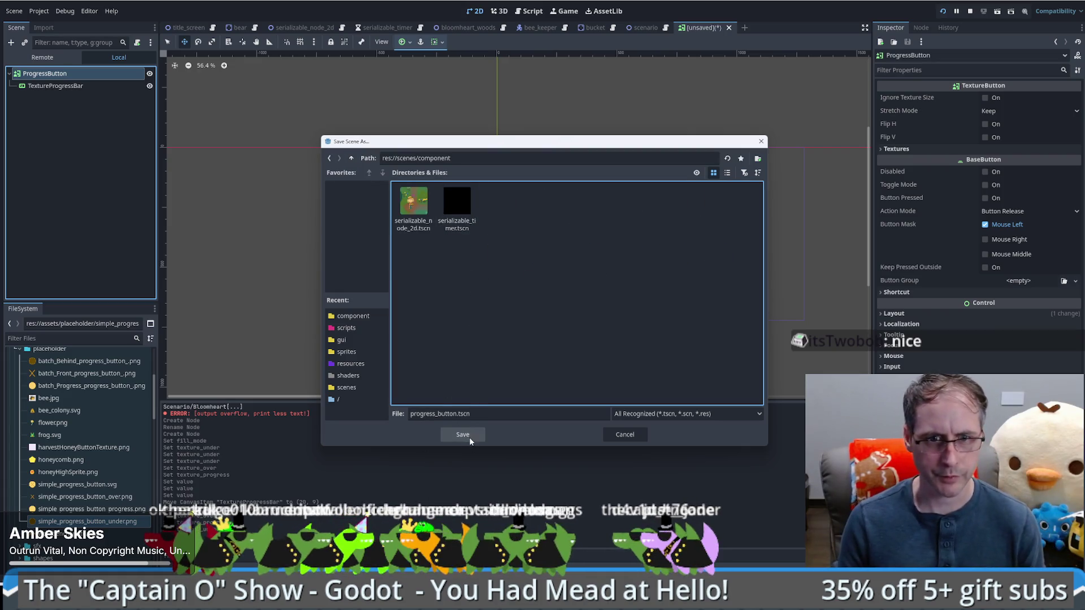
pyautogui.click(469, 440)
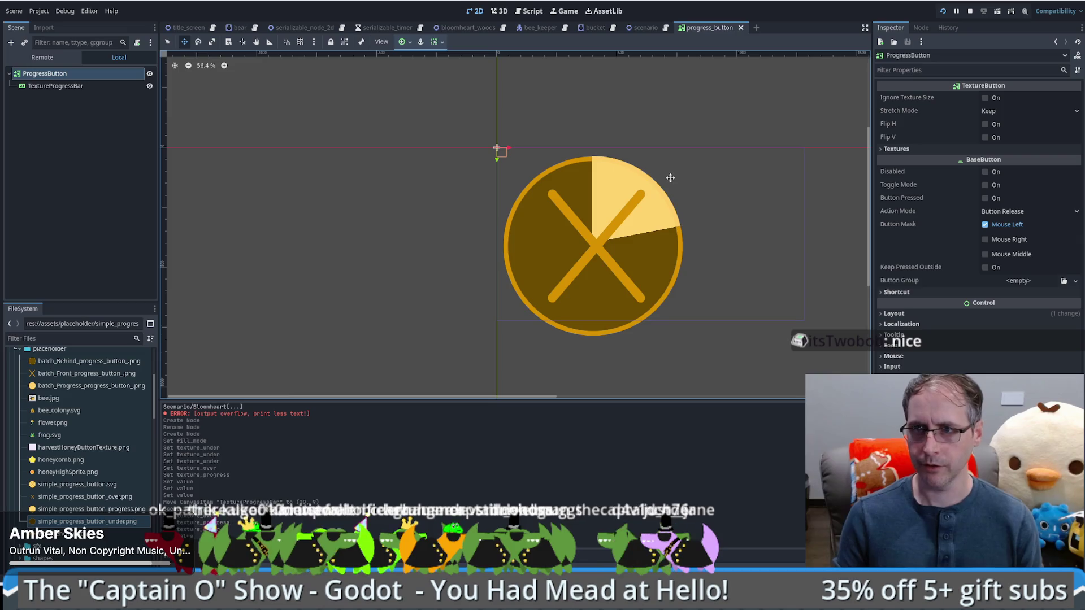
pyautogui.click(85, 68)
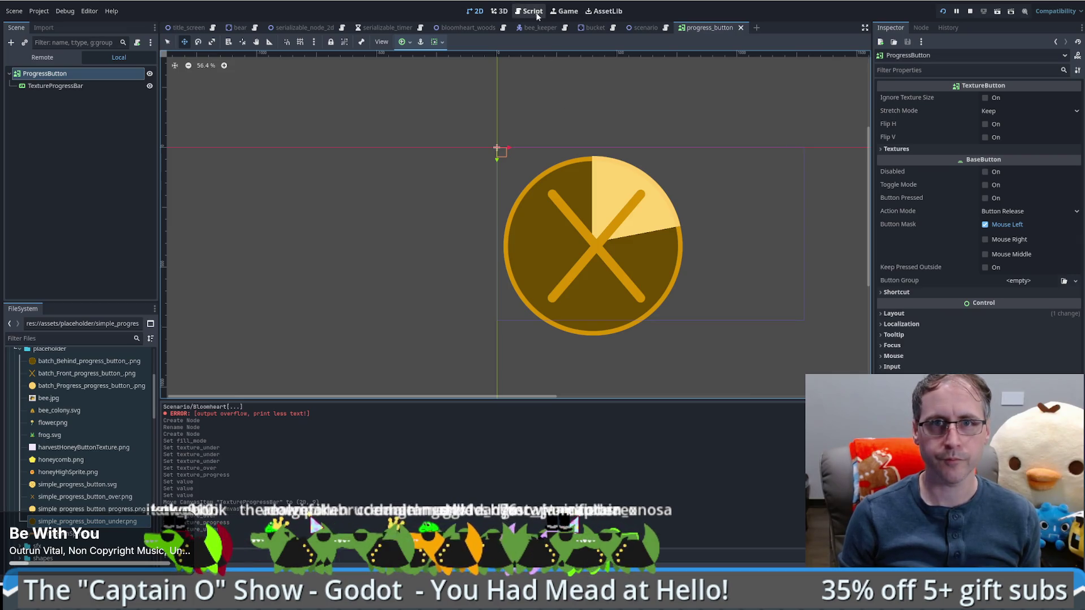
pyautogui.click(573, 12)
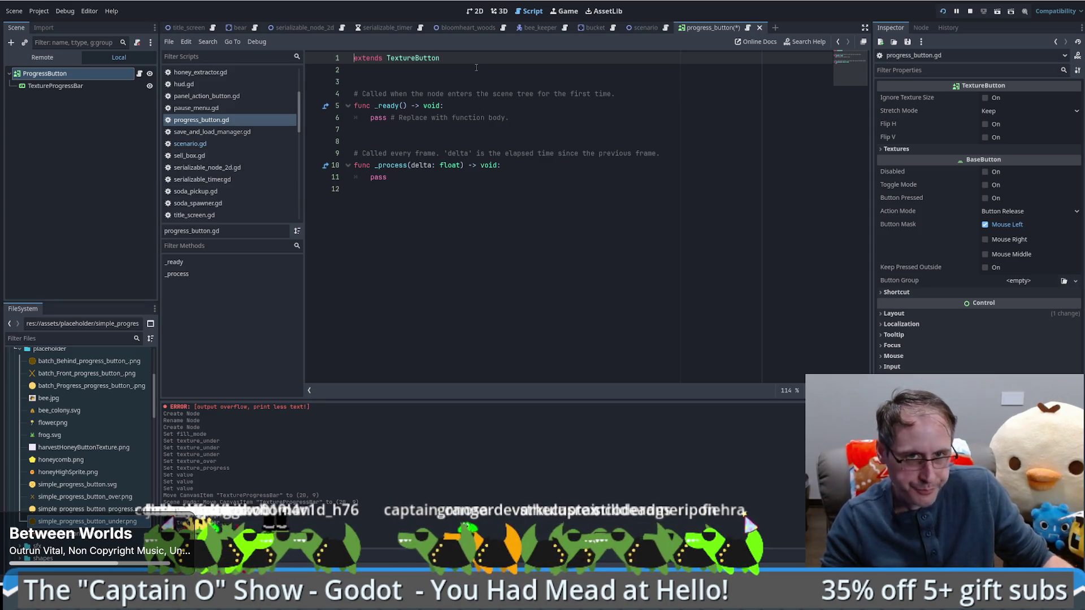
# - Place the cursor at the top of the new progress_button.gd script
pyautogui.click(469, 65)
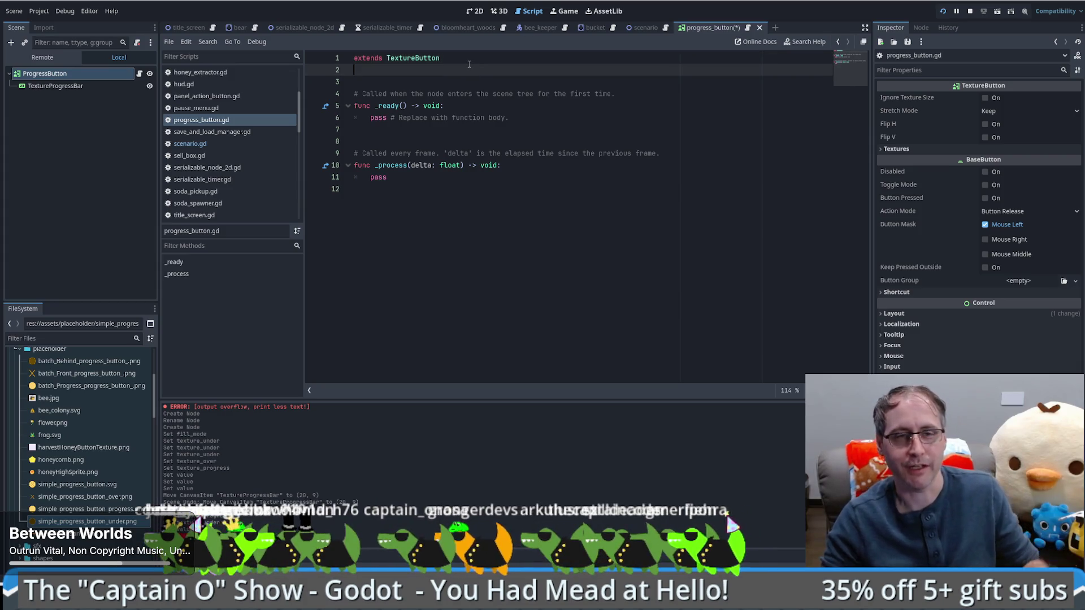
# - Add 'class_name ProgressButton' above 'extends TextureButton' and save the script
pyautogui.press('Up')
pyautogui.press('Return')
pyautogui.press('Up')
pyautogui.write('classN')
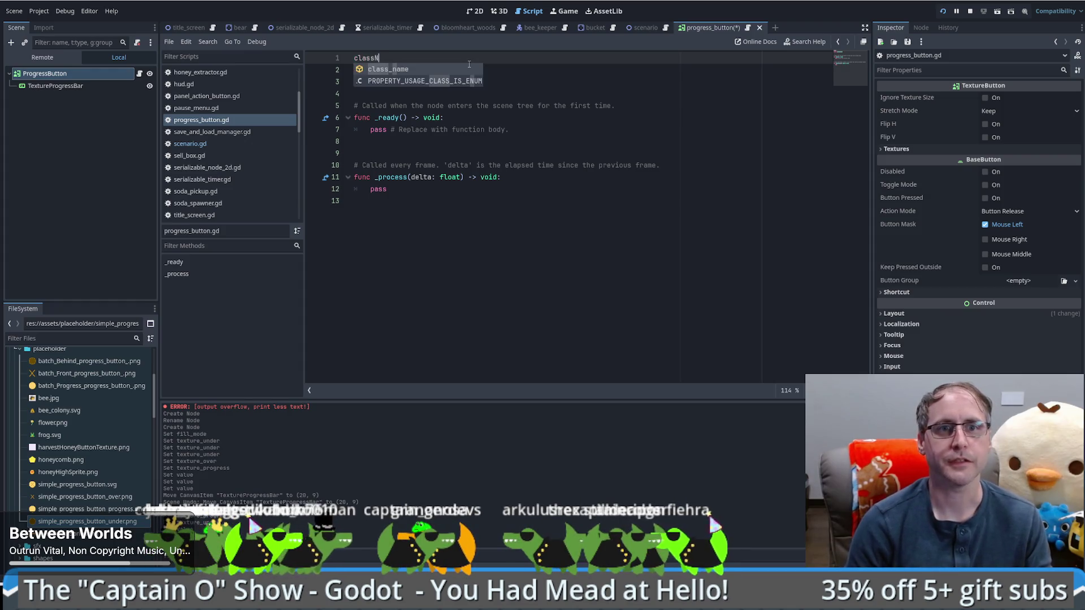
pyautogui.press('Return')
pyautogui.write('ProgressButton')
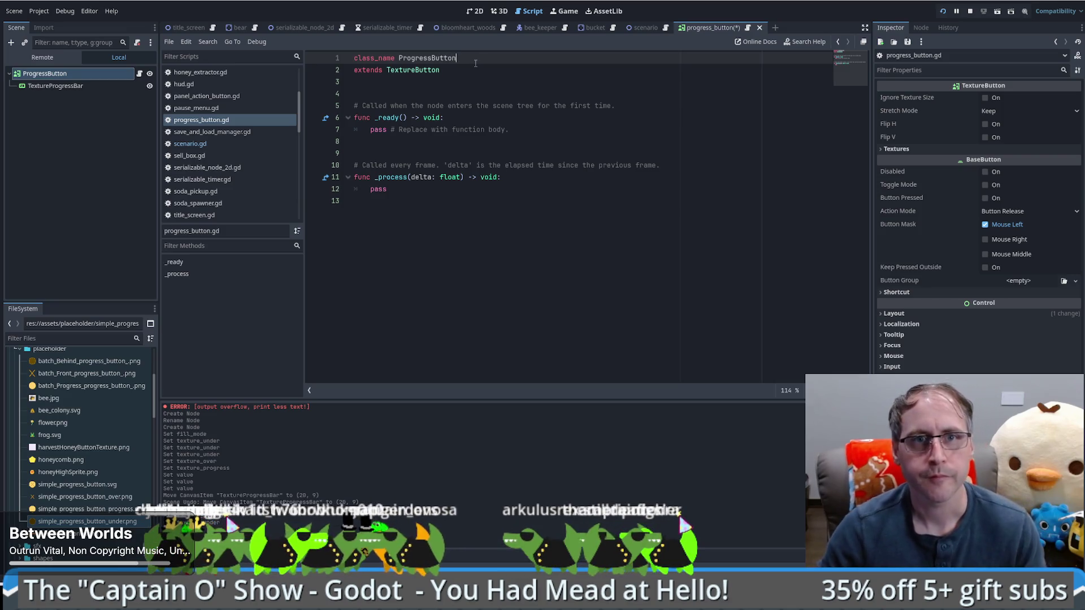
pyautogui.hotkey('ctrl', 's')
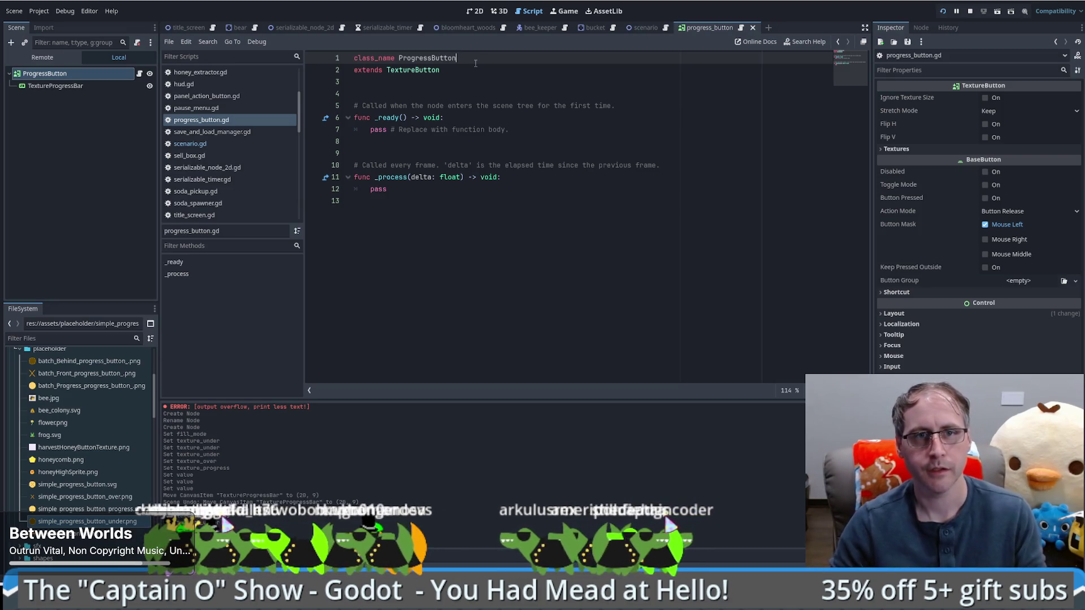
# - Check the ProgressButton node in the Inspector, undo a stray edit, and save the script
pyautogui.click(463, 73)
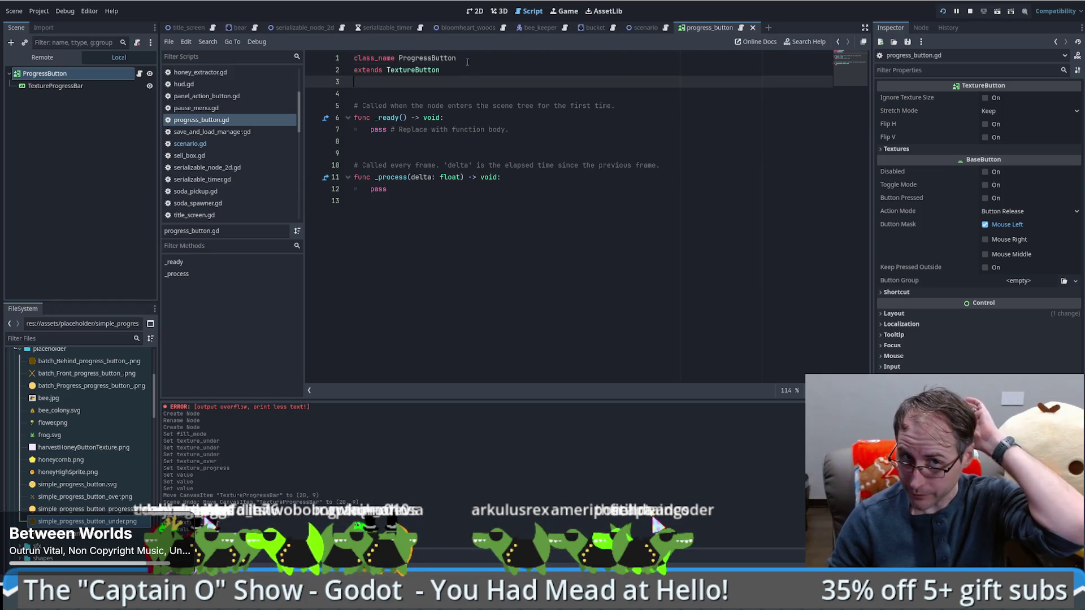
pyautogui.click(469, 63)
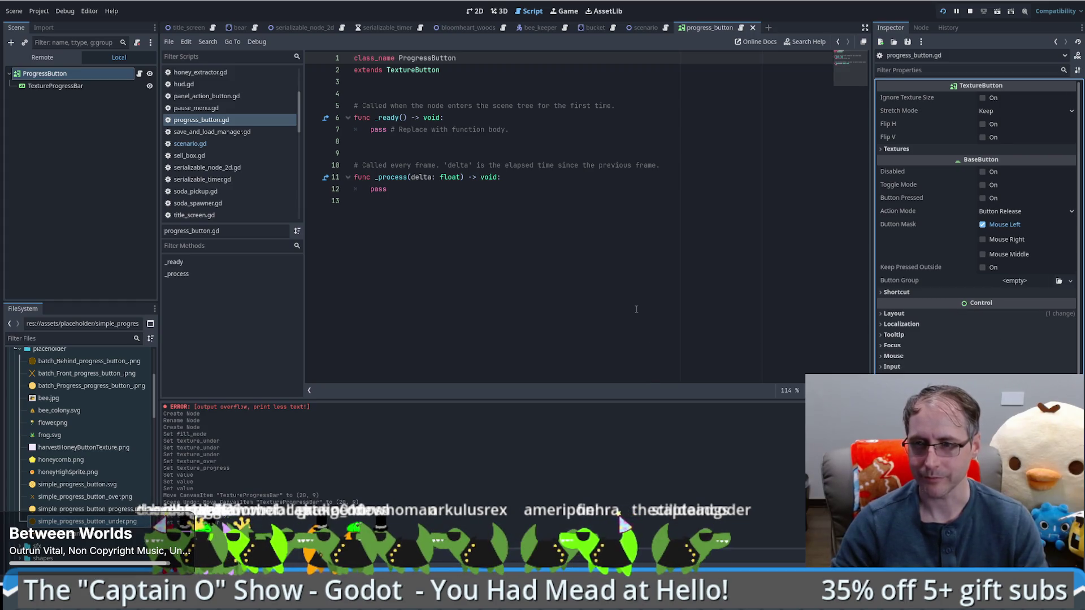
pyautogui.click(56, 85)
pyautogui.click(45, 74)
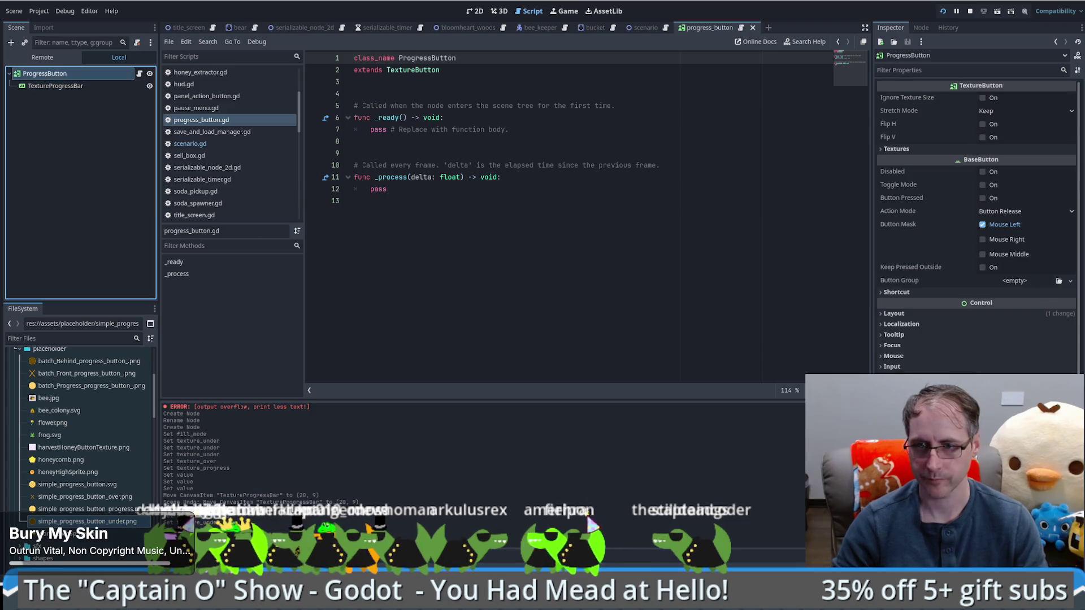
pyautogui.hotkey('ctrl', 'z')
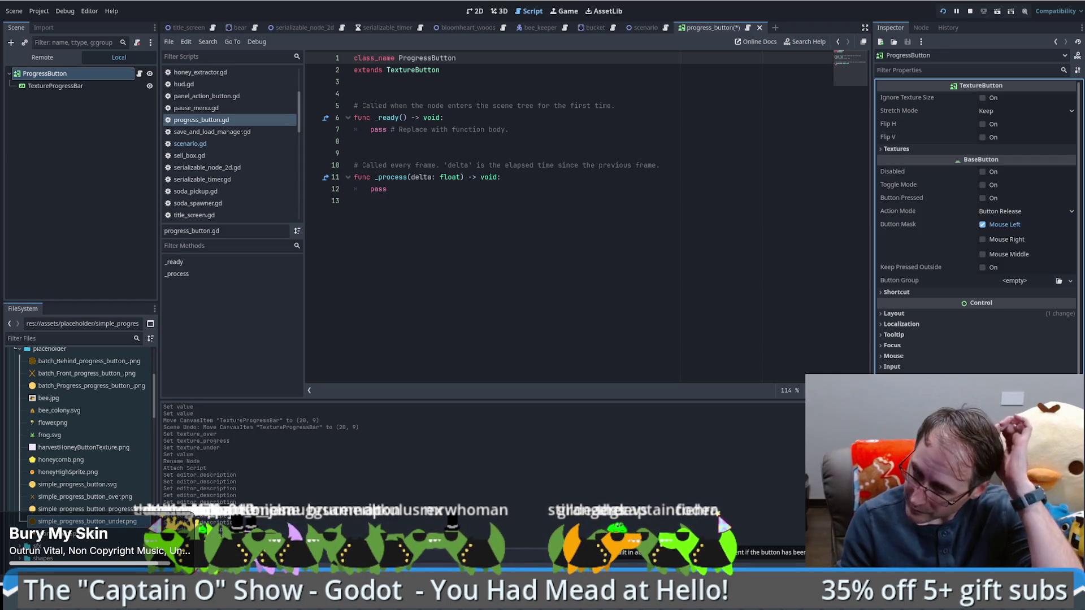
pyautogui.hotkey('ctrl', 's')
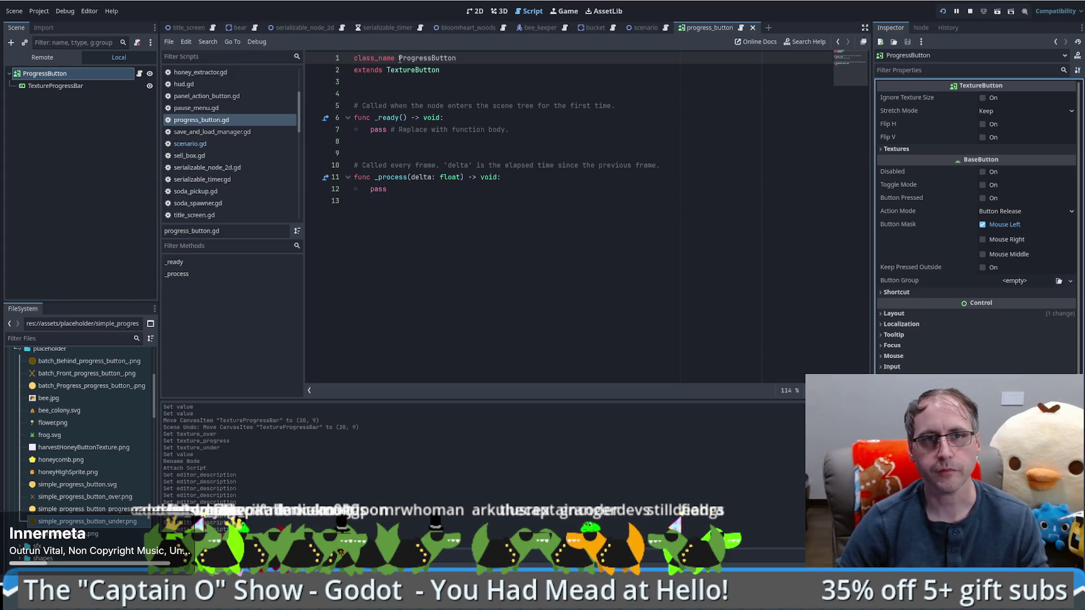
pyautogui.click(492, 120)
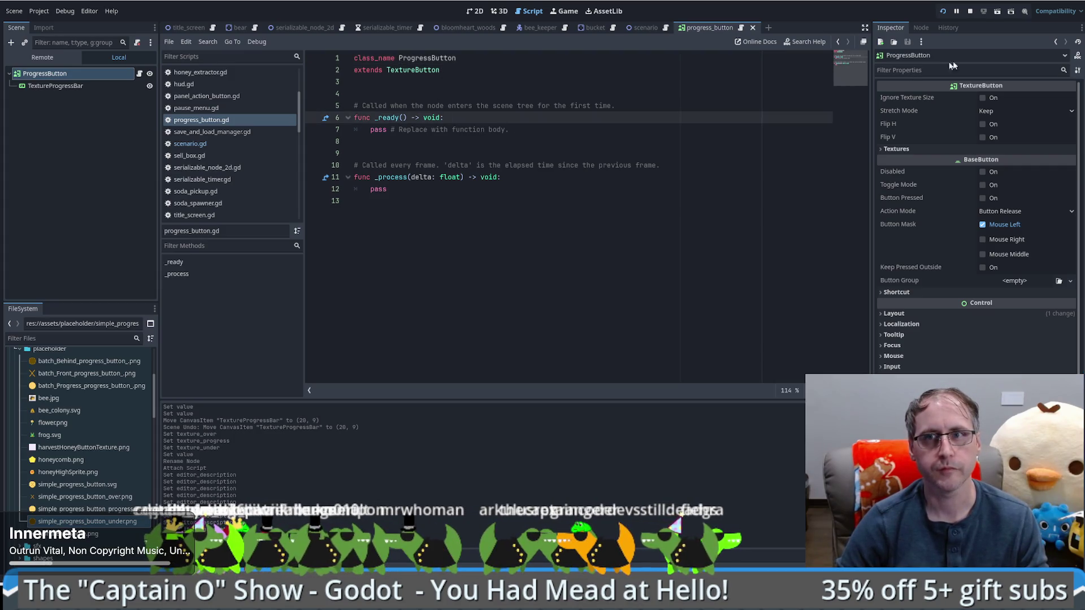
pyautogui.click(452, 85)
pyautogui.press('Return')
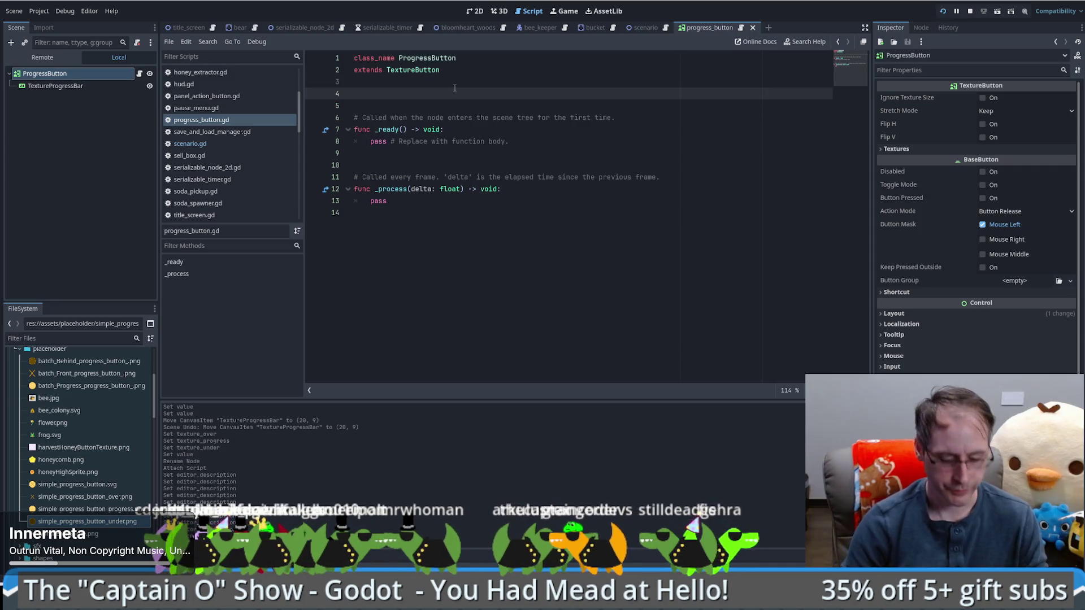
pyautogui.write('@ex')
pyautogui.press('Return')
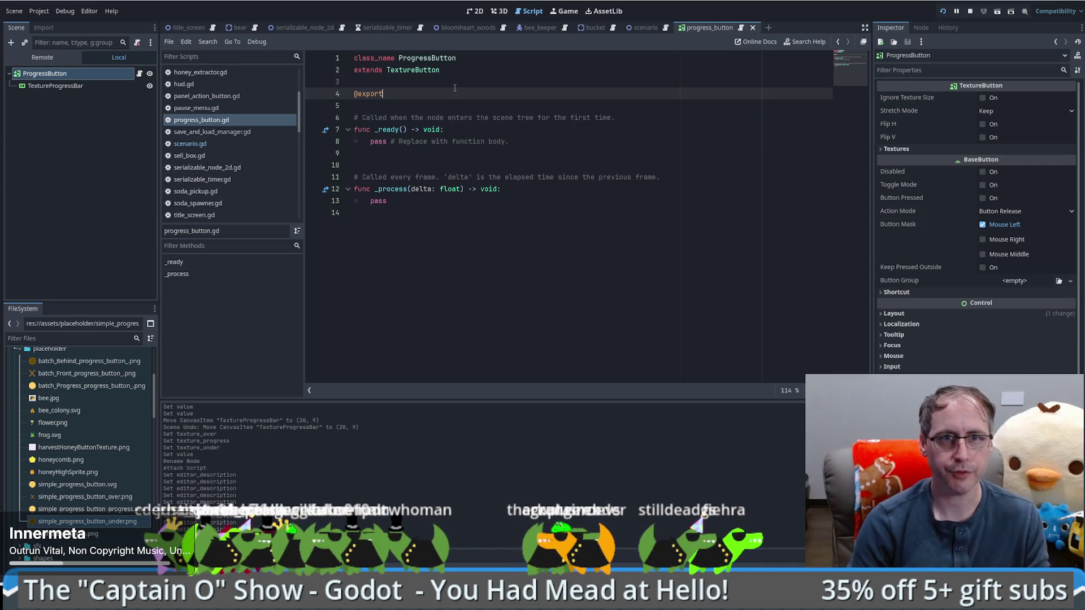
pyautogui.write('var ')
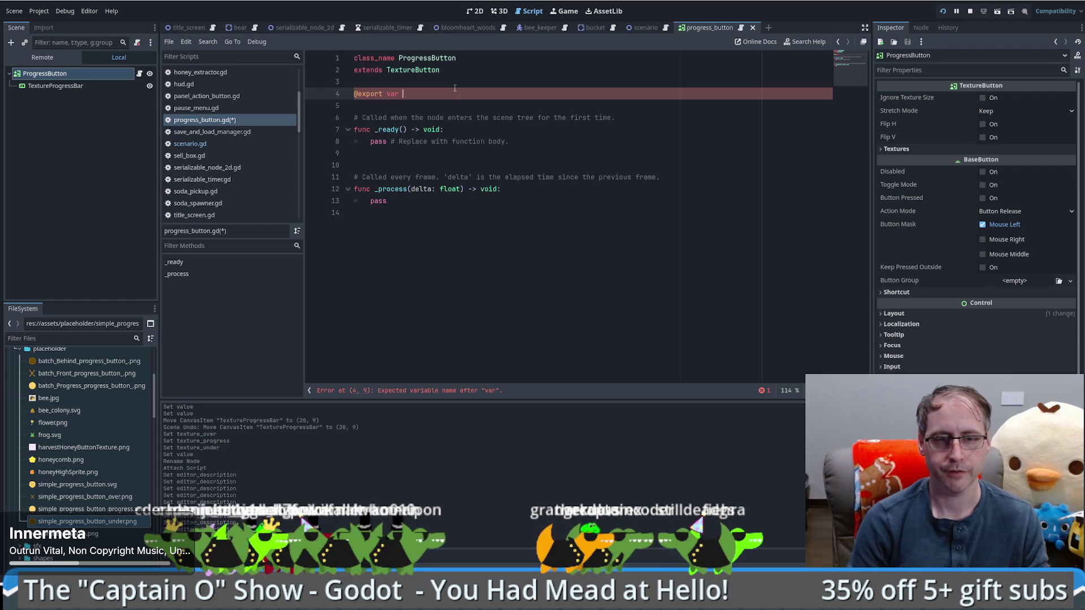
pyautogui.write('press_t')
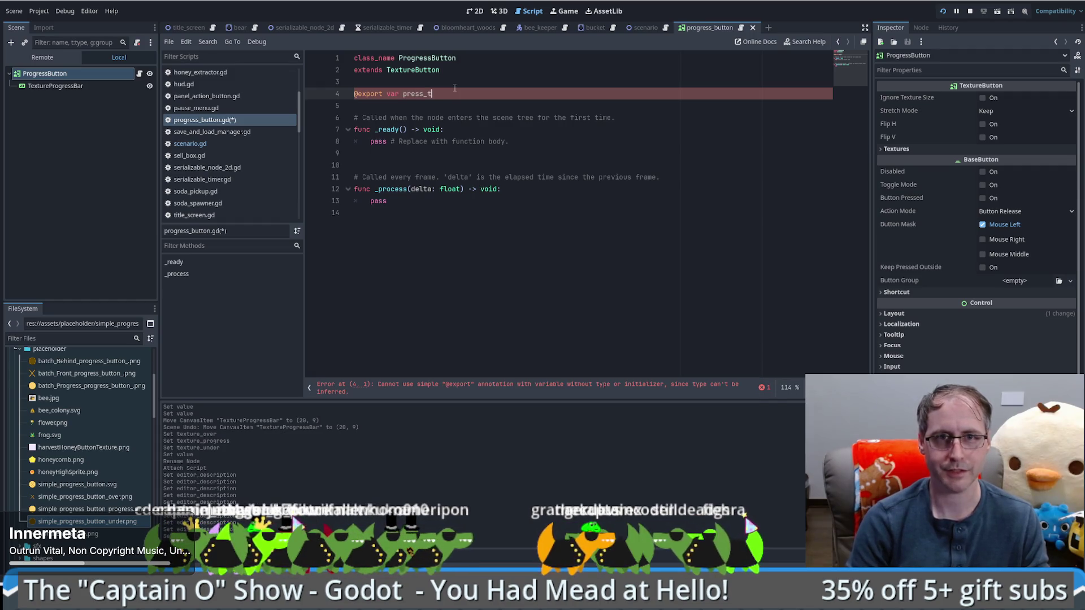
pyautogui.write('ime_required')
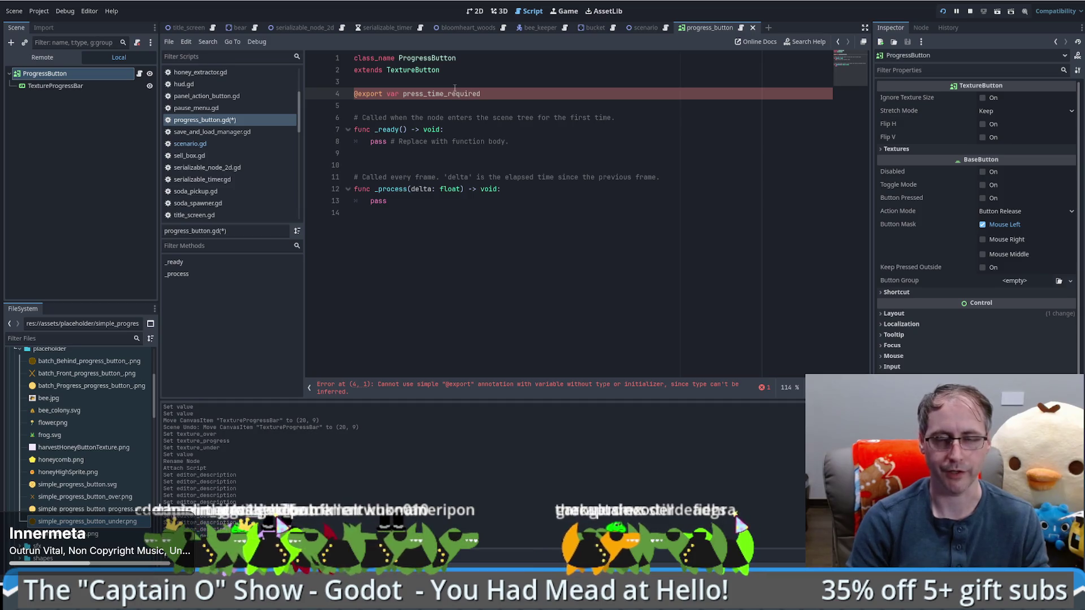
# - Rename the variable to total_press_time_required and give it a ':= 1.0' default
pyautogui.hotkey('ctrl', 'Left')
pyautogui.write('total')
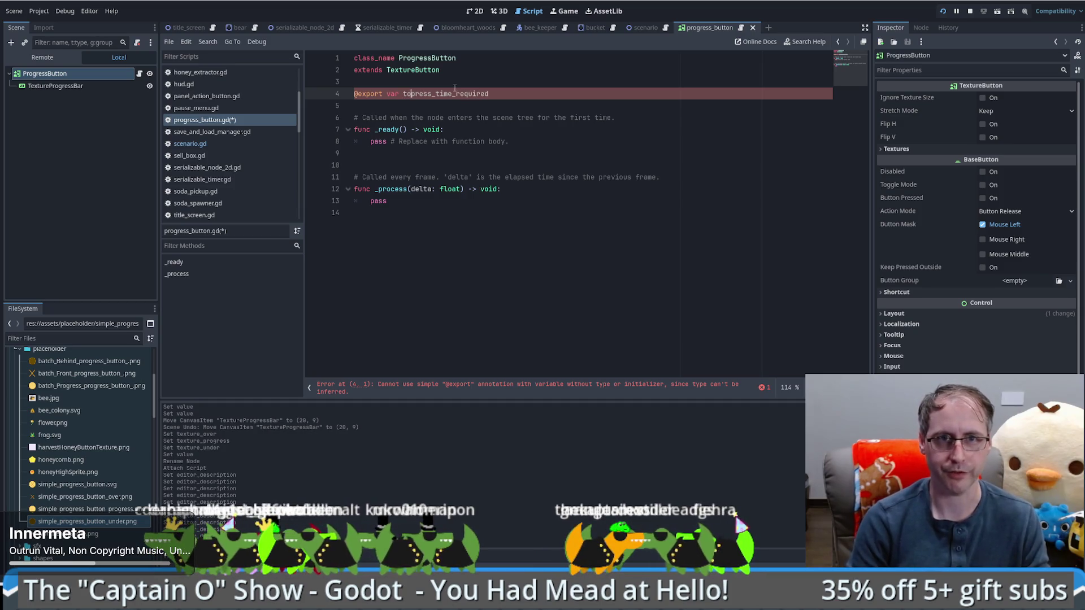
pyautogui.write('_')
pyautogui.press('End')
pyautogui.write(':= ')
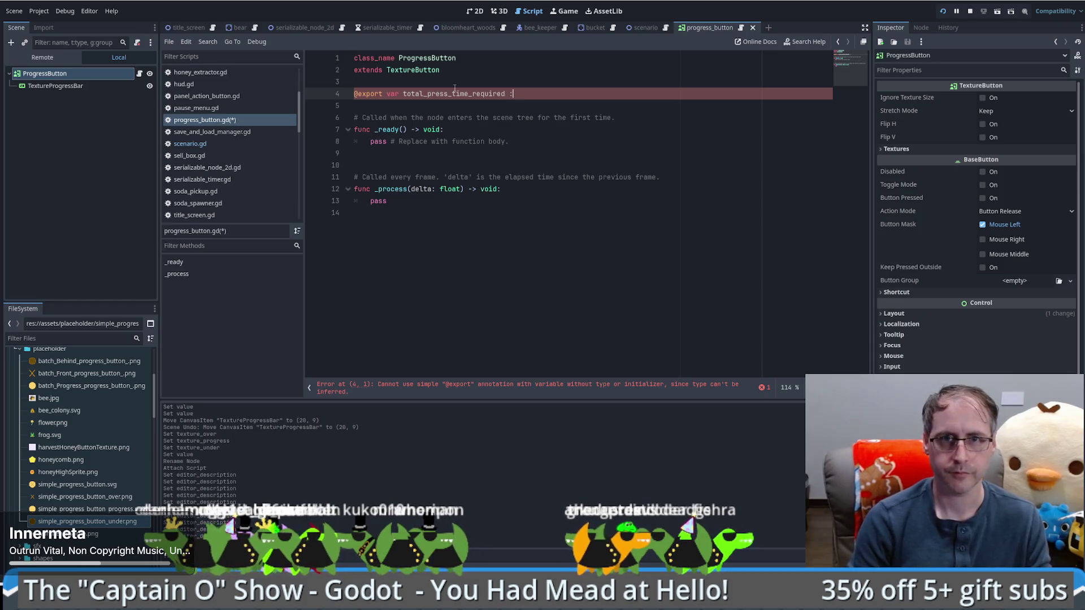
pyautogui.write('1.0')
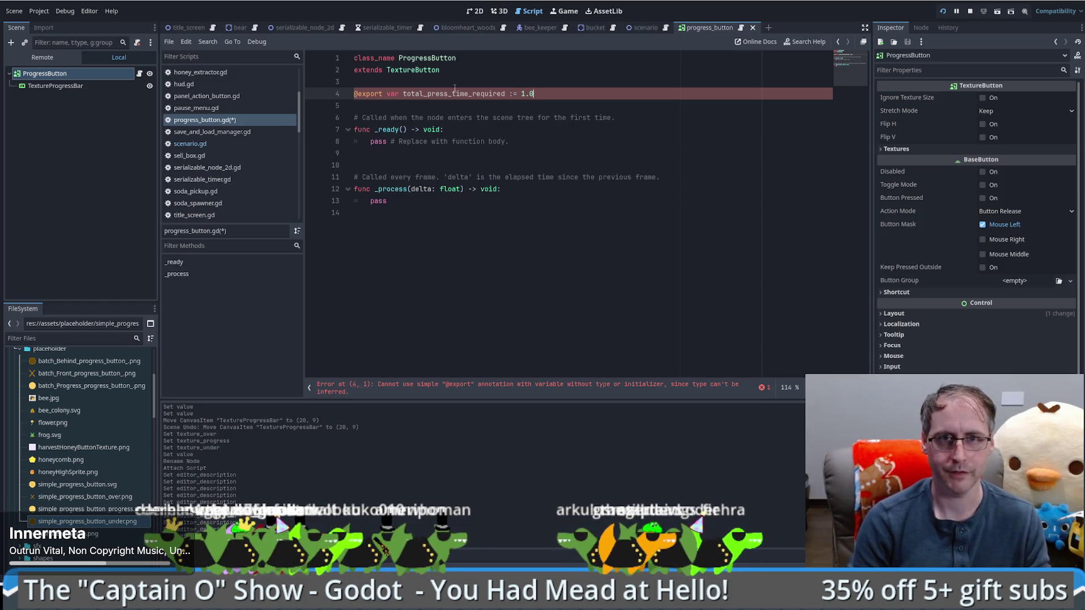
pyautogui.press('BackSpace')
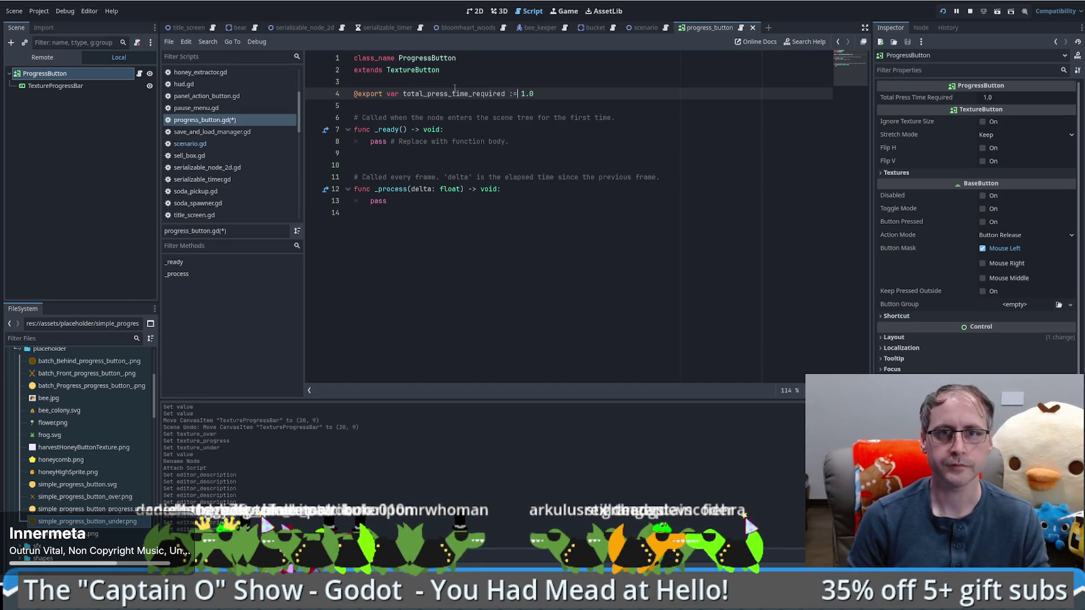
pyautogui.press('End')
pyautogui.press('Up')
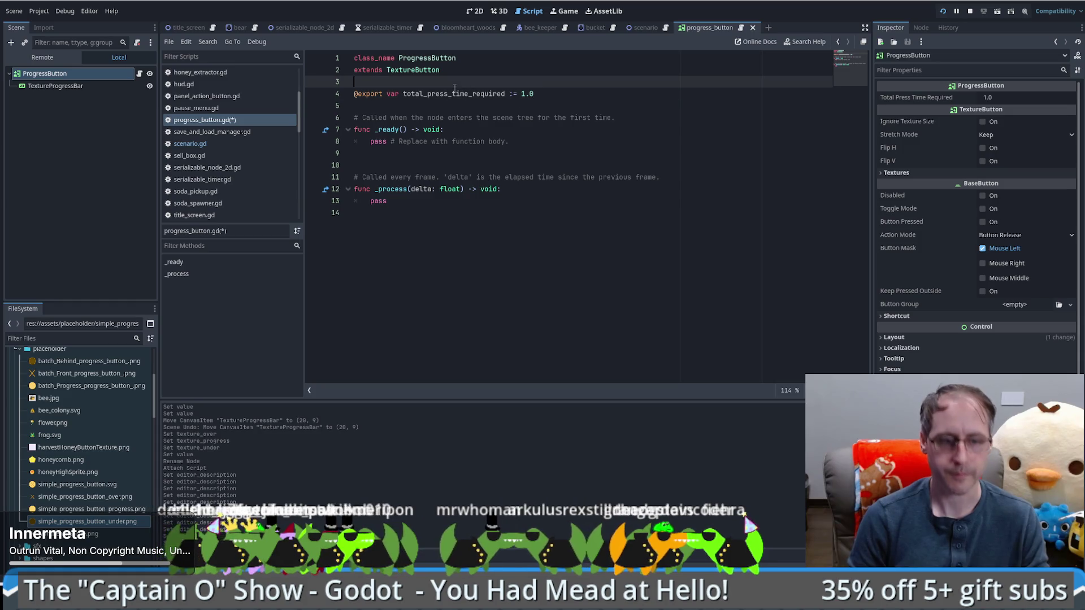
# - Add the doc comment '## How long the player has to hold this action before it fires the pressed event' above the export
pyautogui.press('Return')
pyautogui.write('## How long the ujser')
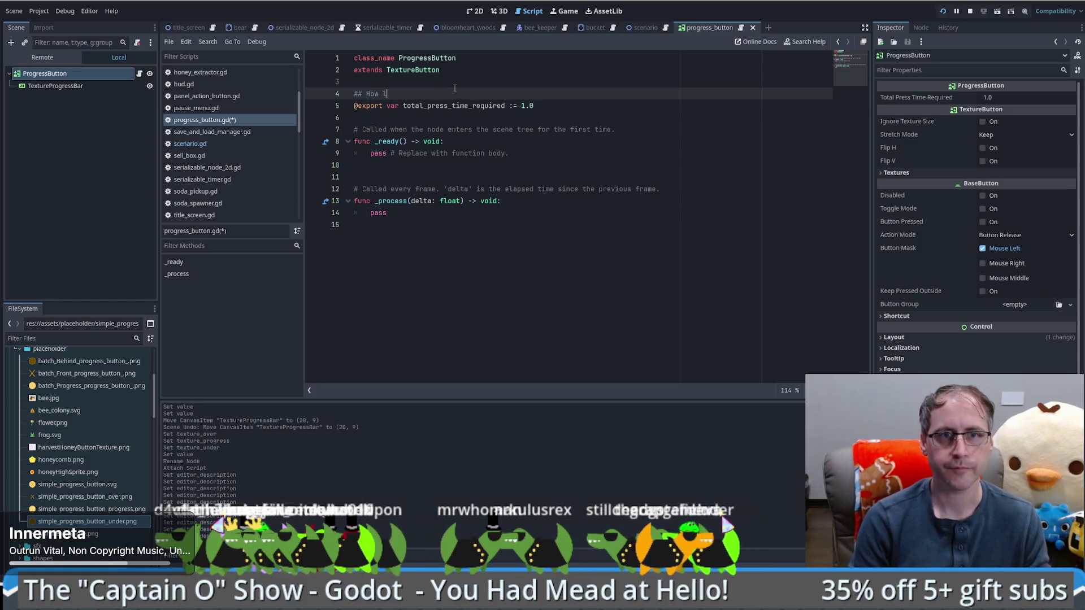
pyautogui.press('BackSpace')
pyautogui.press('BackSpace')
pyautogui.press('BackSpace')
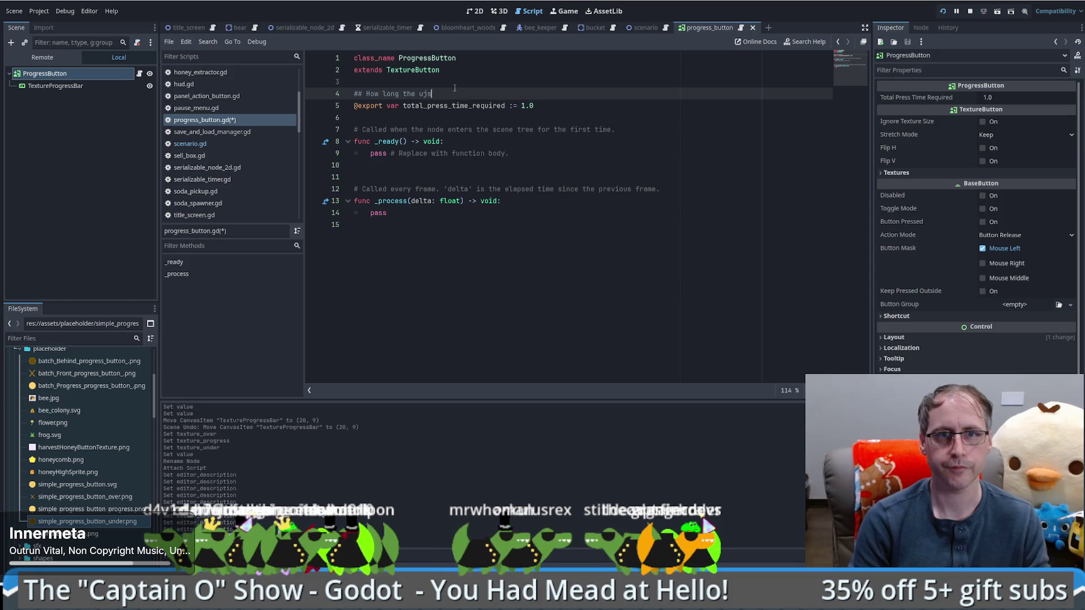
pyautogui.write('se')
pyautogui.press('BackSpace')
pyautogui.press('BackSpace')
pyautogui.press('BackSpace')
pyautogui.write('playe rhas t')
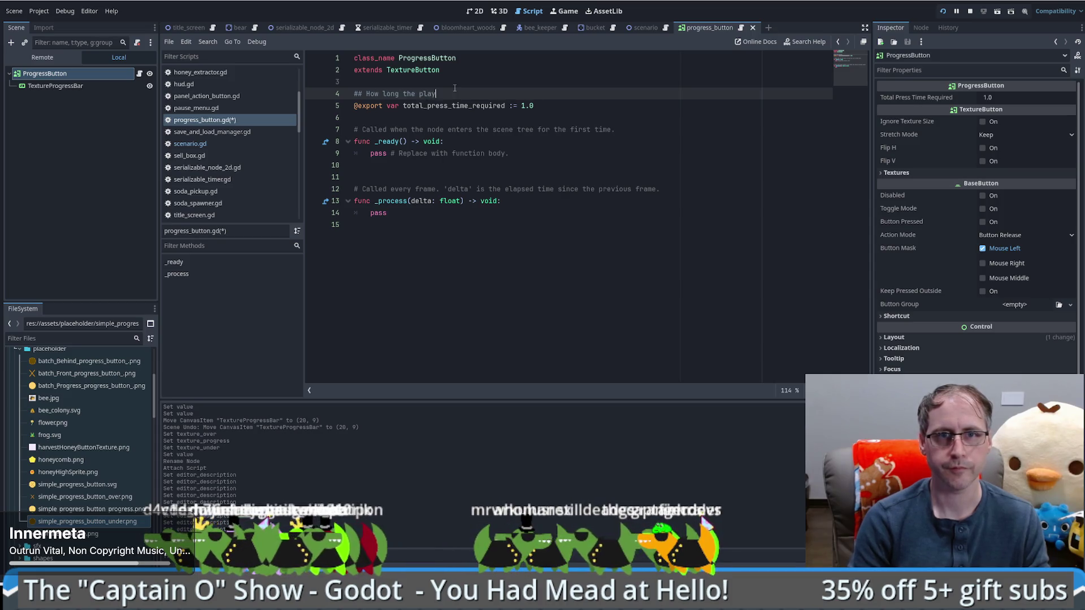
pyautogui.press('BackSpace')
pyautogui.press('BackSpace')
pyautogui.press('BackSpace')
pyautogui.write('r has t')
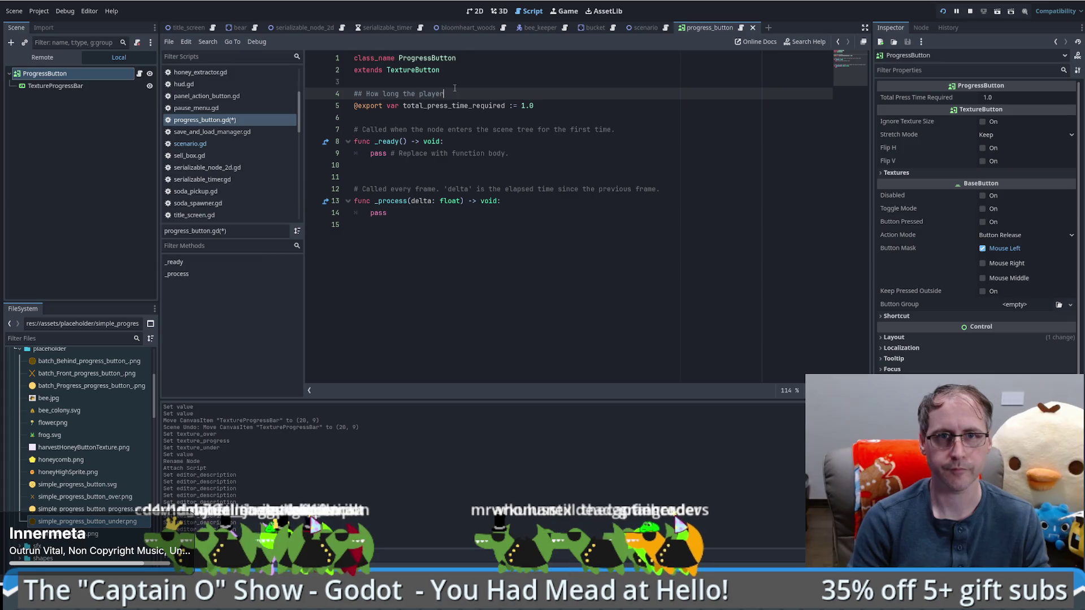
pyautogui.write('o hold this a')
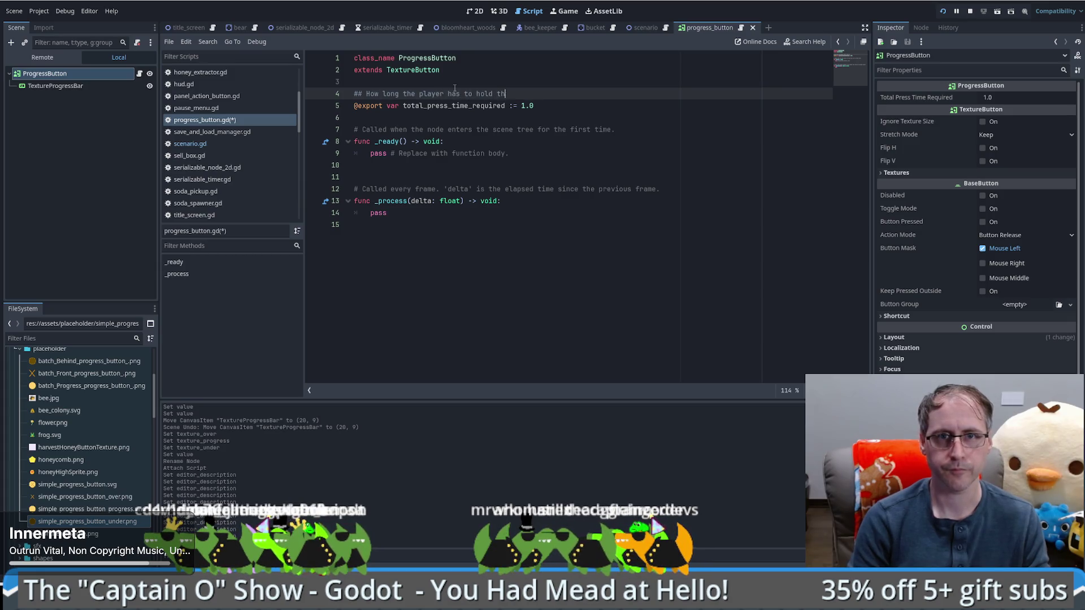
pyautogui.write('ction before it fires the ')
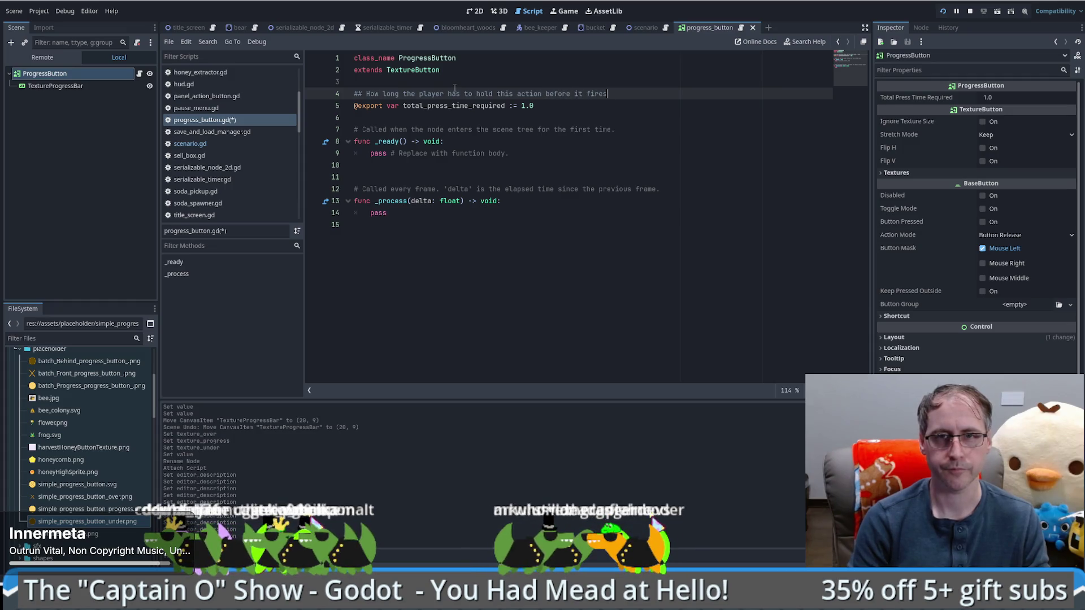
pyautogui.write('pressed event')
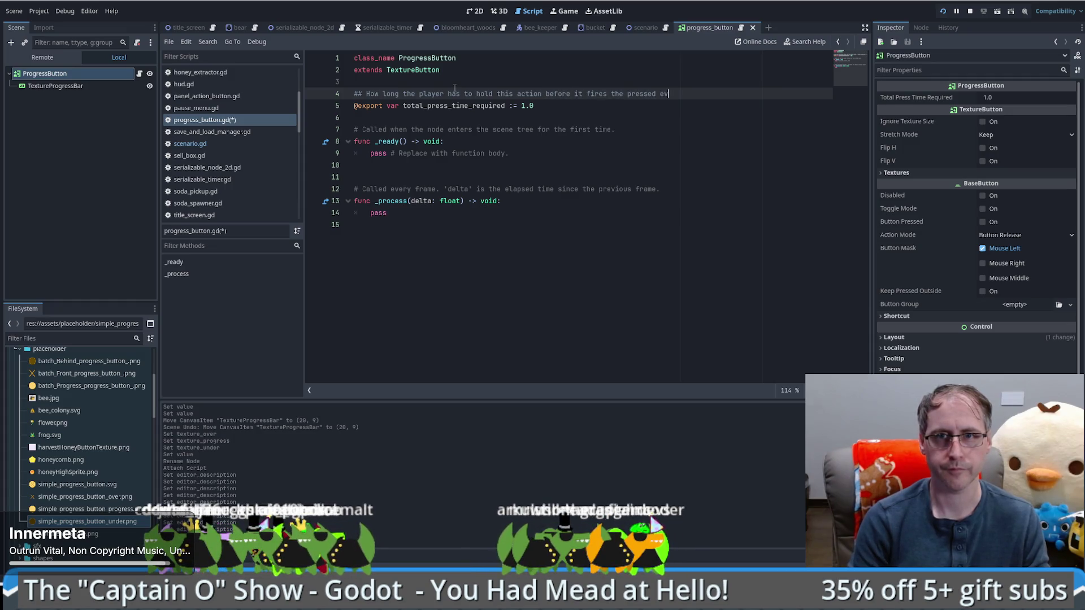
# - Declare 'var press_time_so_far := 0' below the export variable
pyautogui.press('Down')
pyautogui.press('Return')
pyautogui.press('Return')
pyautogui.write('var ')
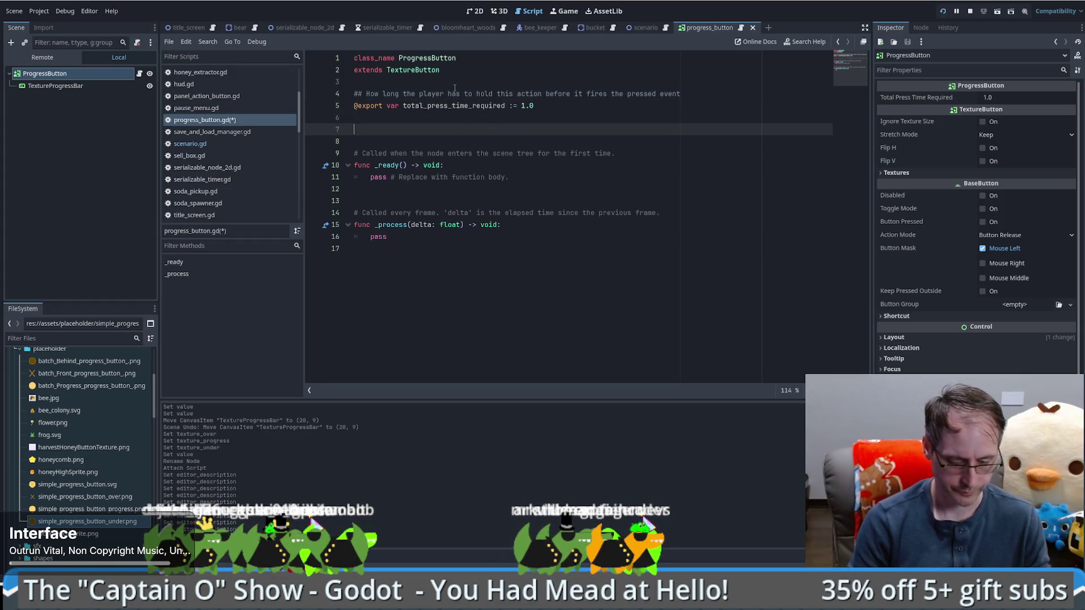
pyautogui.write('press_time_so')
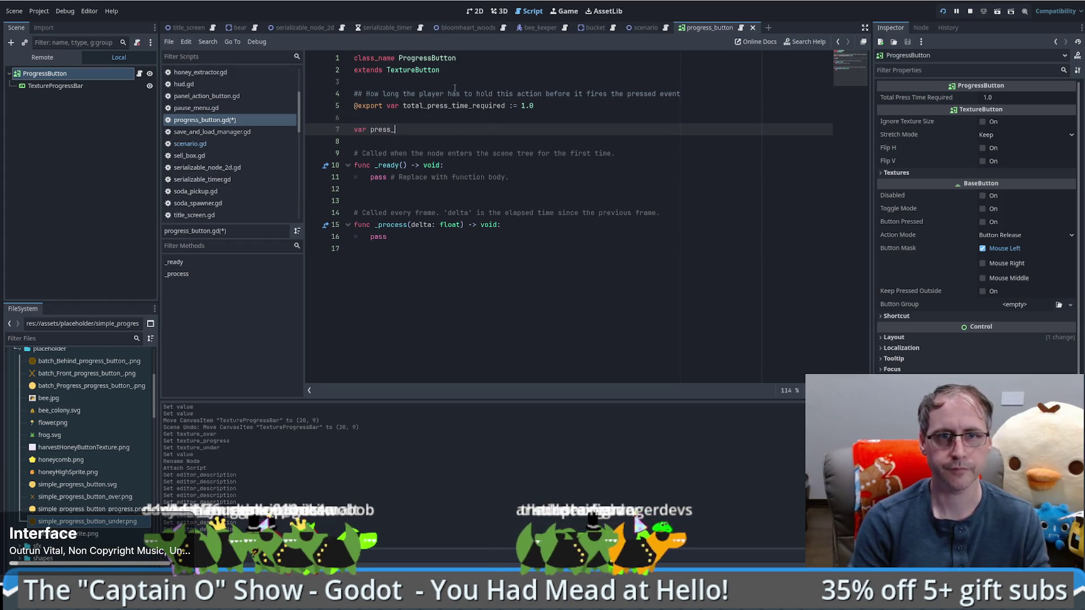
pyautogui.write('_far := ')
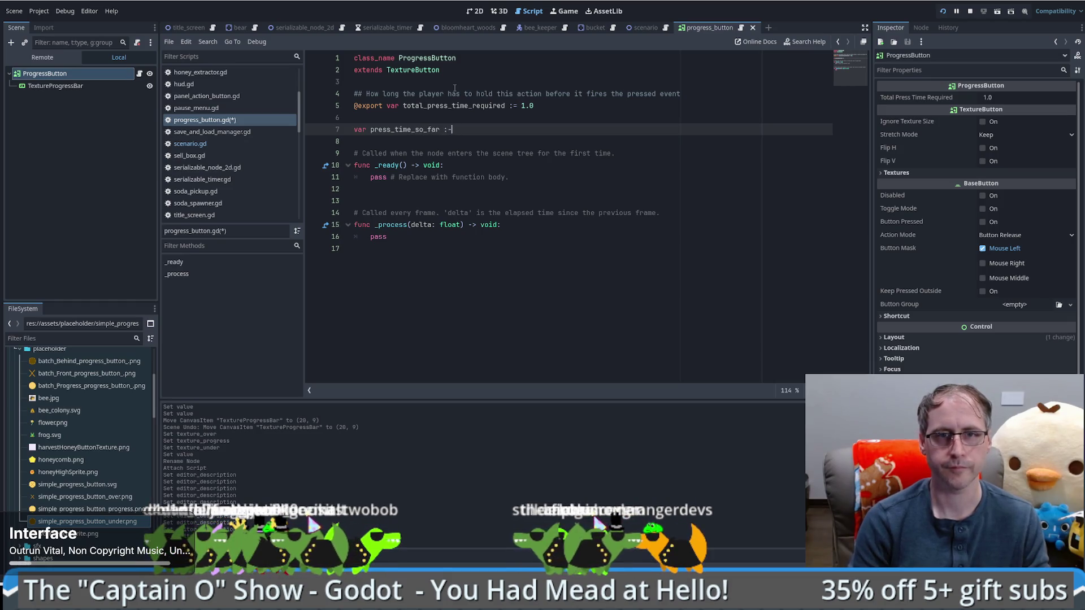
pyautogui.write('0.0')
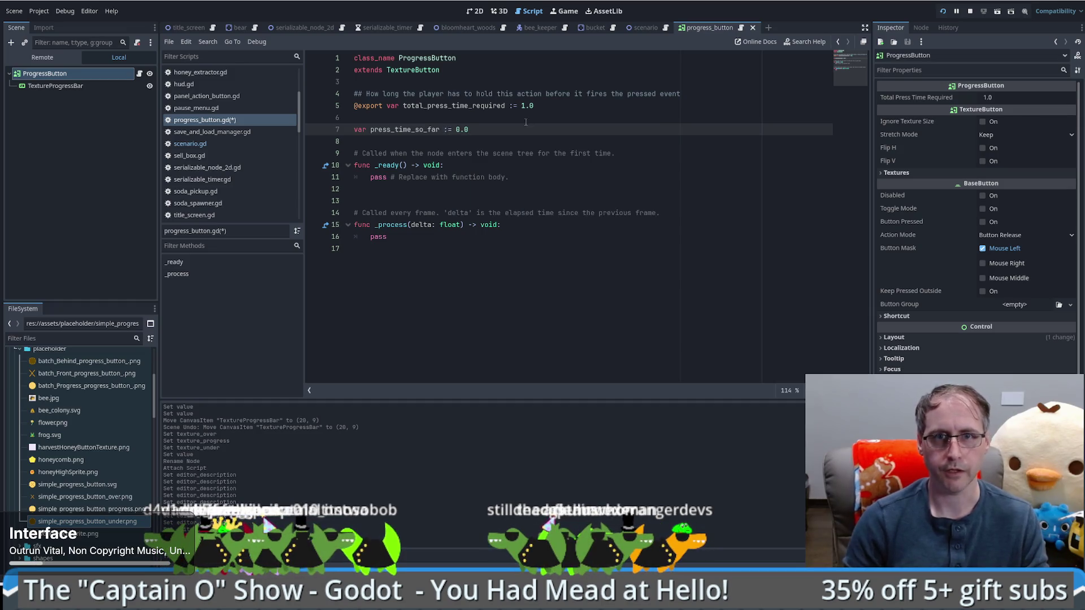
# - Type the exported hold-time variable as float
pyautogui.click(514, 105)
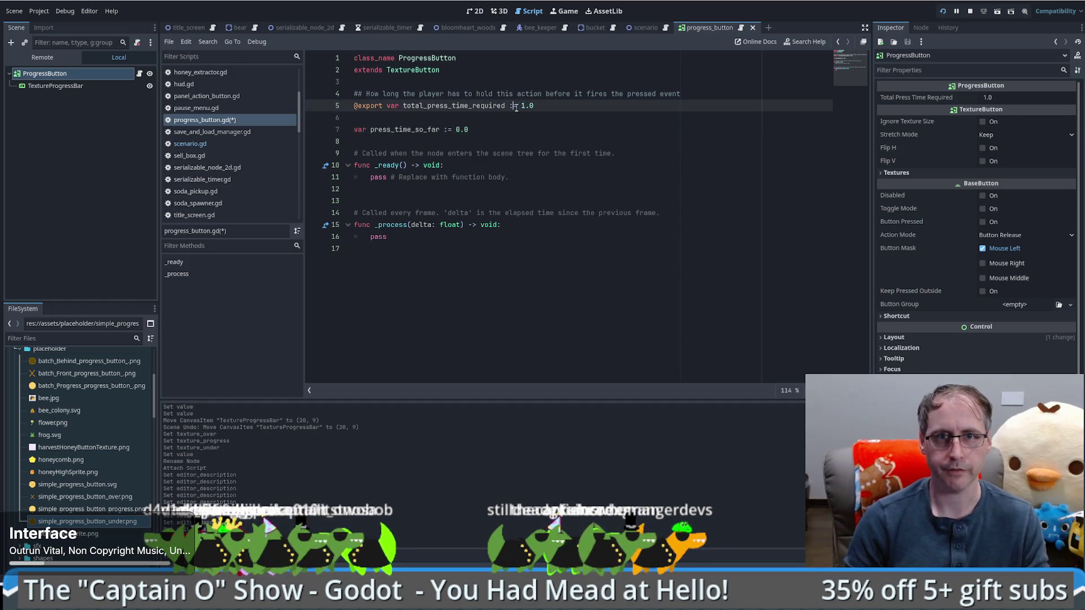
pyautogui.write('flo')
pyautogui.press('Return')
pyautogui.hotkey('ctrl', 'Left')
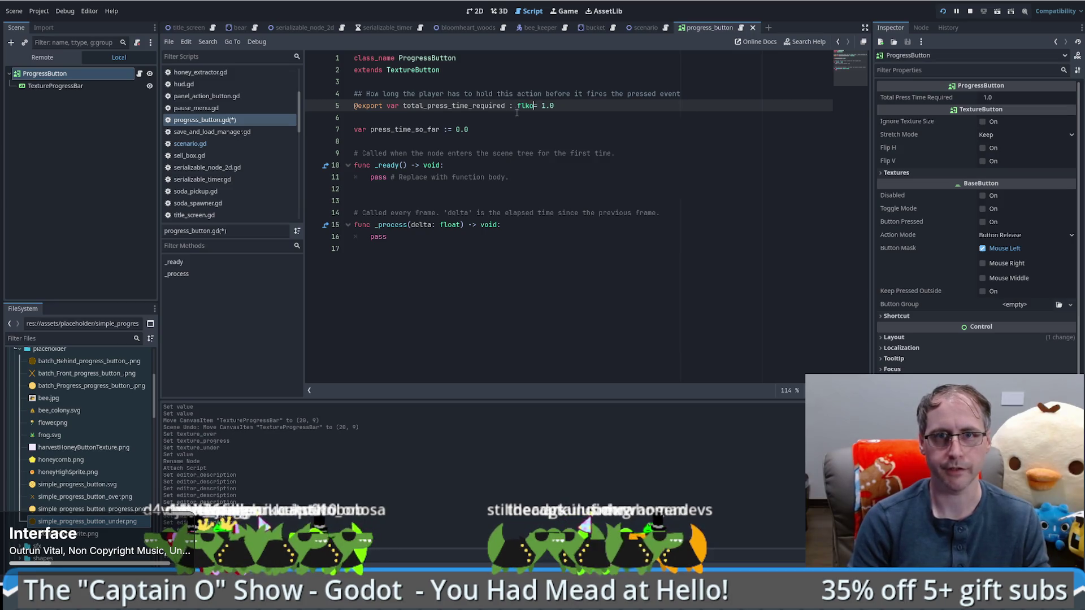
pyautogui.hotkey('ctrl', 'Right')
pyautogui.press('Escape')
# - Give press_time_so_far an explicit ': float' type and save progress_button.gd
pyautogui.press('Down')
pyautogui.press('Down')
pyautogui.hotkey('ctrl', 'Left')
pyautogui.hotkey('ctrl', 'Left')
pyautogui.hotkey('ctrl', 'Left')
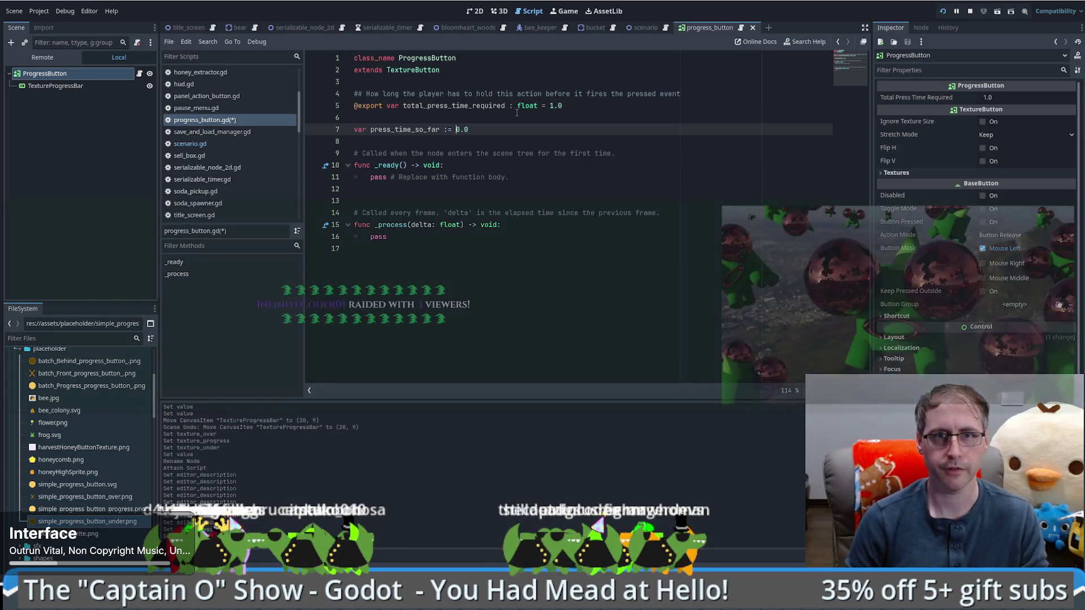
pyautogui.press('Delete')
pyautogui.write(': float')
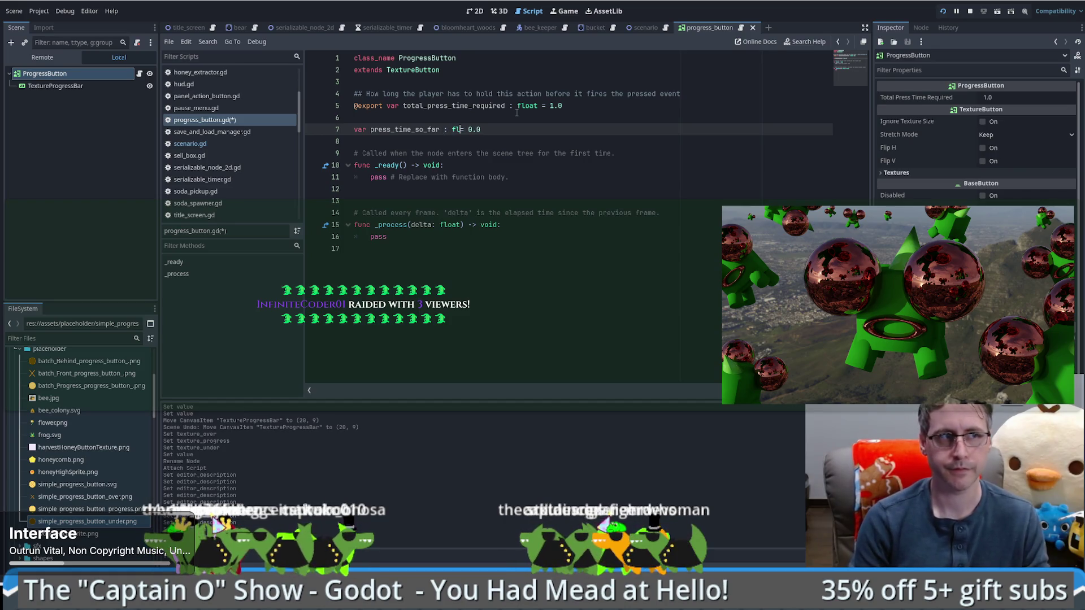
pyautogui.hotkey('ctrl', 's')
pyautogui.press('Up')
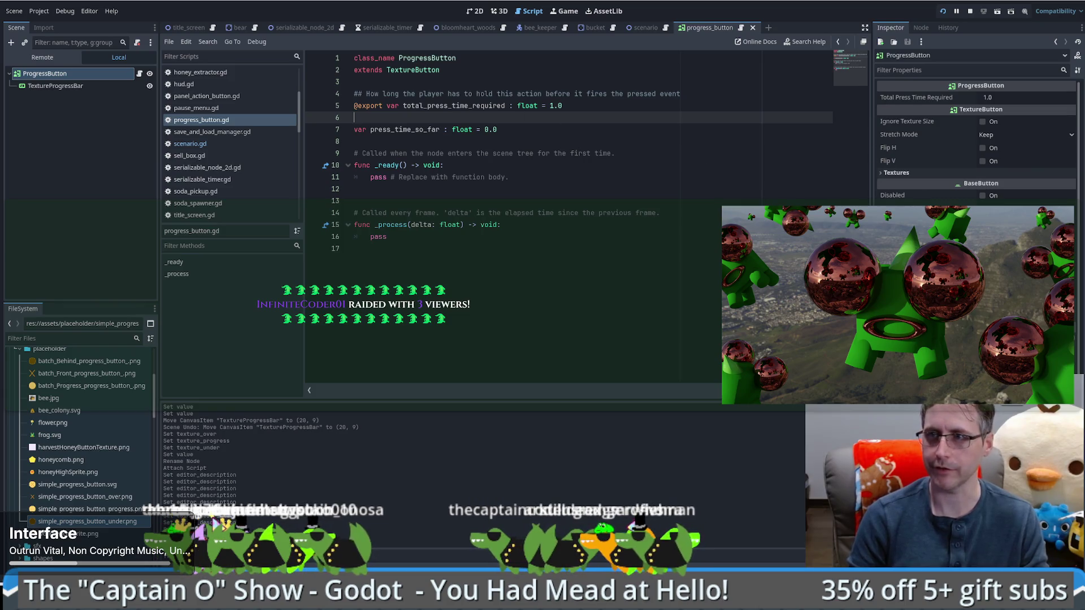
pyautogui.click(658, 157)
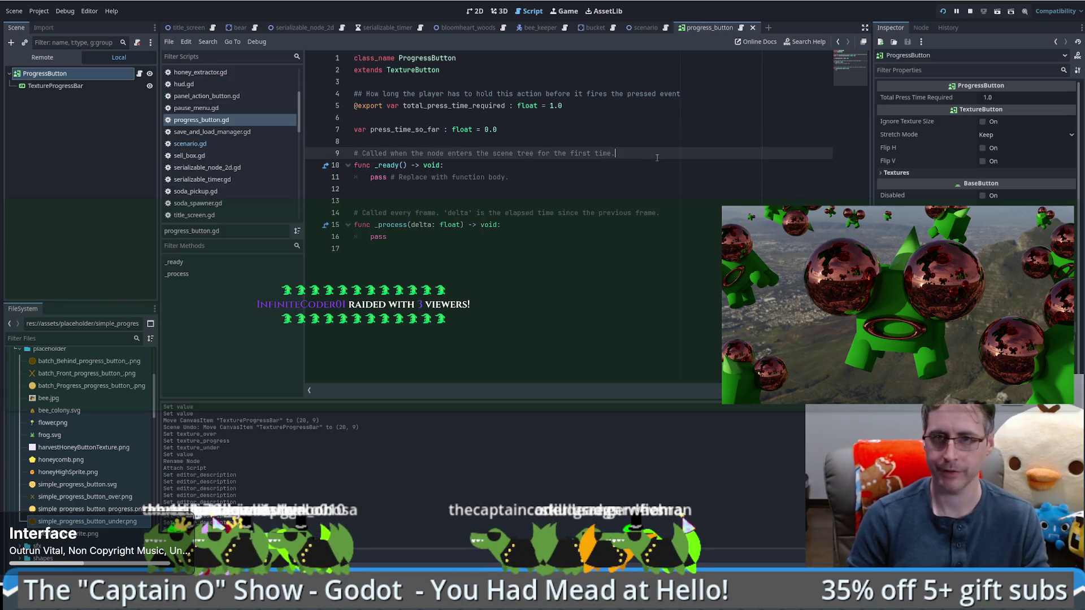
pyautogui.press('Down')
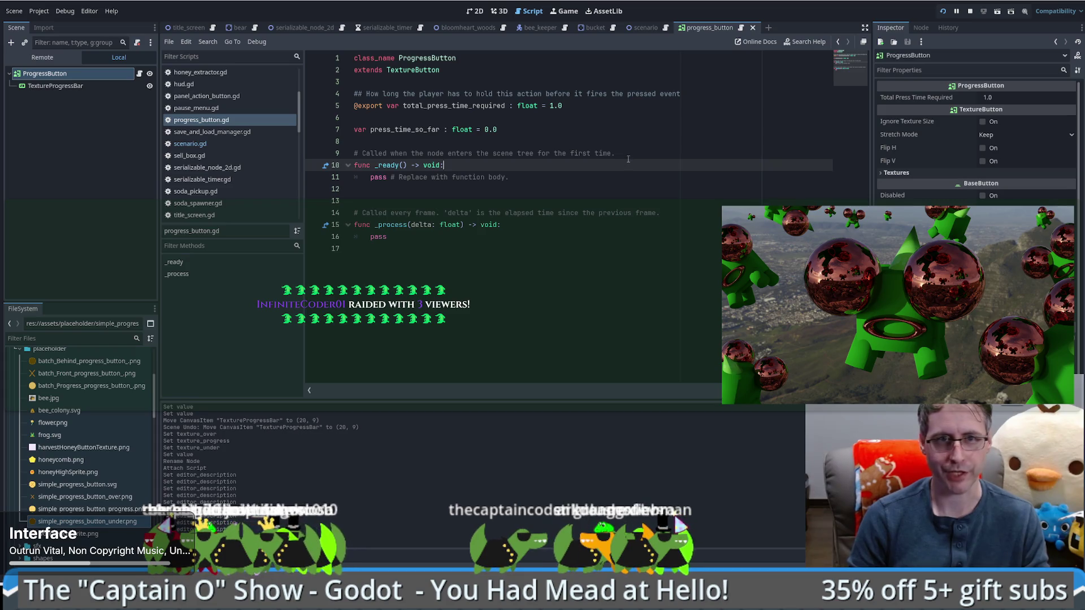
# - Switch from progress_button.gd to the 2D viewport showing the circular ProgressButton scene
pyautogui.click(601, 143)
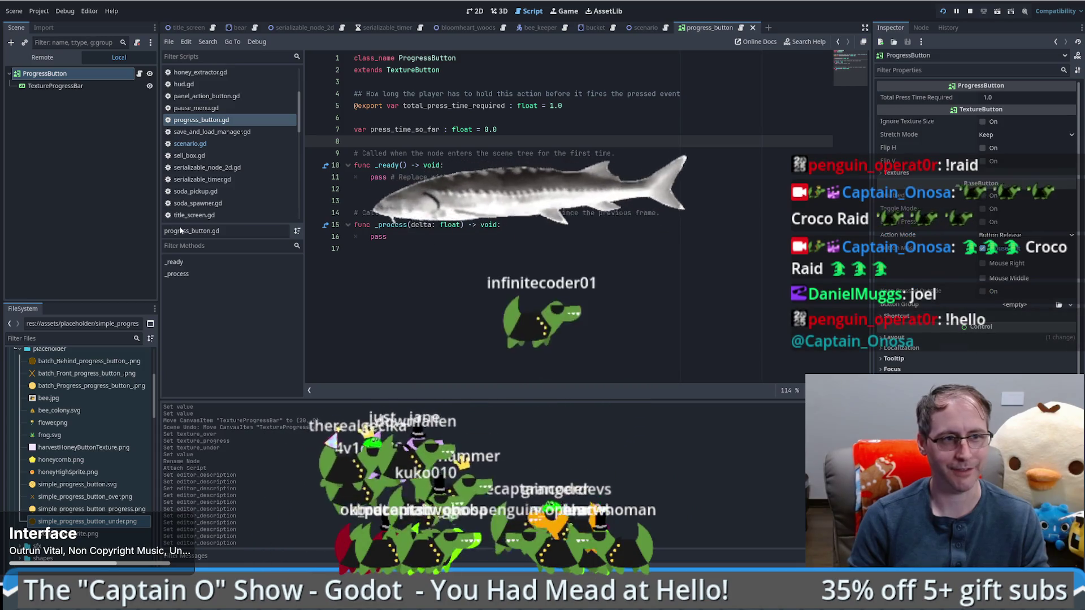
pyautogui.moveTo(483, 237)
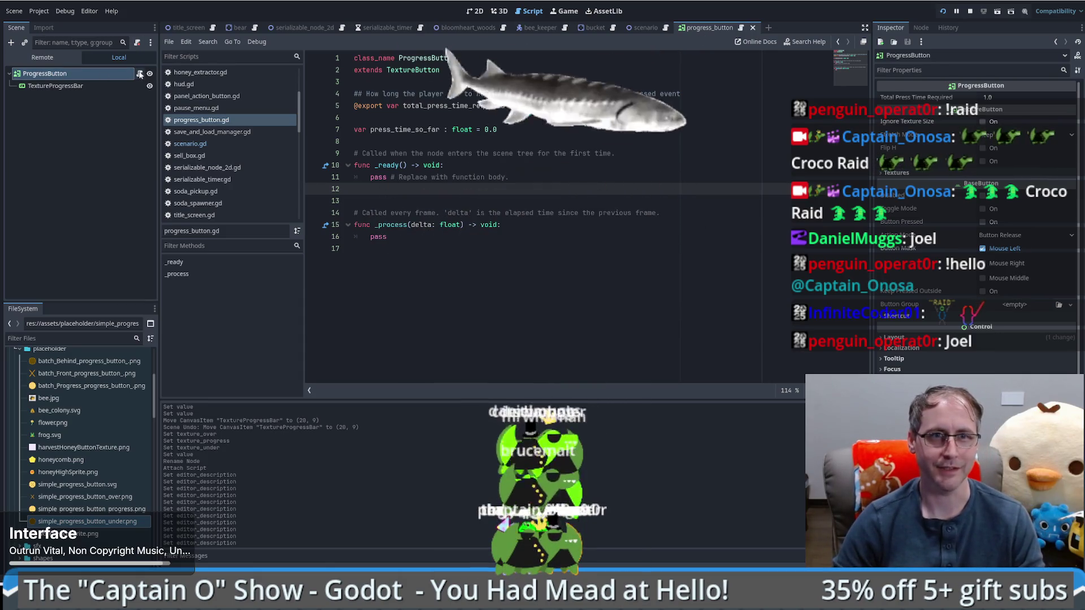
pyautogui.click(475, 11)
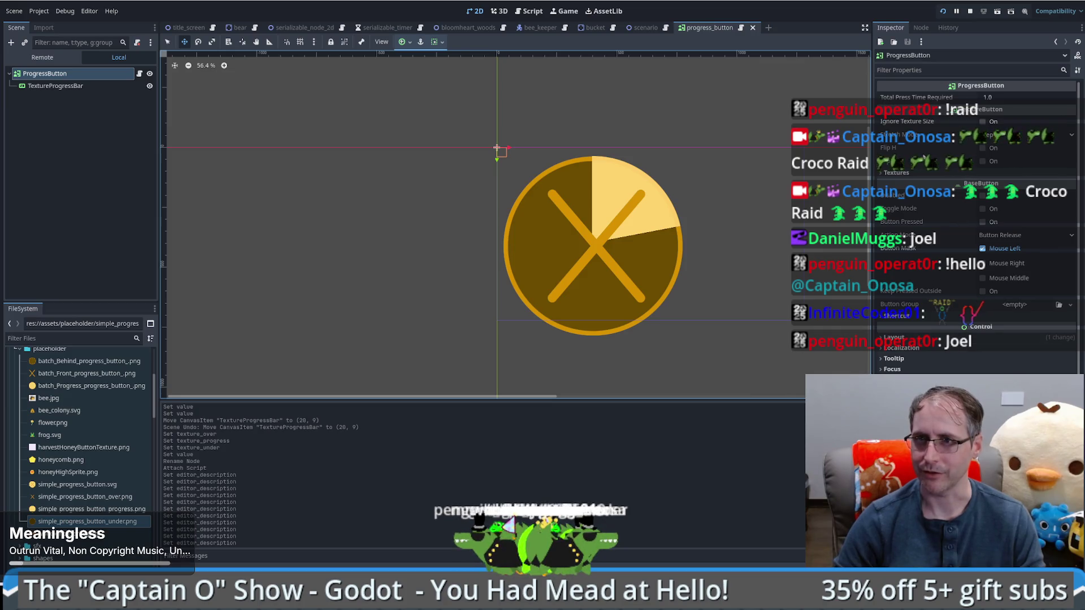
# - Raise the TextureProgressBar's Range Value from 22 to 23, then open ProgressButton's script
pyautogui.click(55, 86)
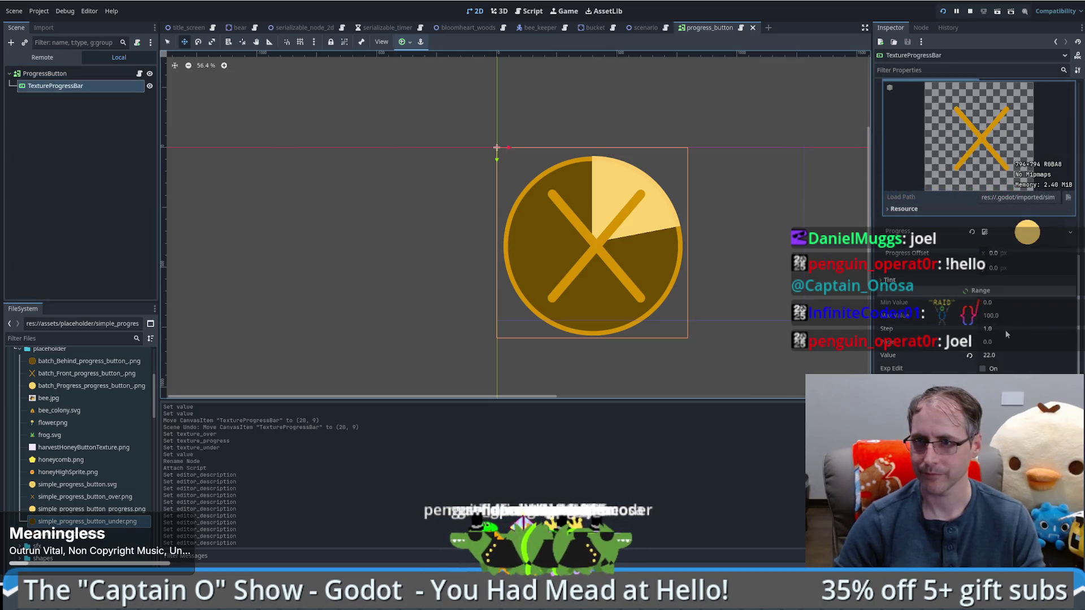
pyautogui.moveTo(990, 355)
pyautogui.mouseDown()
pyautogui.moveTo(1065, 354)
pyautogui.moveTo(1009, 355)
pyautogui.mouseUp()
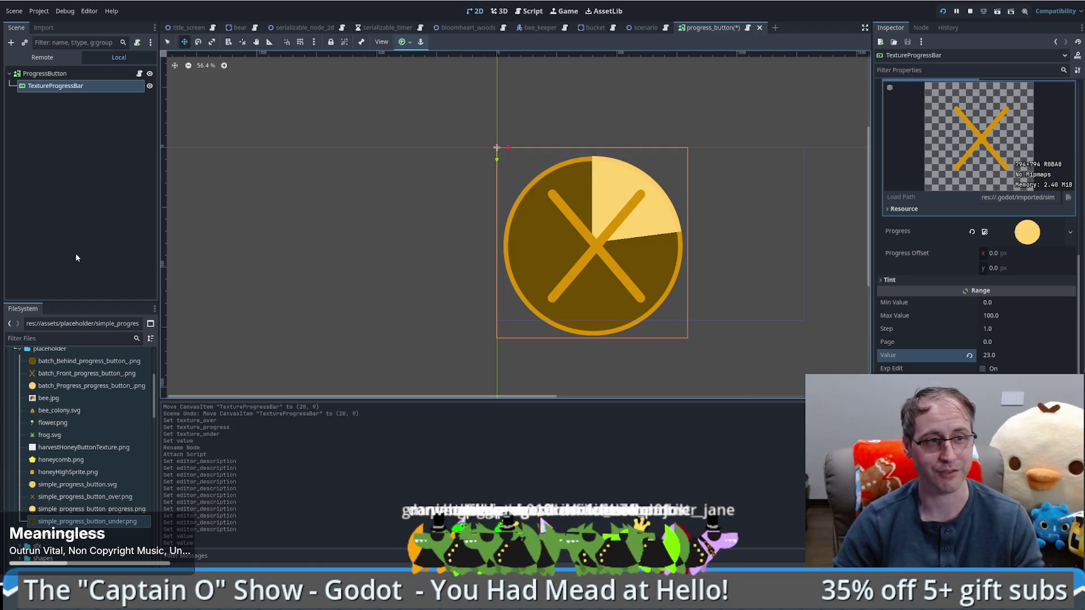
pyautogui.click(85, 74)
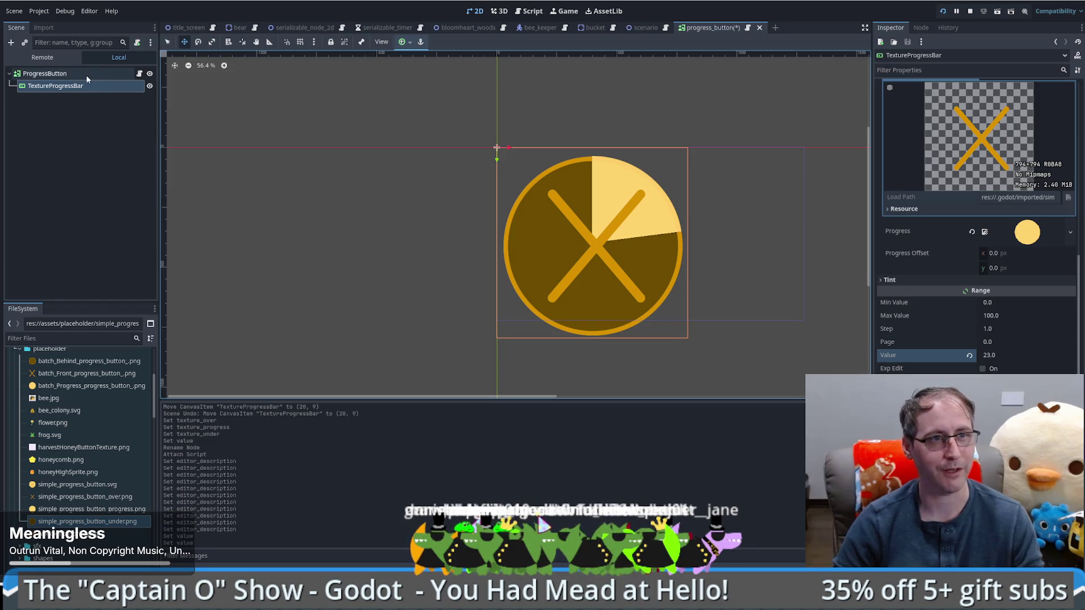
pyautogui.click(139, 74)
# - Review the press_time_so_far declaration, then list the TextureProgressBar's signals in the Node dock
pyautogui.click(578, 199)
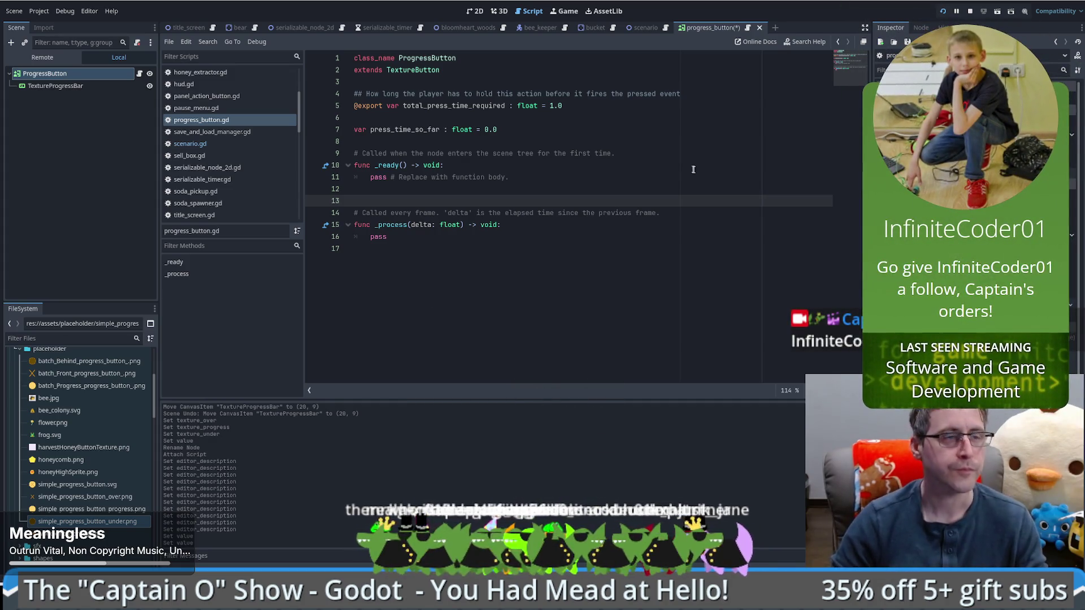
pyautogui.click(647, 132)
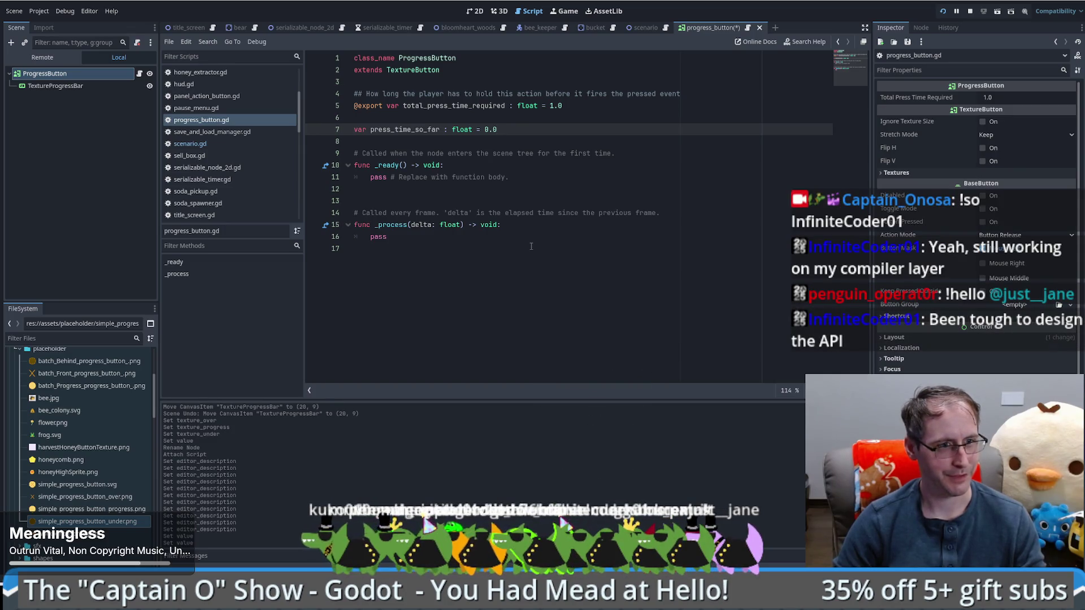
pyautogui.click(503, 249)
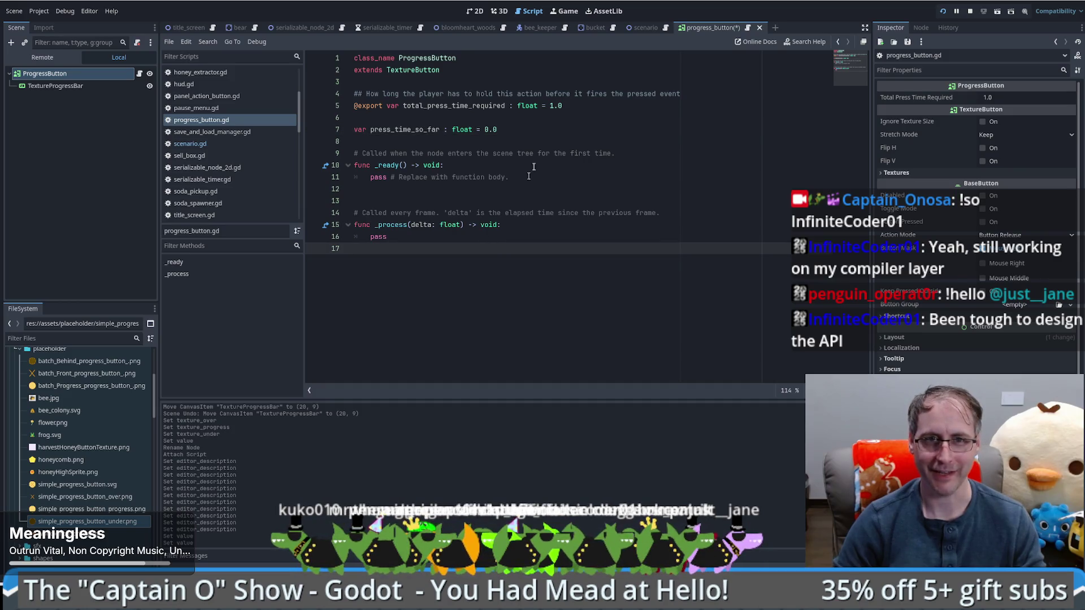
pyautogui.click(537, 142)
pyautogui.click(534, 128)
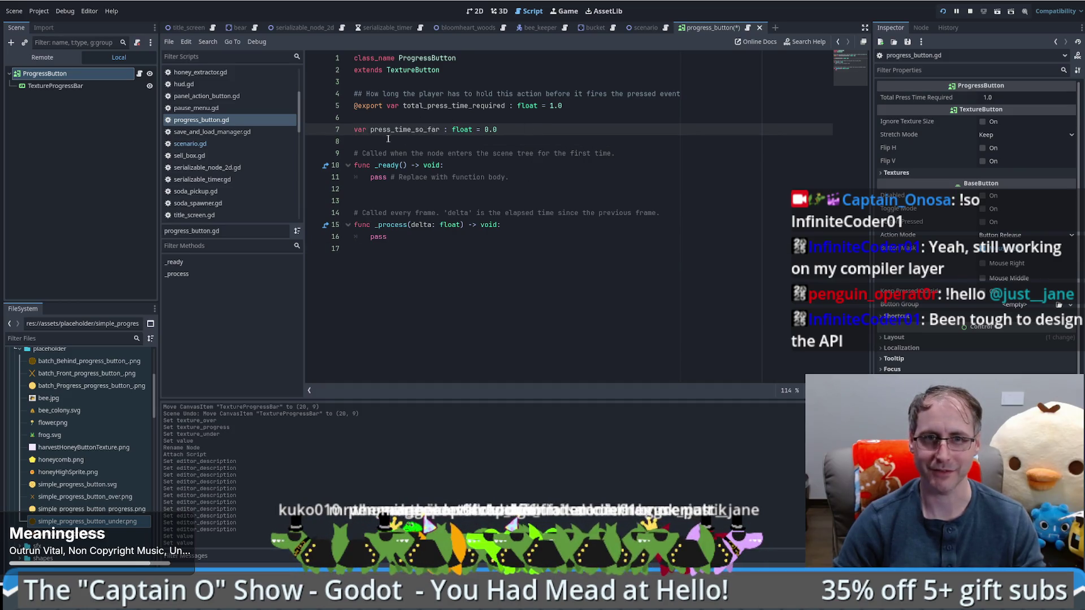
pyautogui.doubleClick(406, 130)
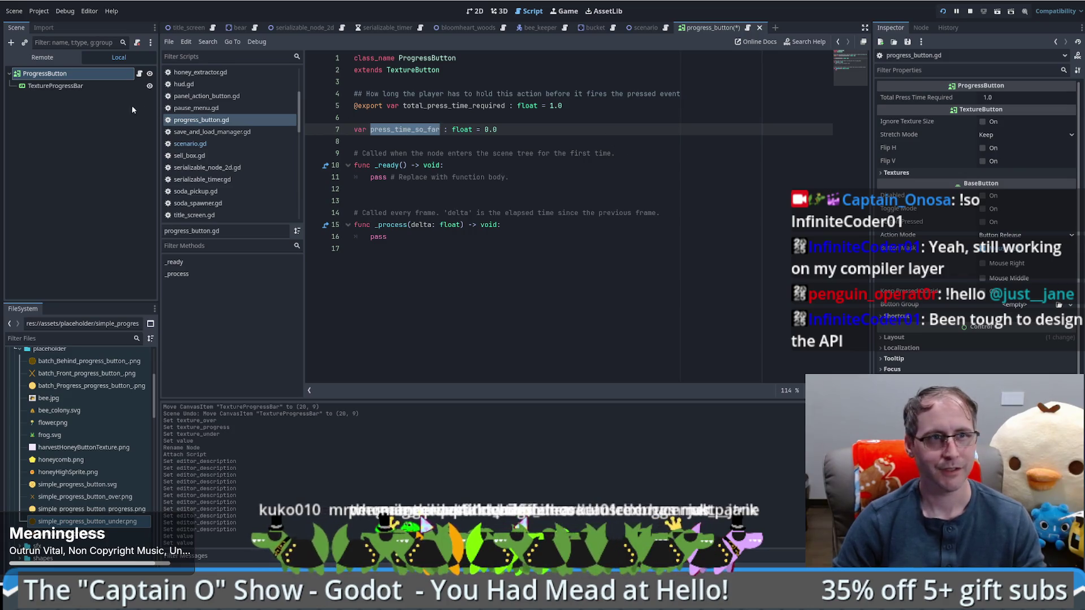
pyautogui.click(85, 86)
pyautogui.click(921, 28)
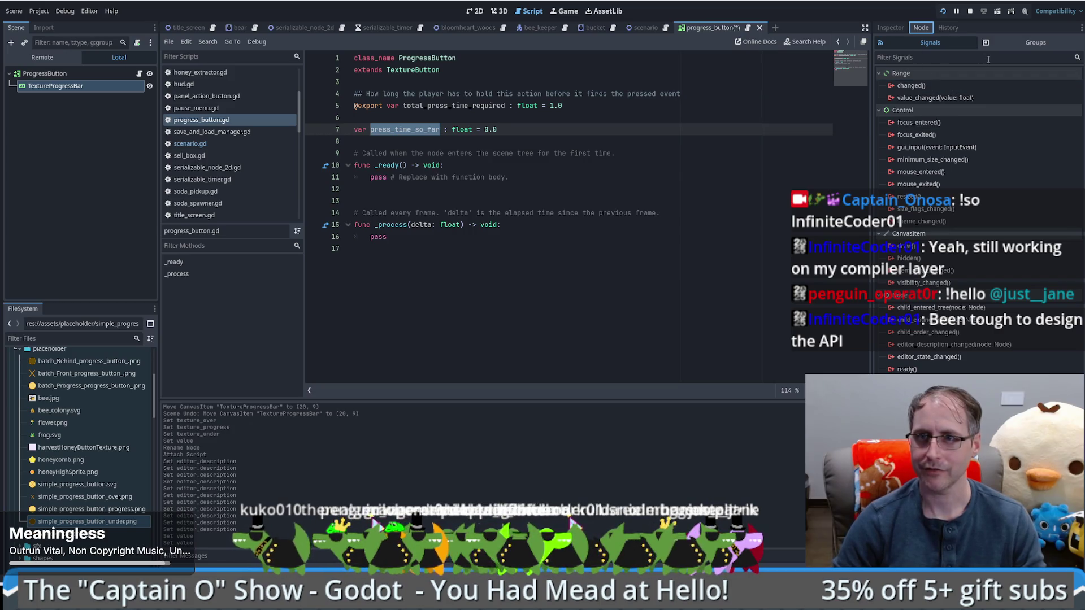
# - Connect ProgressButton's button_down signal to a new _on_button_down method in progress_button.gd
pyautogui.click(90, 74)
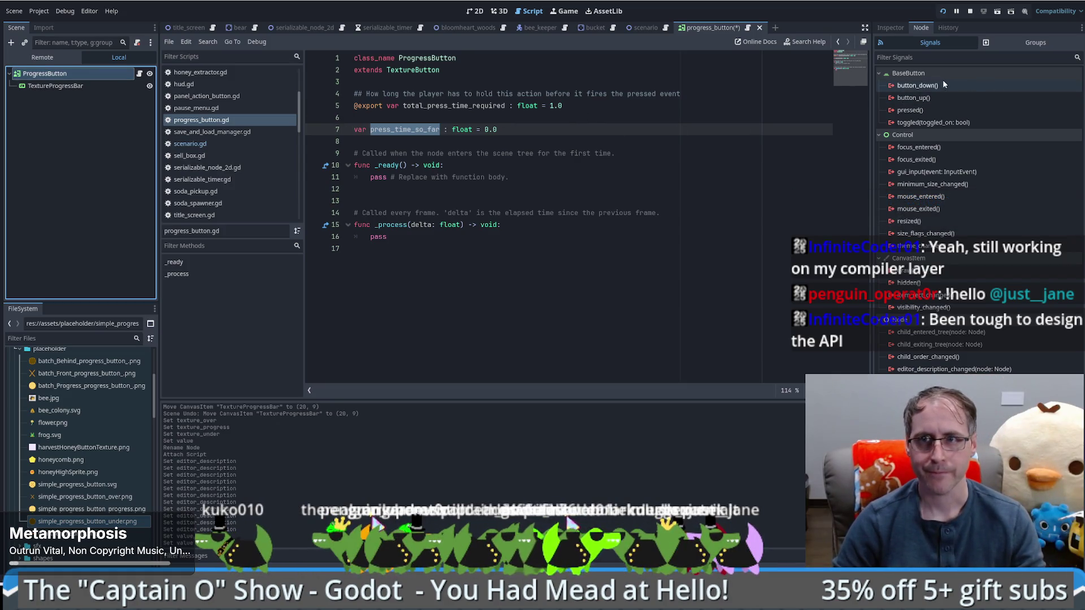
pyautogui.doubleClick(918, 85)
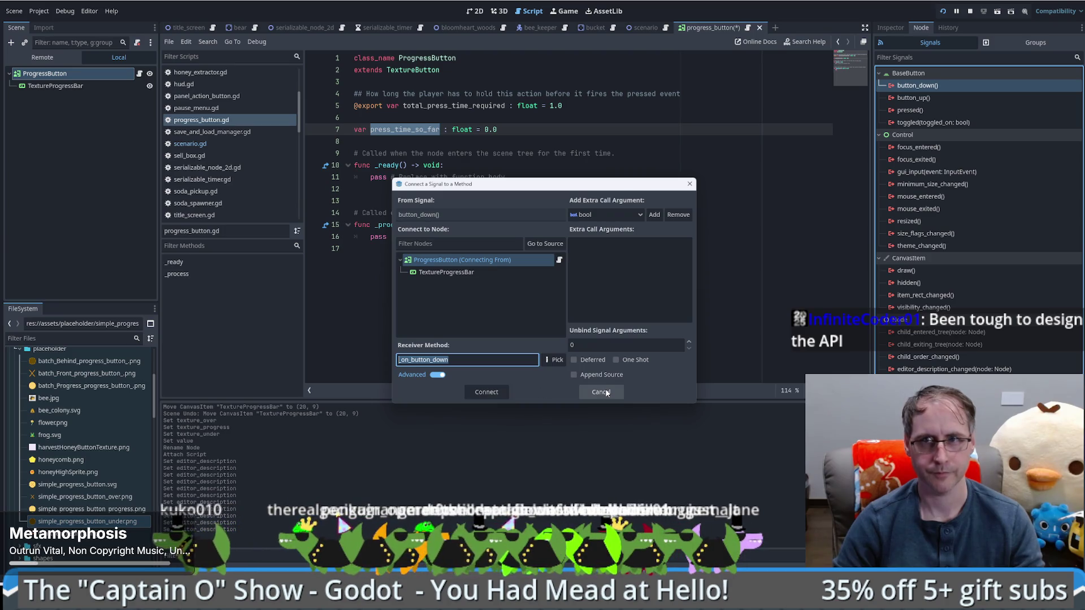
pyautogui.click(487, 394)
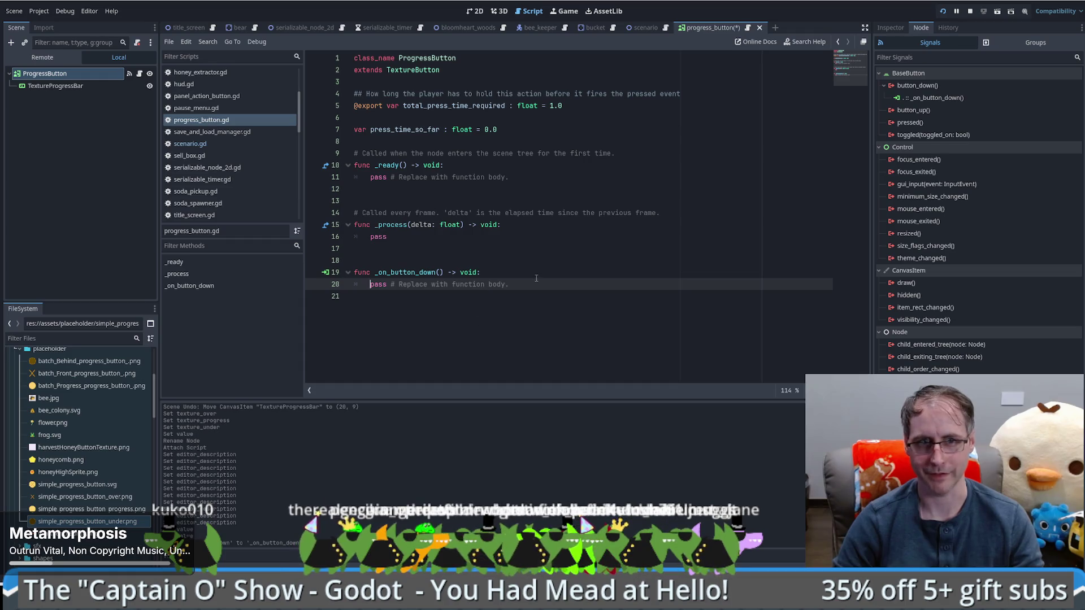
pyautogui.click(411, 127)
pyautogui.click(480, 272)
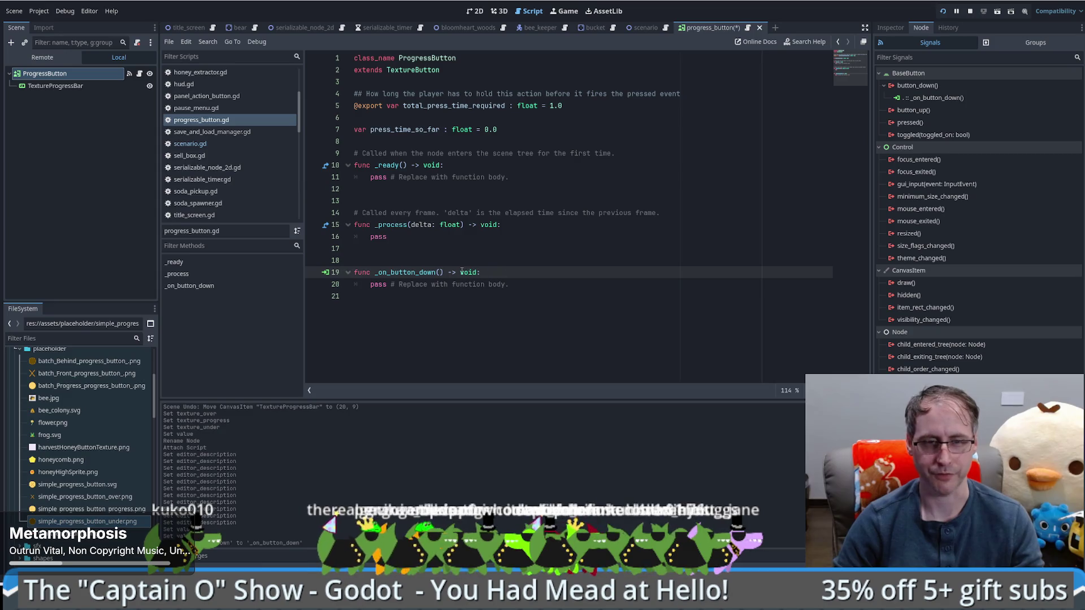
# - Insert 'var pressed : bool = false' on line 7 of the script
pyautogui.moveTo(487, 258)
pyautogui.mouseDown()
pyautogui.moveTo(481, 274)
pyautogui.moveTo(511, 285)
pyautogui.mouseUp()
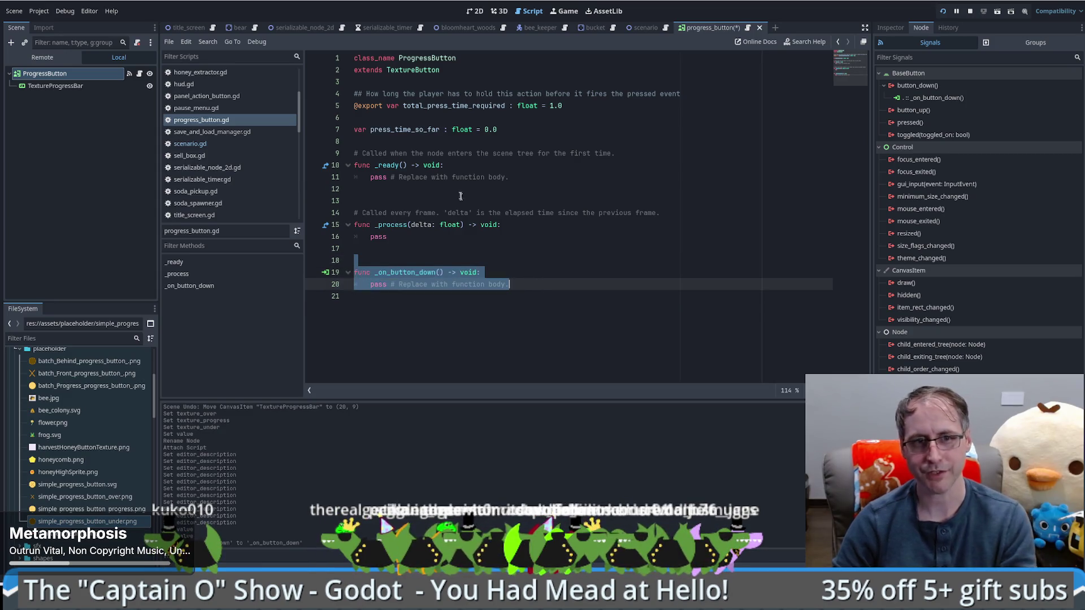
pyautogui.click(543, 116)
pyautogui.press('Return')
pyautogui.write('var pressed : bool ')
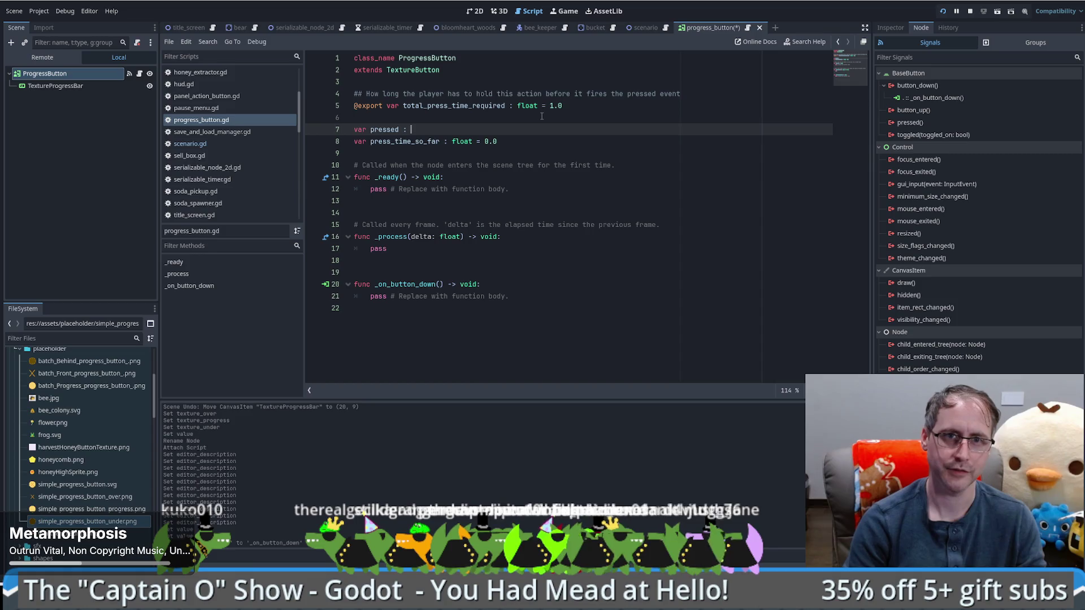
pyautogui.write('= false')
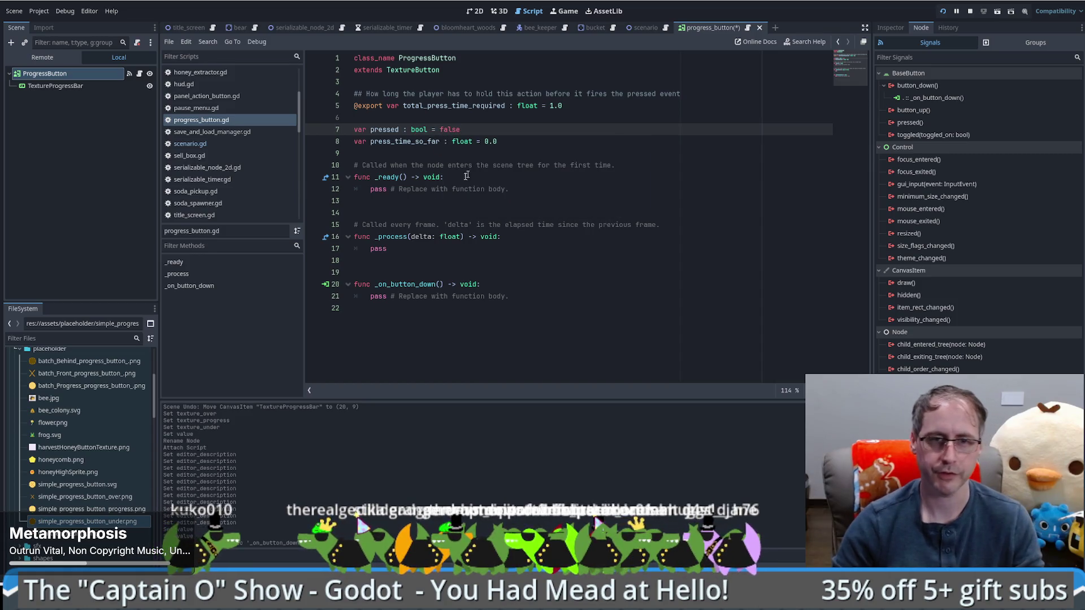
# - Investigate the pressed name clash, then open the TextureButton class reference
pyautogui.doubleClick(384, 130)
pyautogui.moveTo(415, 132)
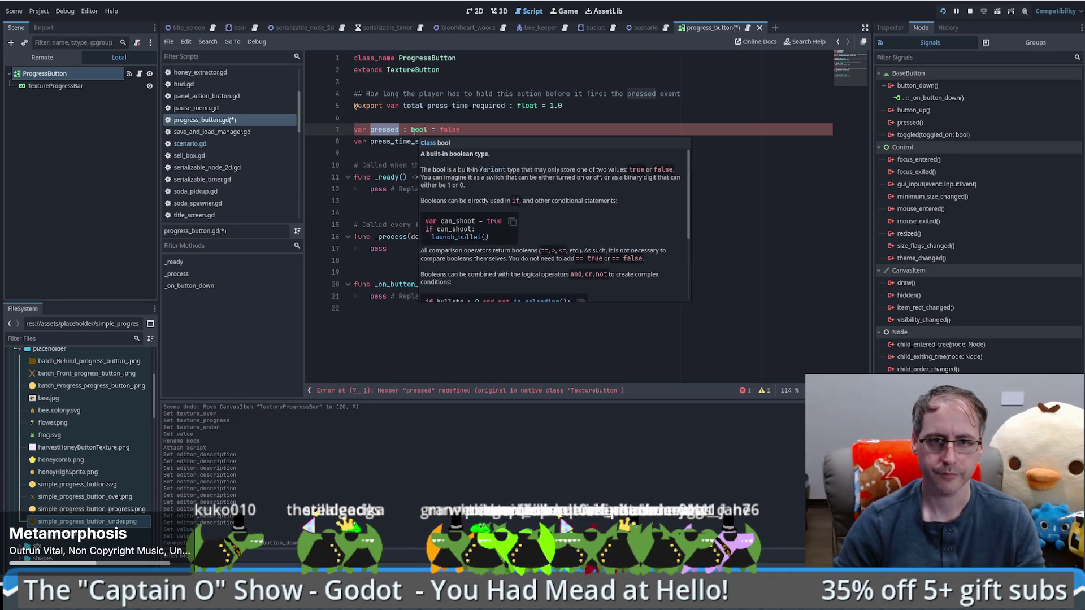
pyautogui.click(465, 122)
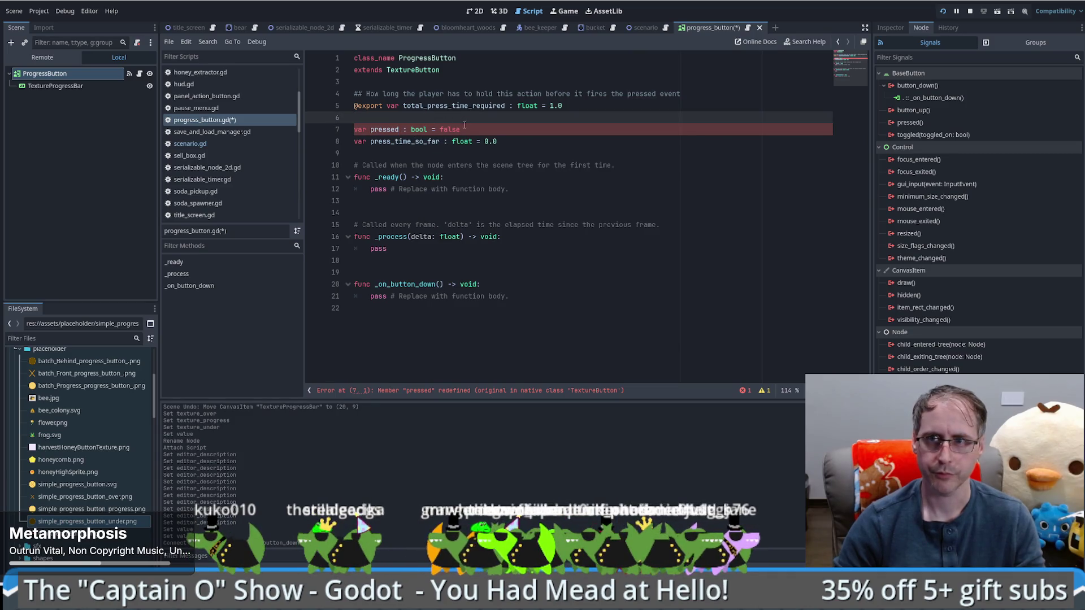
pyautogui.tripleClick(479, 128)
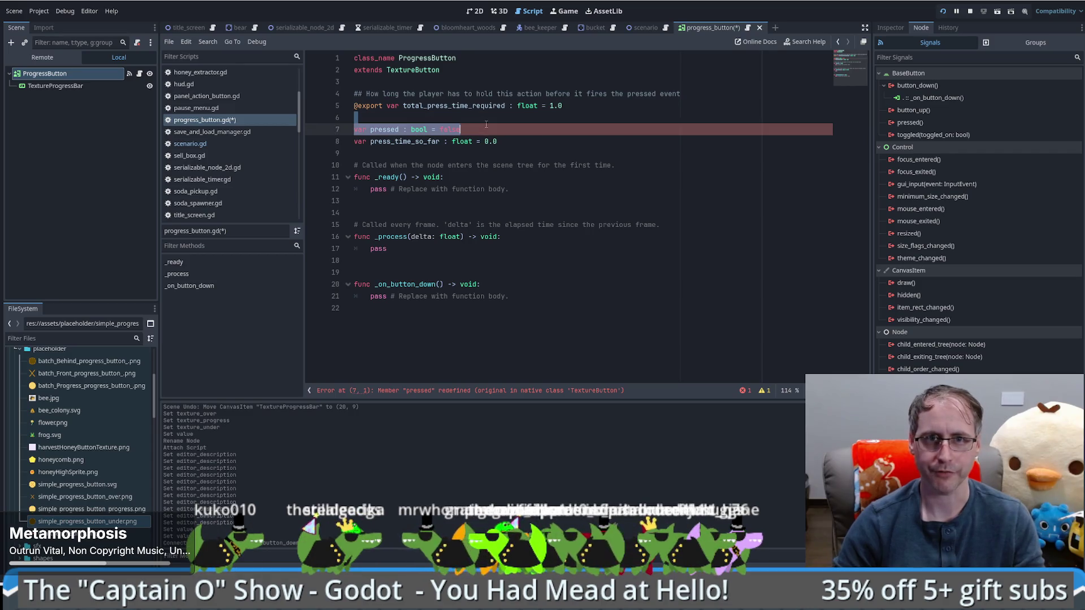
pyautogui.press('BackSpace')
pyautogui.hotkey('ctrl', 'z')
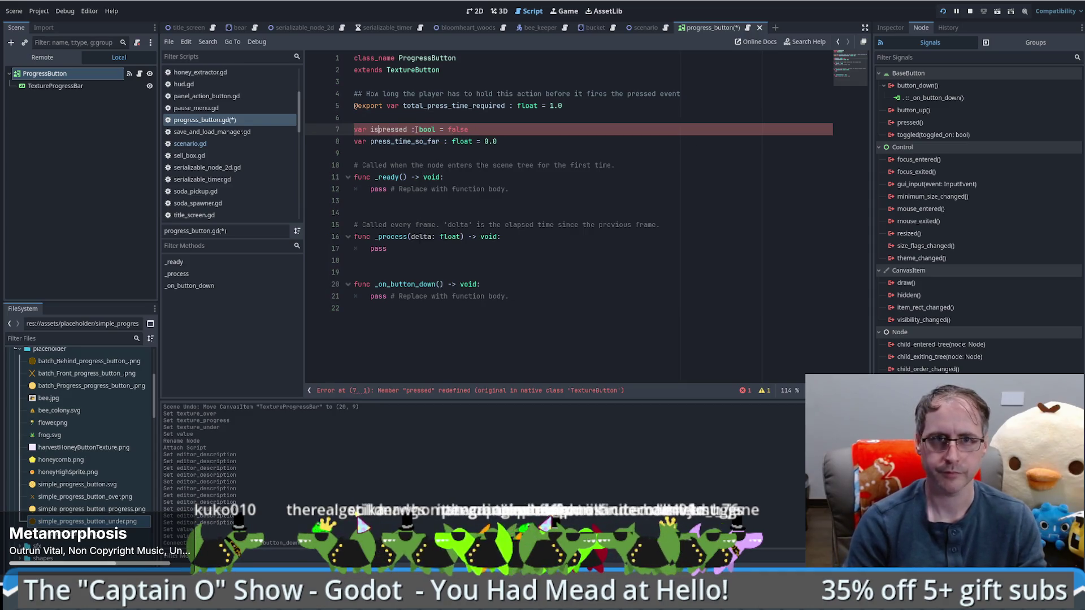
pyautogui.keyDown('ctrl'); pyautogui.click(409, 70); pyautogui.keyUp('ctrl')
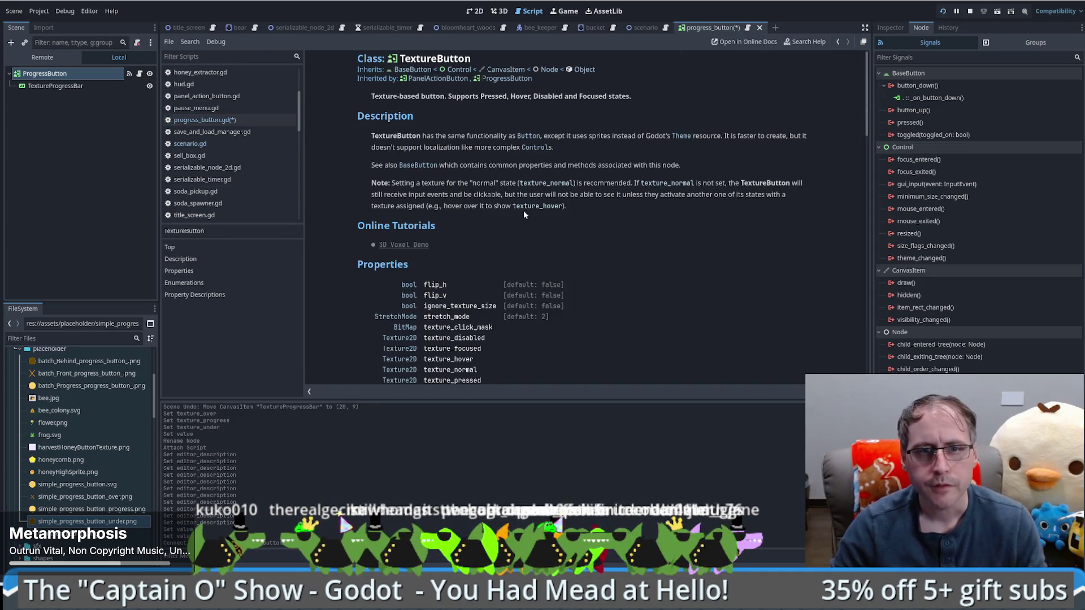
# - Read through TextureButton's property descriptions, then return to progress_button.gd
pyautogui.scroll(-3, 521, 215)
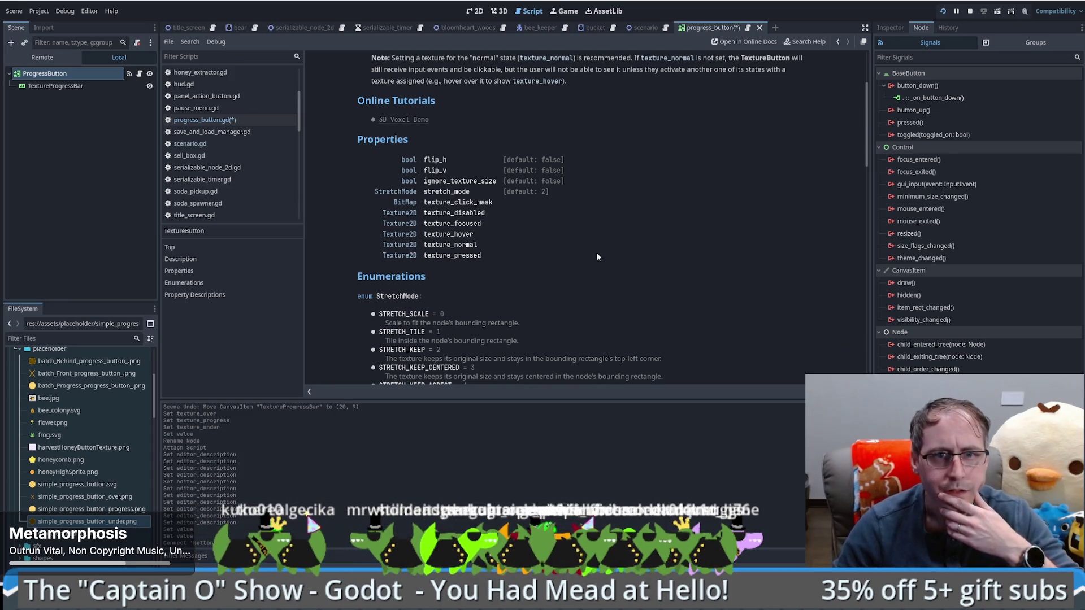
pyautogui.scroll(-2, 586, 252)
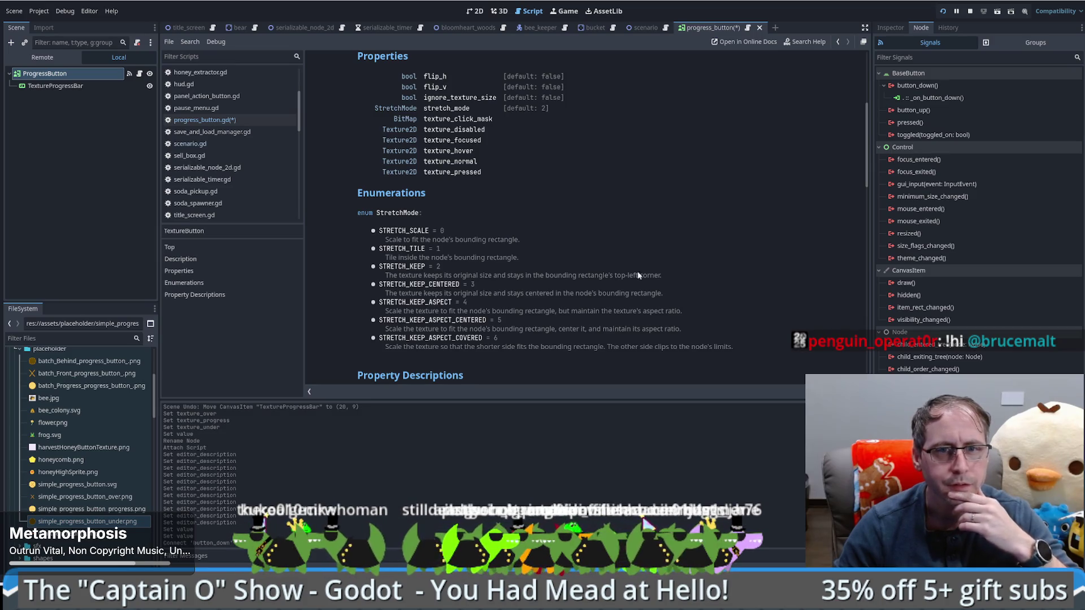
pyautogui.scroll(-6, 636, 270)
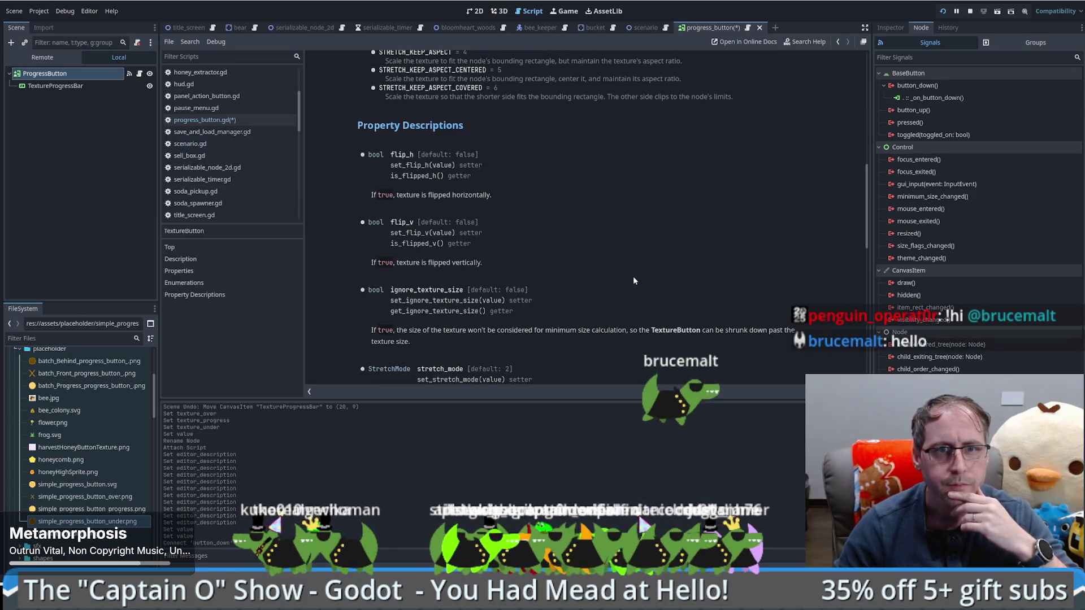
pyautogui.scroll(-3, 635, 281)
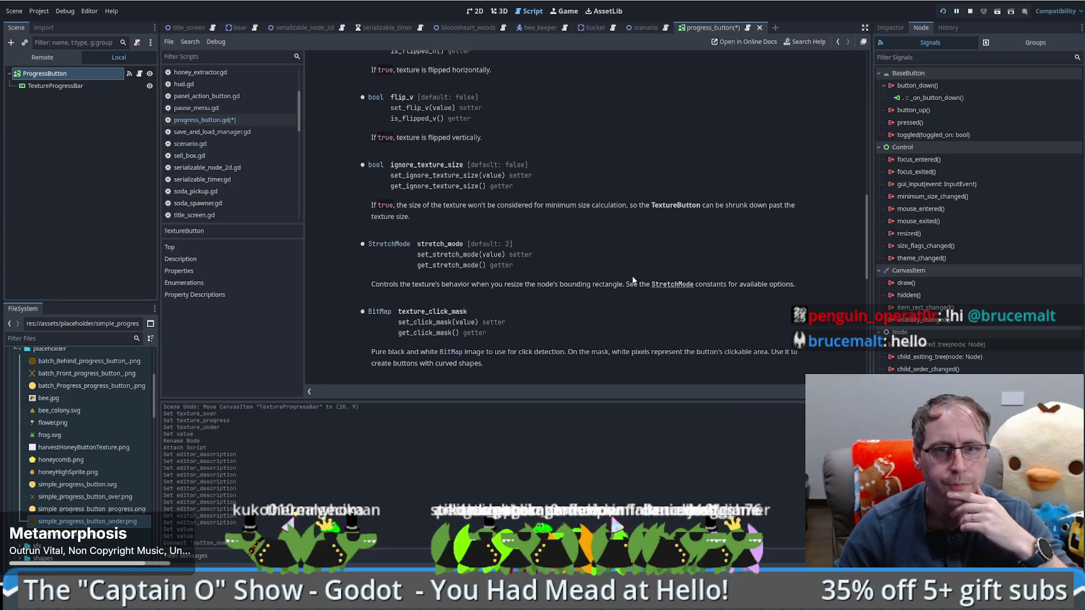
pyautogui.scroll(-10, 632, 278)
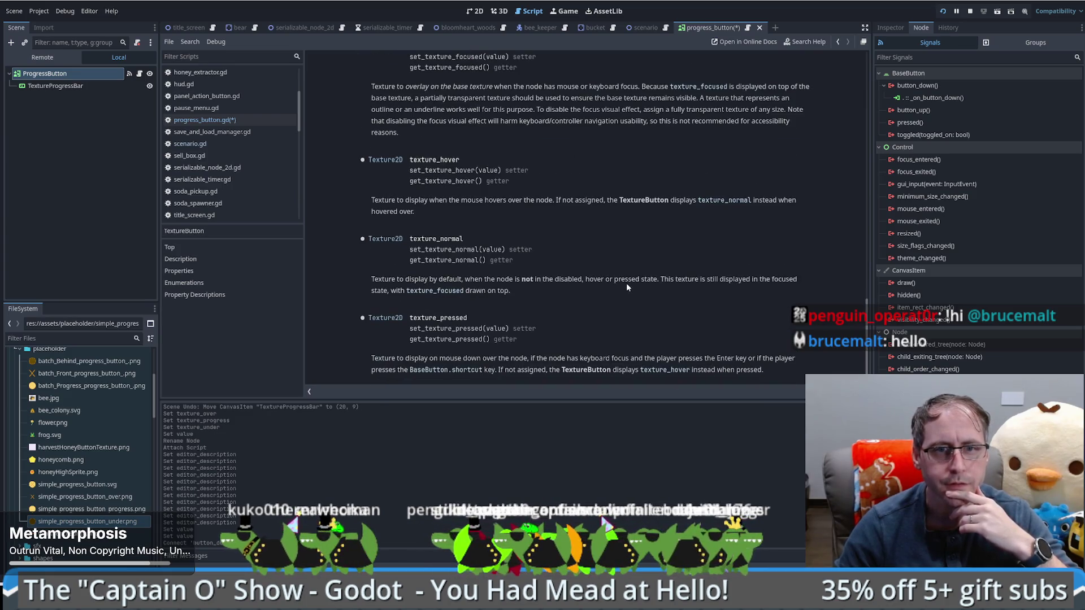
pyautogui.hotkey('alt', 'Left')
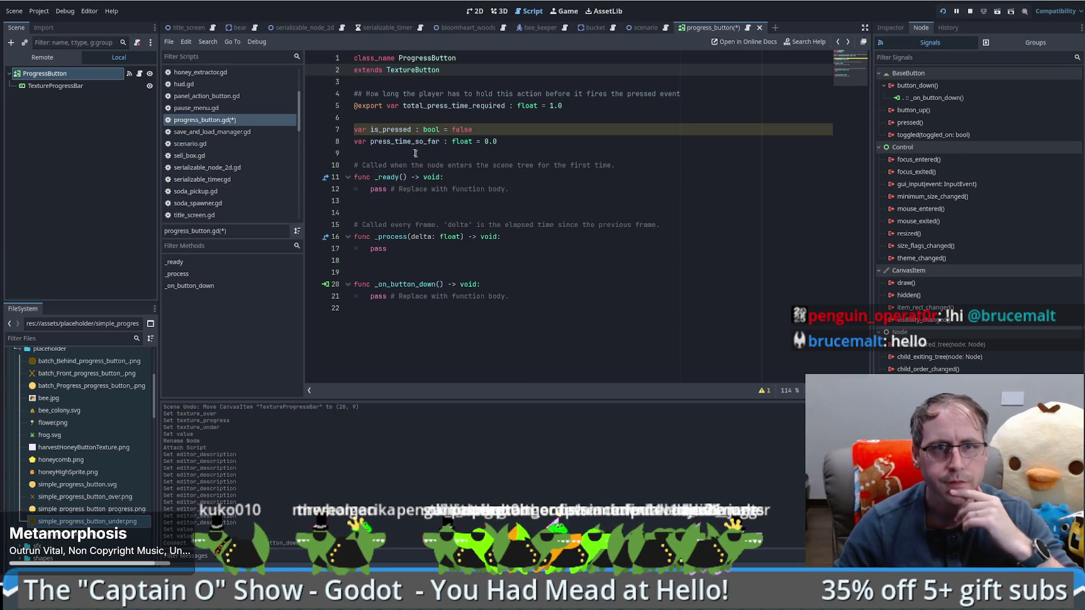
# - Make _on_button_down set 'is_pressed = true'
pyautogui.doubleClick(390, 129)
pyautogui.hotkey('ctrl', 'c')
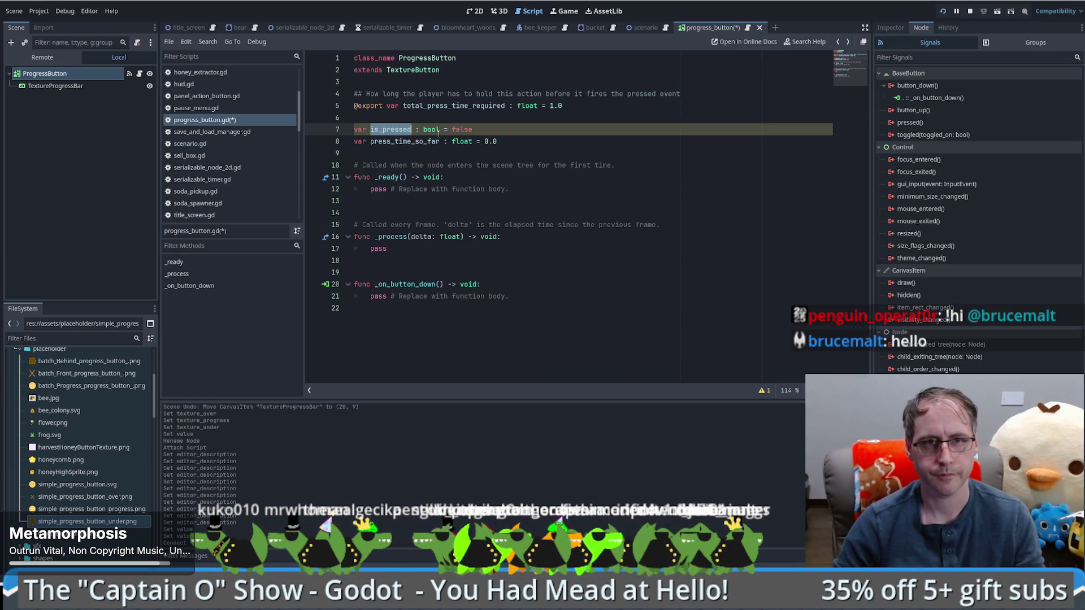
pyautogui.click(354, 284)
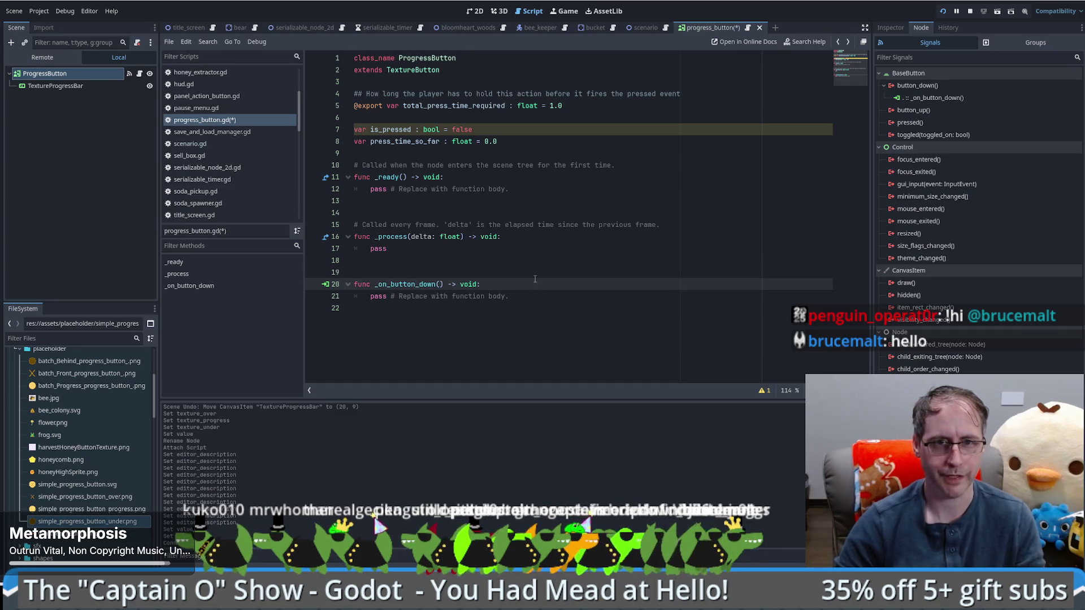
pyautogui.press('End')
pyautogui.press('Return')
pyautogui.write('is_pressed = true')
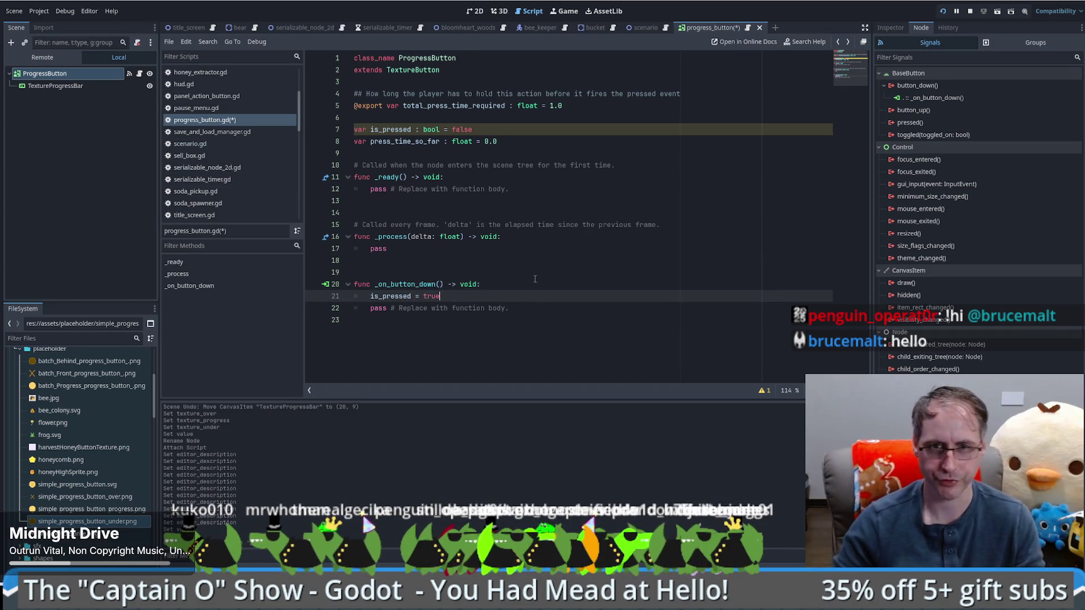
# - Connect button_up to a new _on_button_up setting 'is_pressed = false', and delete the leftover pass
pyautogui.doubleClick(913, 110)
pyautogui.click(508, 393)
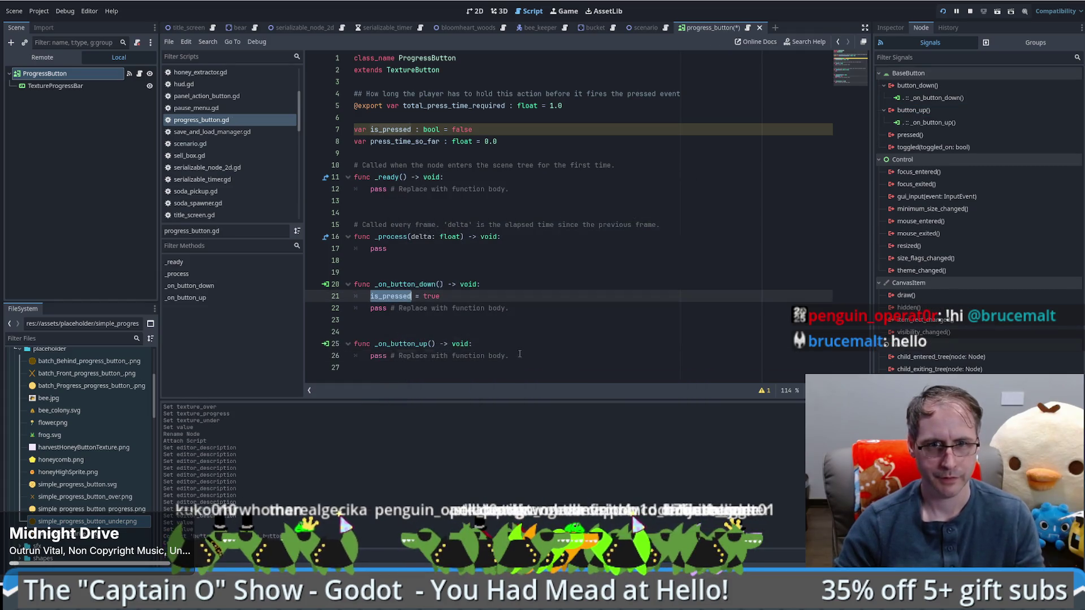
pyautogui.click(519, 355)
pyautogui.hotkey('shift', 'Home')
pyautogui.hotkey('ctrl', 'v')
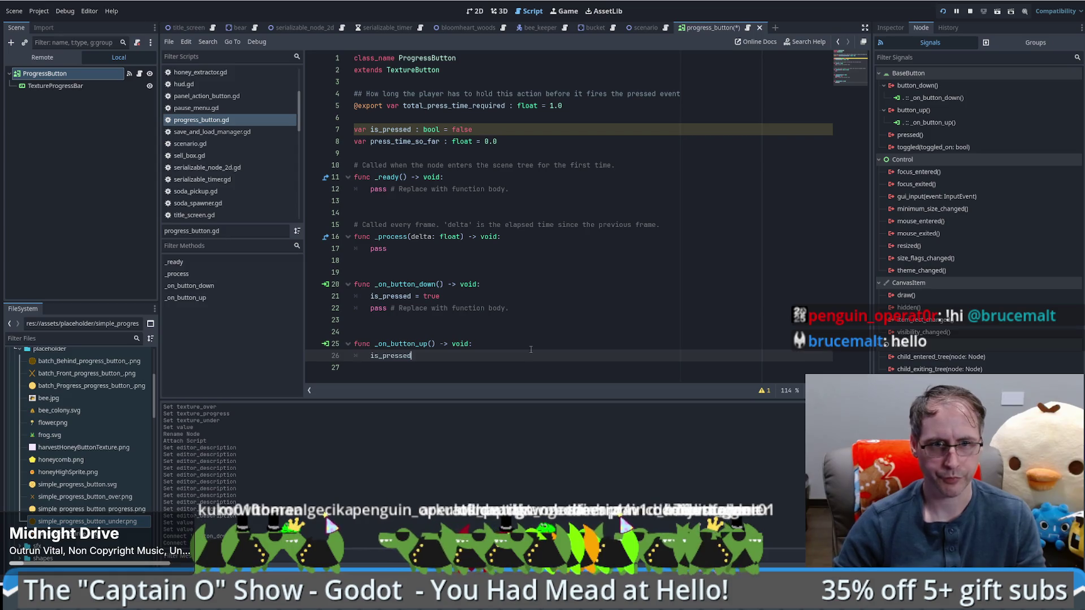
pyautogui.write('= false')
pyautogui.moveTo(536, 296); pyautogui.dragTo(550, 303)
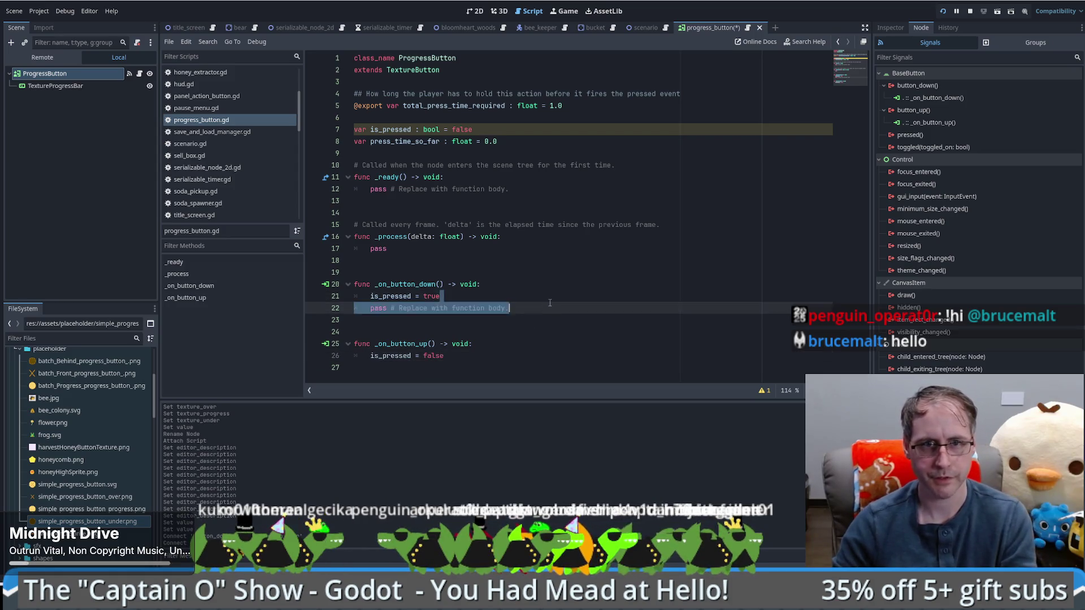
pyautogui.press('BackSpace')
# - Start a new indented line inside the _process function
pyautogui.click(440, 193)
pyautogui.click(513, 236)
pyautogui.press('Return')
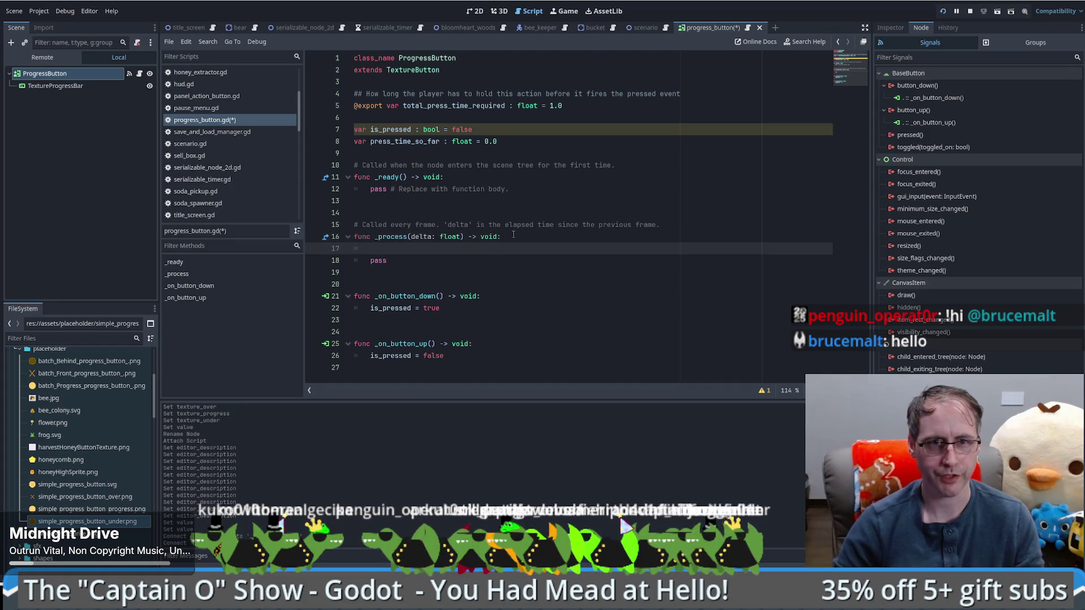
# - In _process, add 'if is_pressed:' whose body is 'press_time_so_far += delta', replacing pass
pyautogui.write('delta')
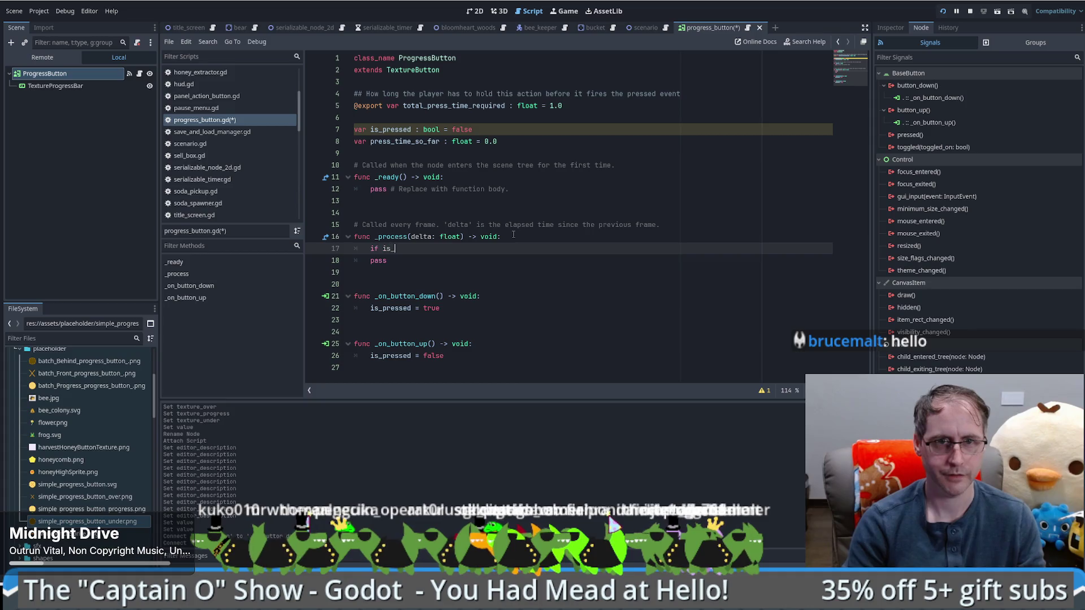
pyautogui.write('pressed:')
pyautogui.press('Return')
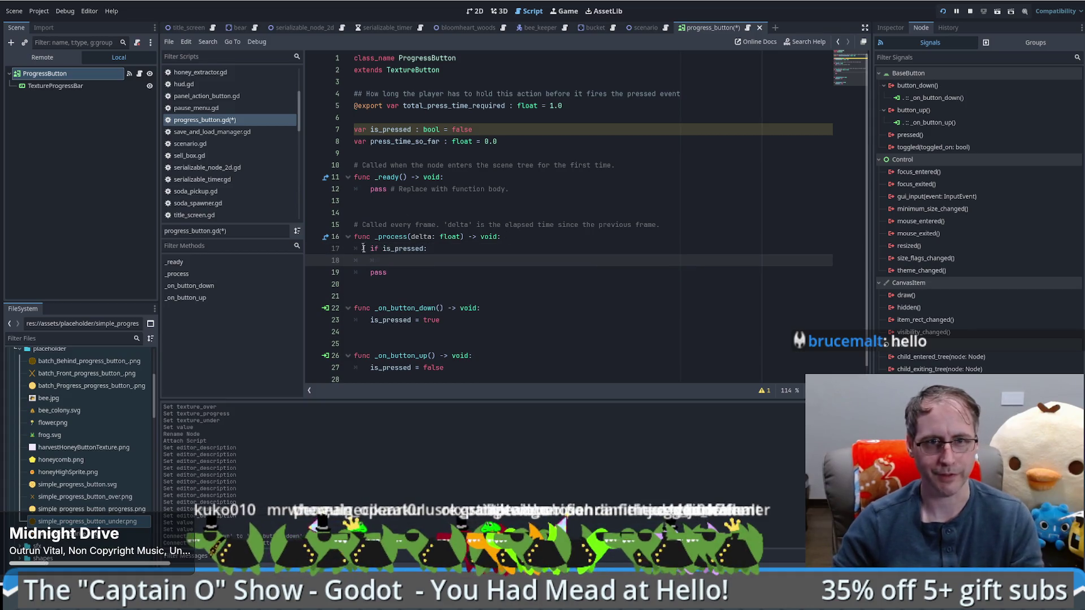
pyautogui.moveTo(395, 259); pyautogui.dragTo(404, 271)
pyautogui.press('BackSpace')
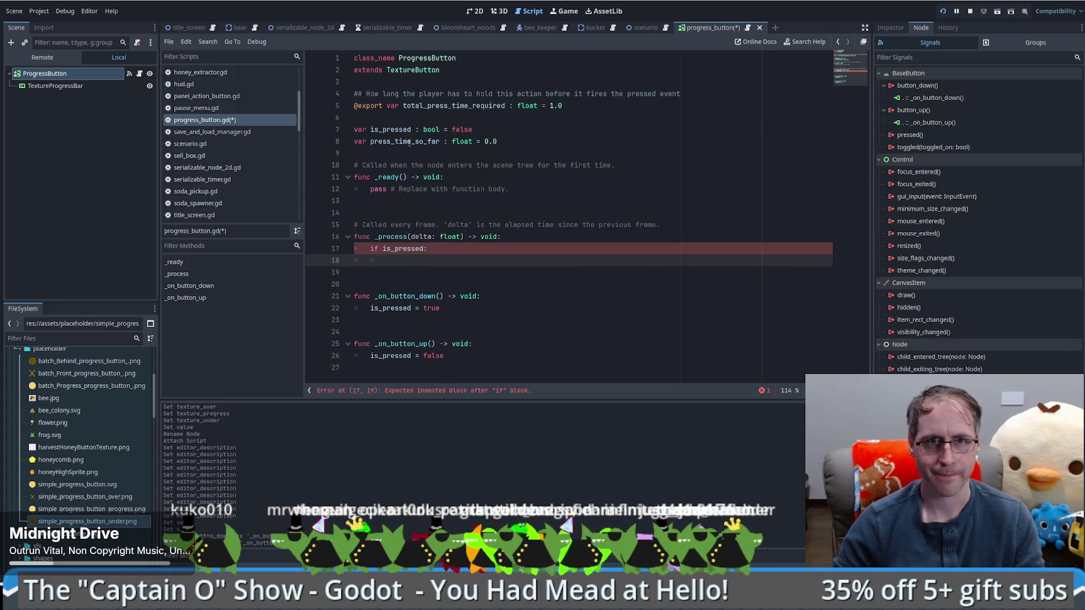
pyautogui.write('press_time_so_far')
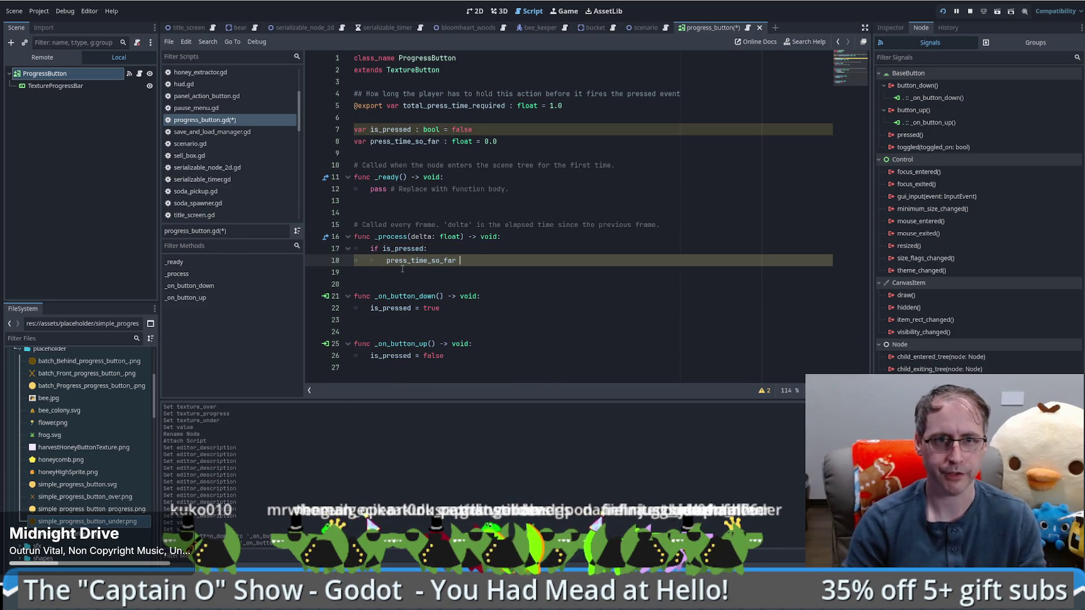
pyautogui.keyDown('ctrl'); pyautogui.scroll(1, 402, 271); pyautogui.keyUp('ctrl')
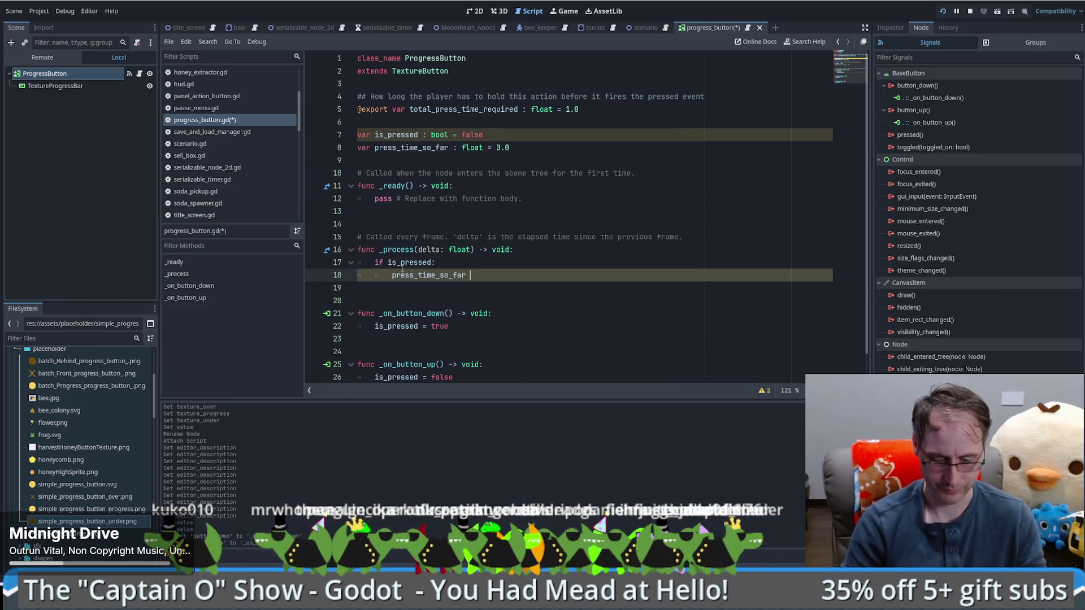
pyautogui.keyDown('ctrl'); pyautogui.scroll(-1, 401, 271); pyautogui.keyUp('ctrl')
pyautogui.write('+=')
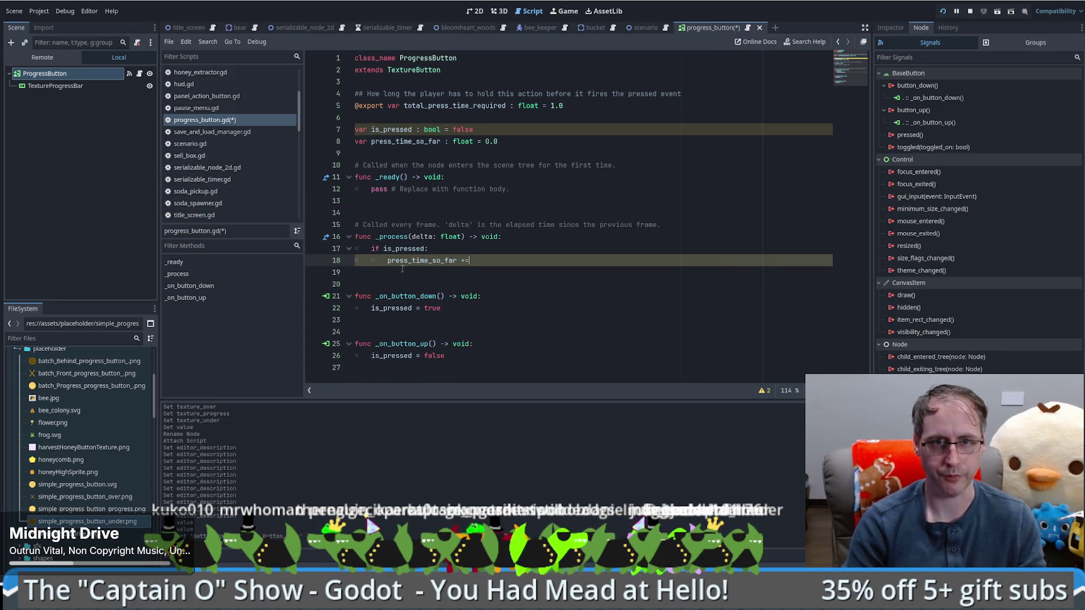
pyautogui.write(' delta')
# - Add 'if press_time_so_far >= total_press_time_required:' calling 'pressed.emit()'
pyautogui.press('Return')
pyautogui.write('if p')
pyautogui.press('Return')
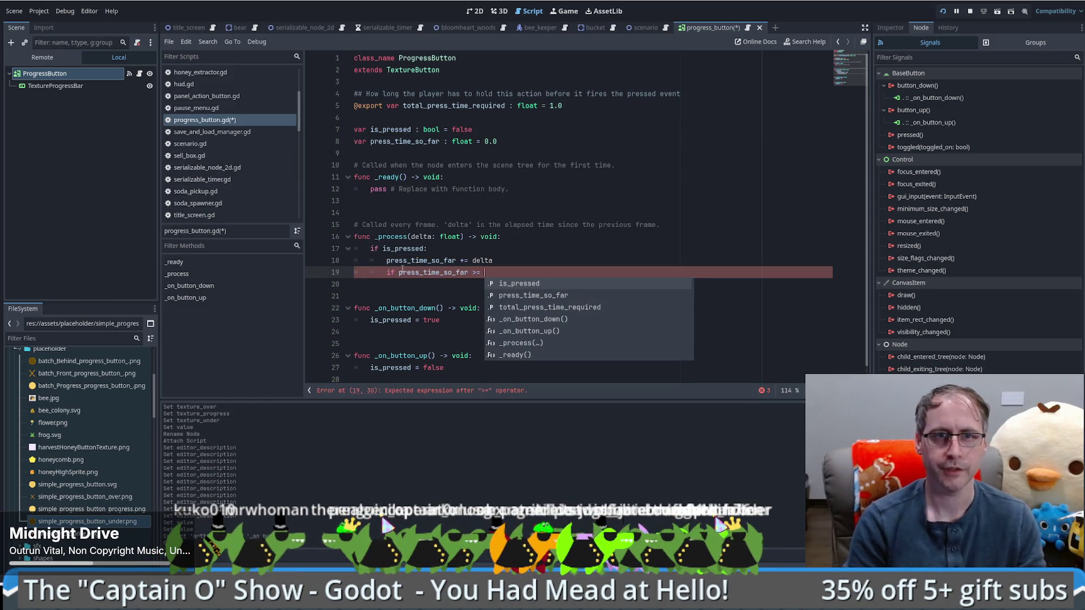
pyautogui.write('total')
pyautogui.press('Return')
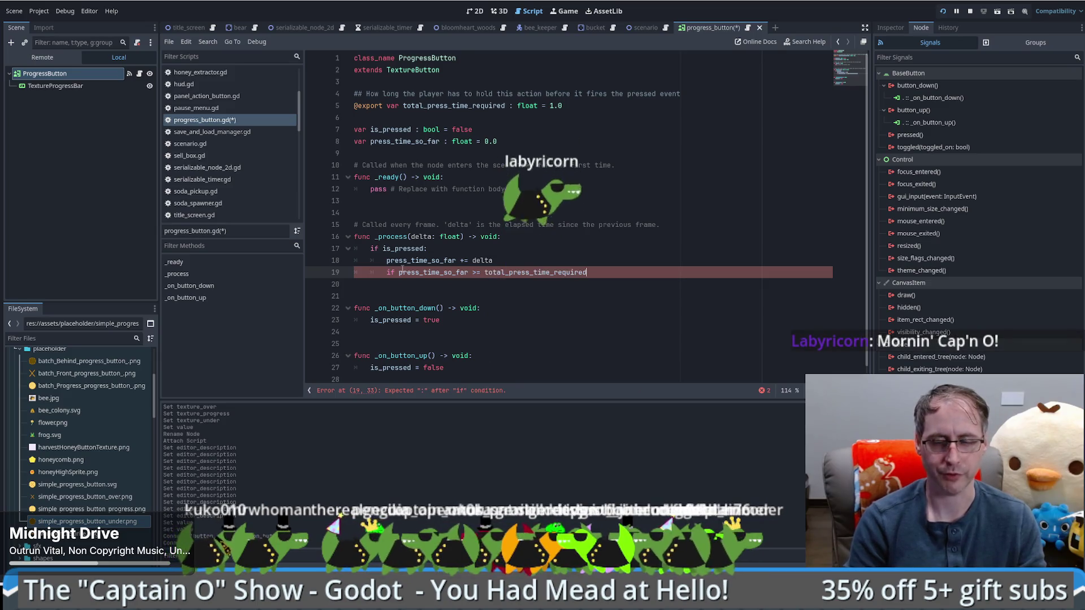
pyautogui.write(':')
pyautogui.press('Return')
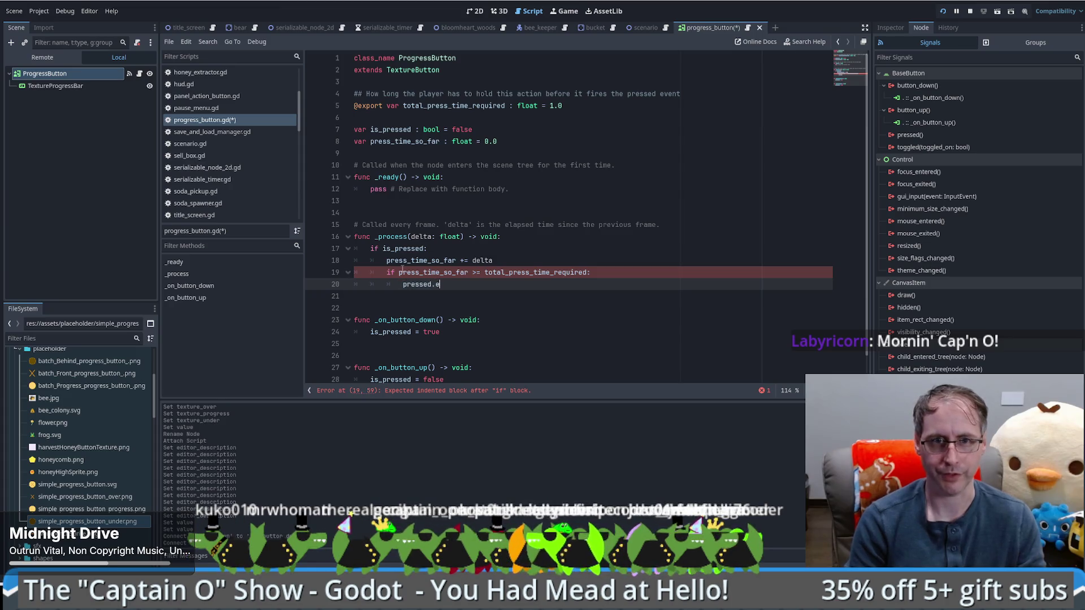
pyautogui.press('Return')
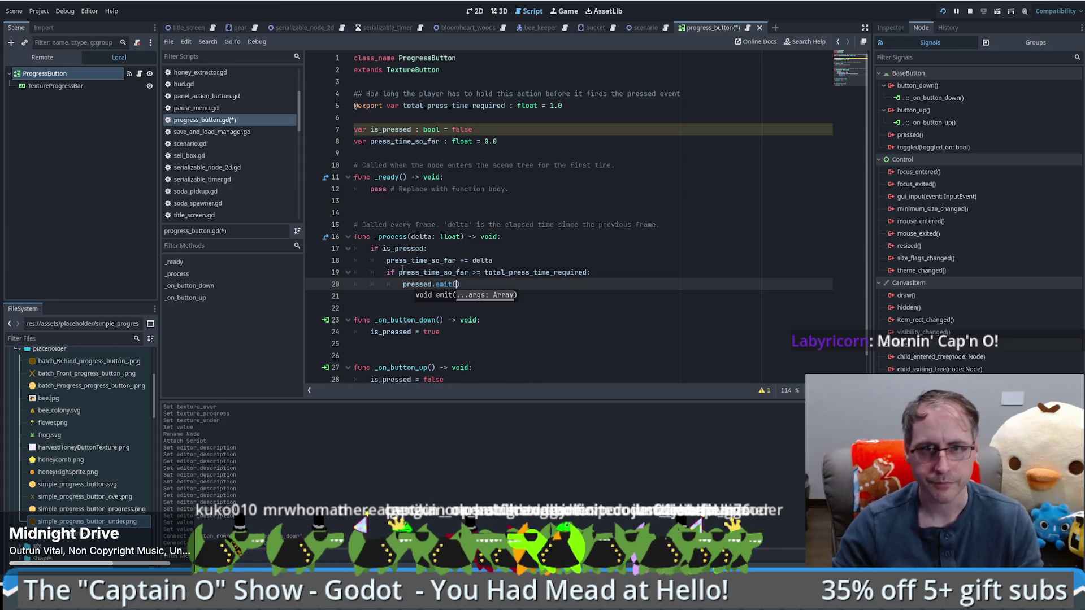
# - Check the pressed signal's description, then return to the emit line
pyautogui.click(910, 135)
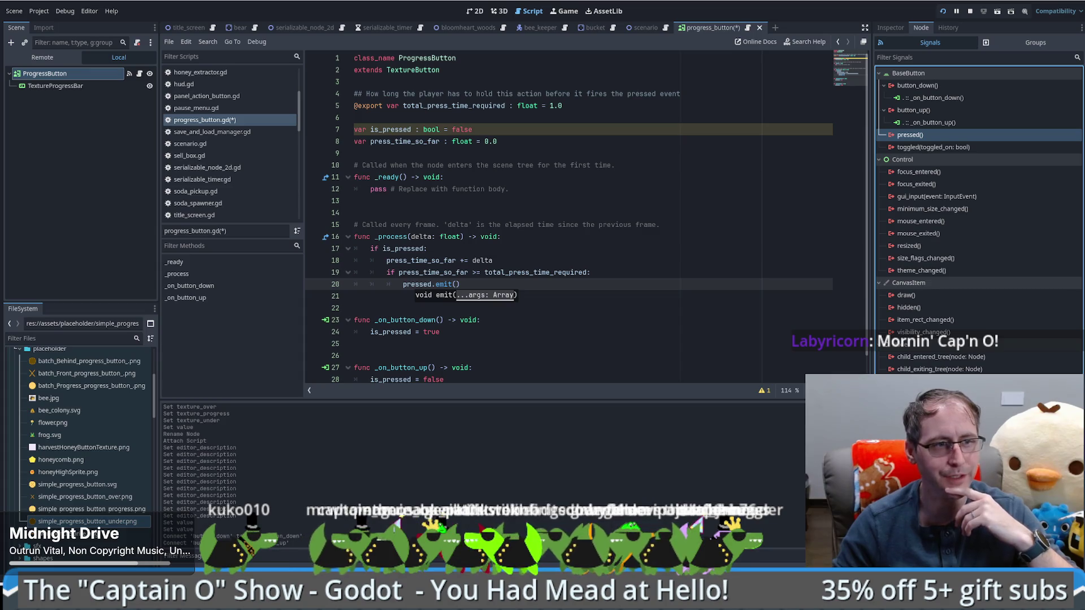
pyautogui.click(625, 322)
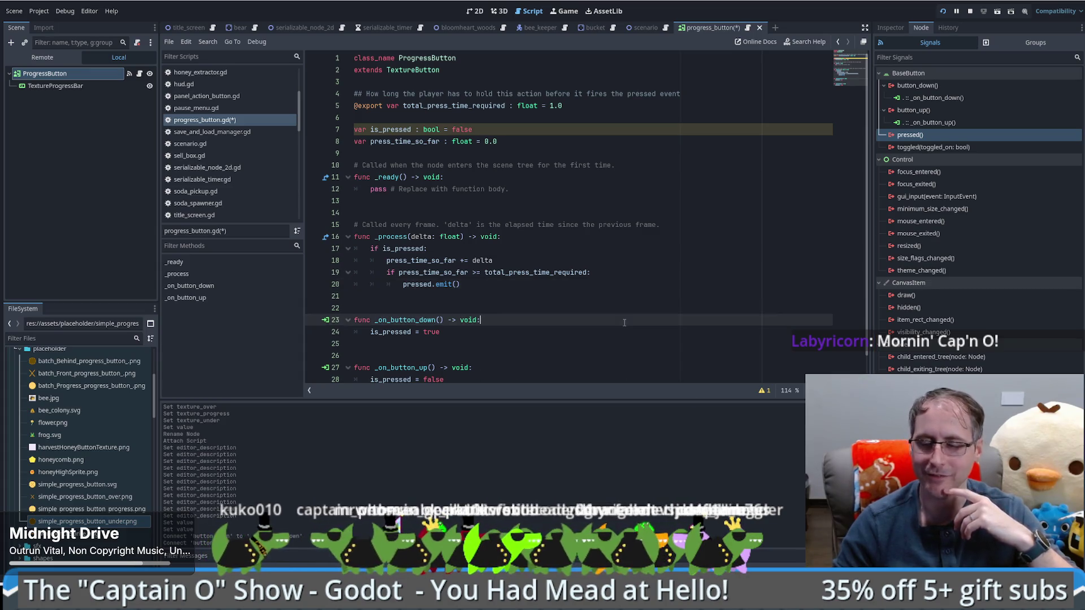
pyautogui.click(531, 307)
pyautogui.click(485, 285)
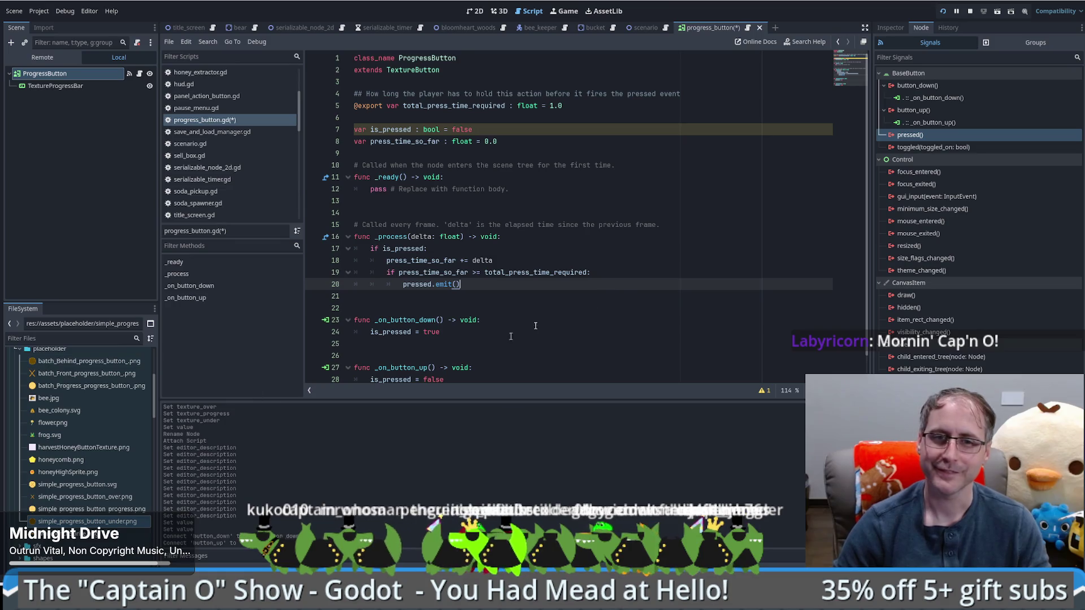
pyautogui.press('Down')
# - Remove the extra blank line before _on_button_up and add one below the class header
pyautogui.scroll(-1, 530, 289)
pyautogui.press('Down')
pyautogui.press('Down')
pyautogui.press('Down')
pyautogui.press('Delete')
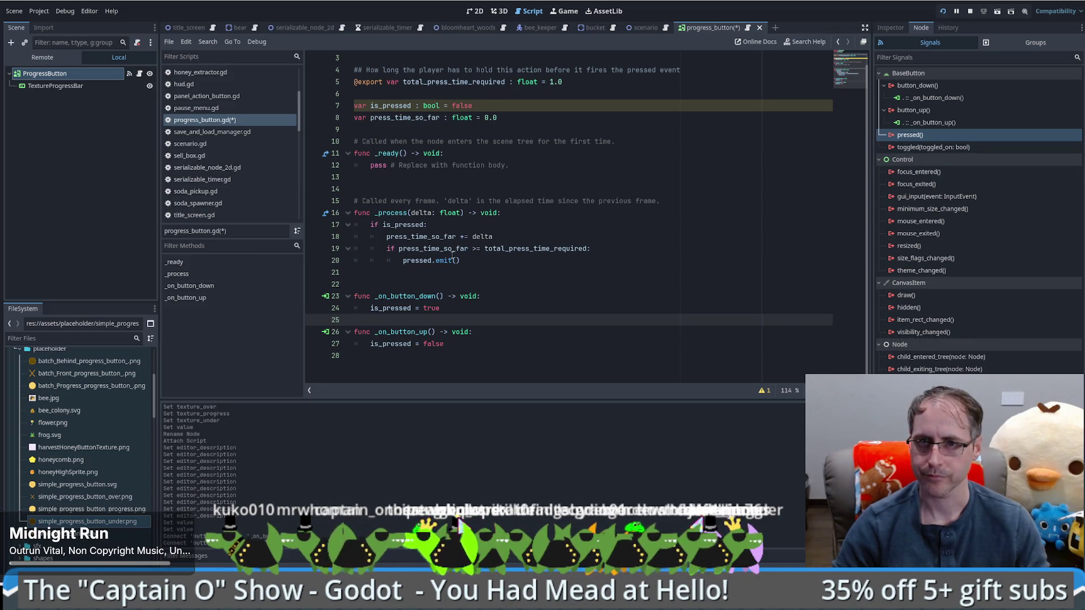
pyautogui.scroll(1, 538, 277)
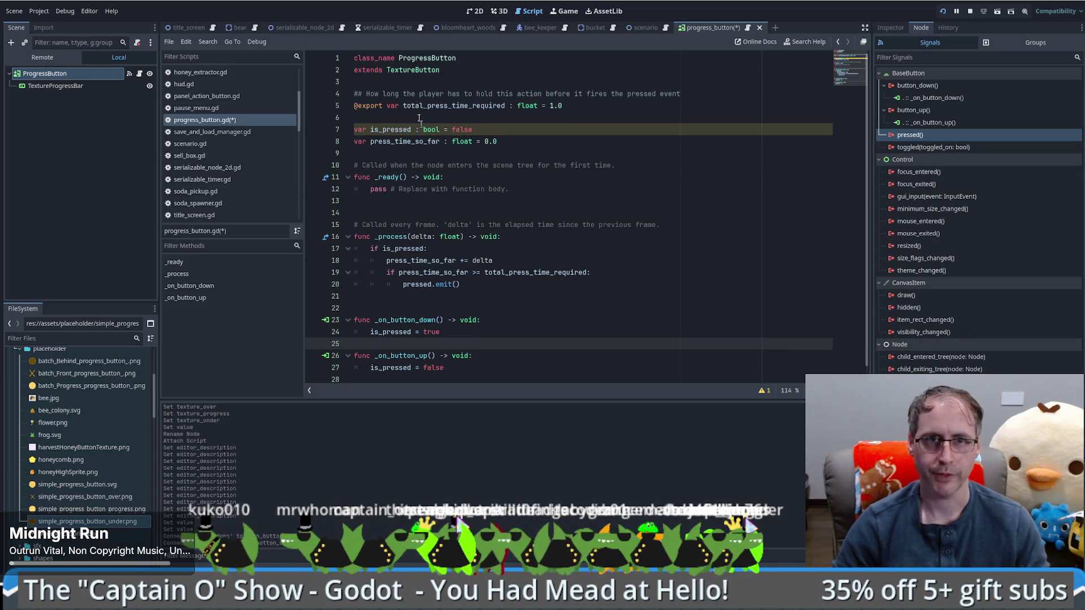
pyautogui.click(420, 83)
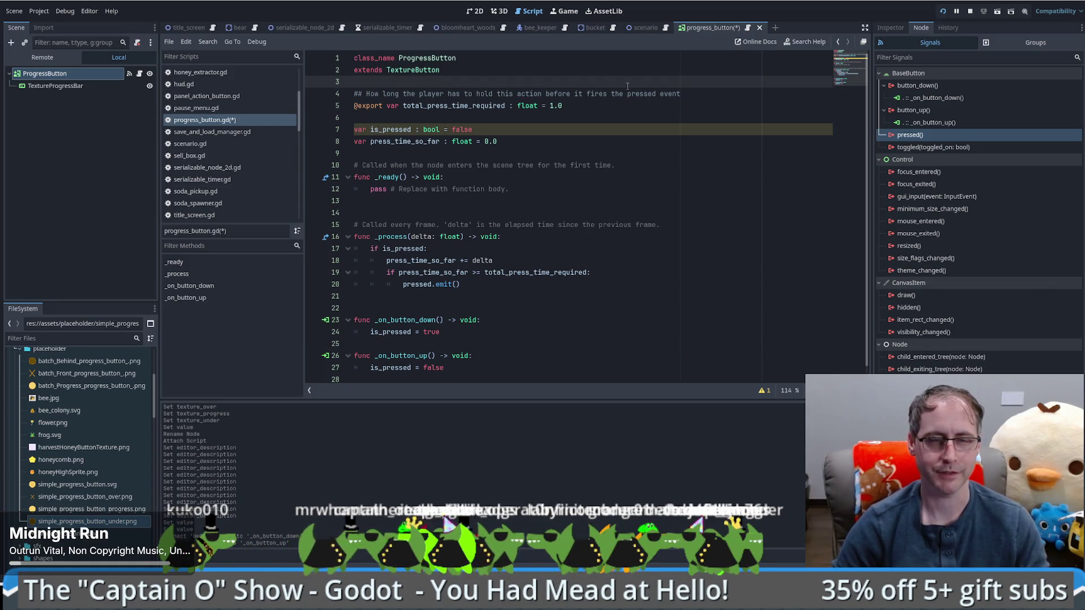
pyautogui.press('Return')
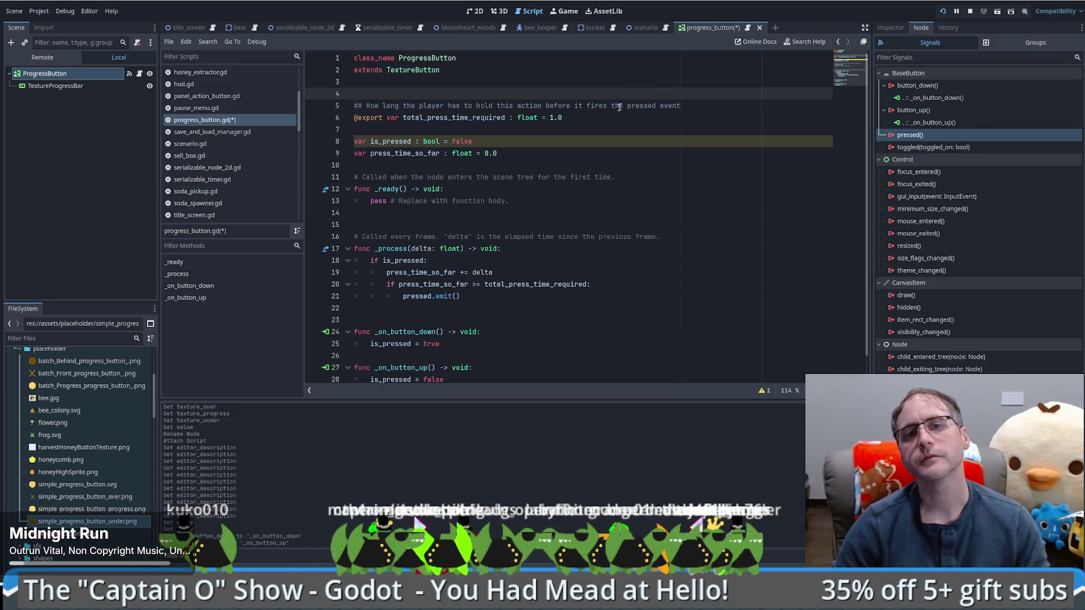
pyautogui.click(629, 106)
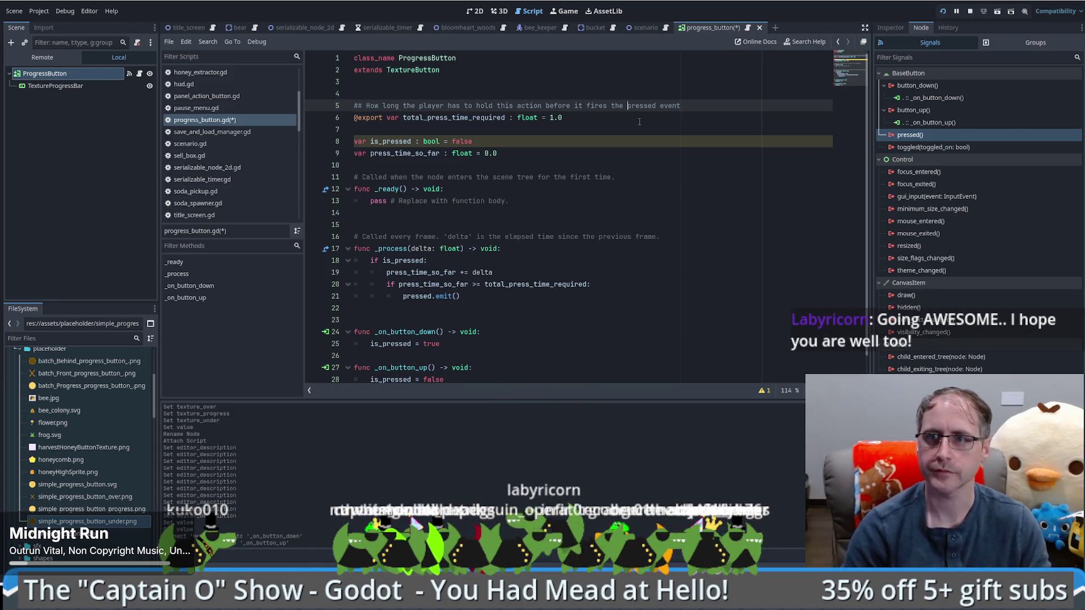